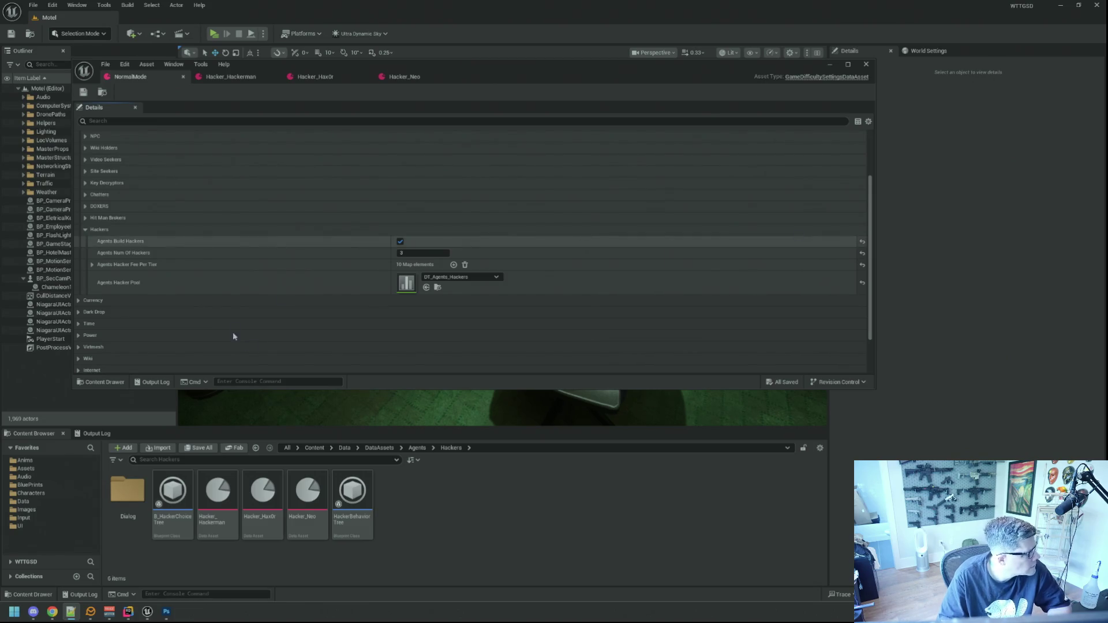
# Switch to Rider, close the log output, and open WTTGSDTypes.h beside CryptChatMessageTab.cpp.
pyautogui.click(128, 612)
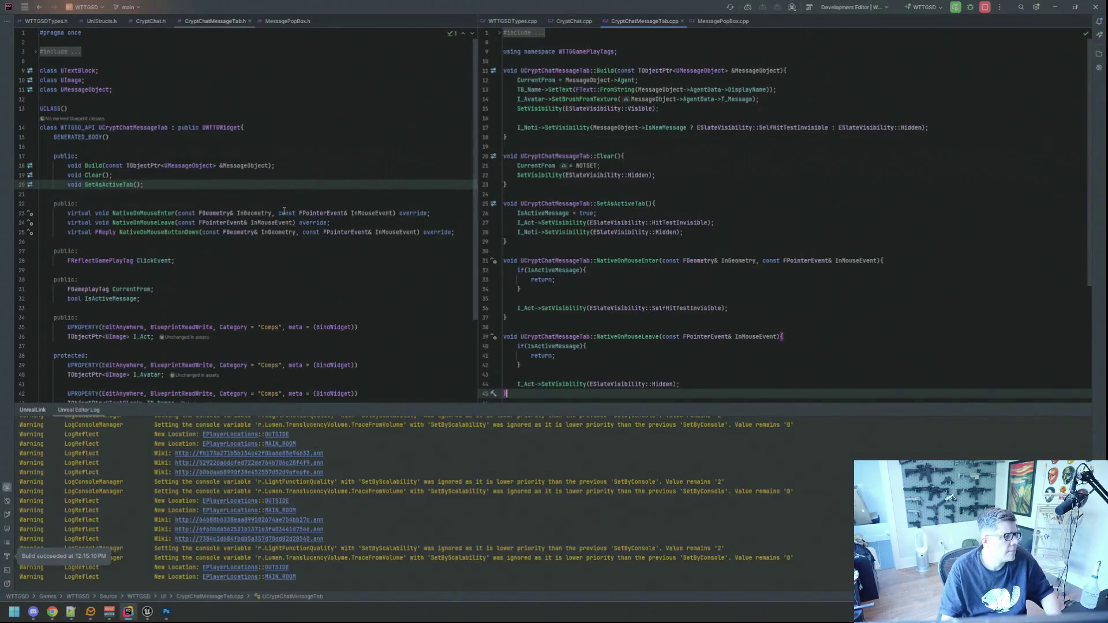
pyautogui.hotkey('shift', 'Escape')
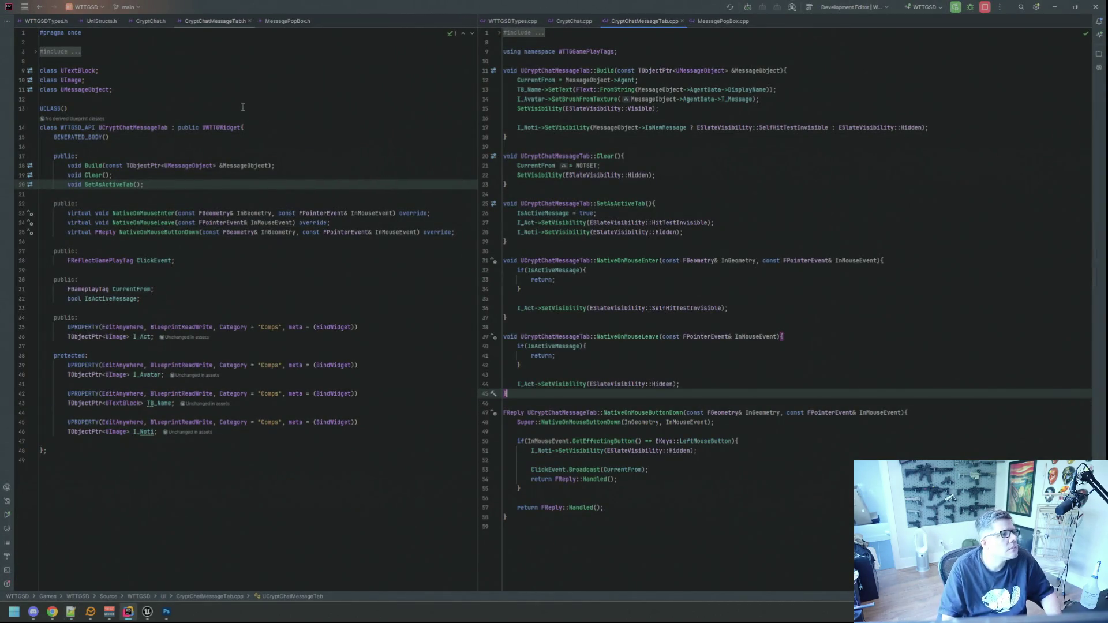
pyautogui.click(44, 21)
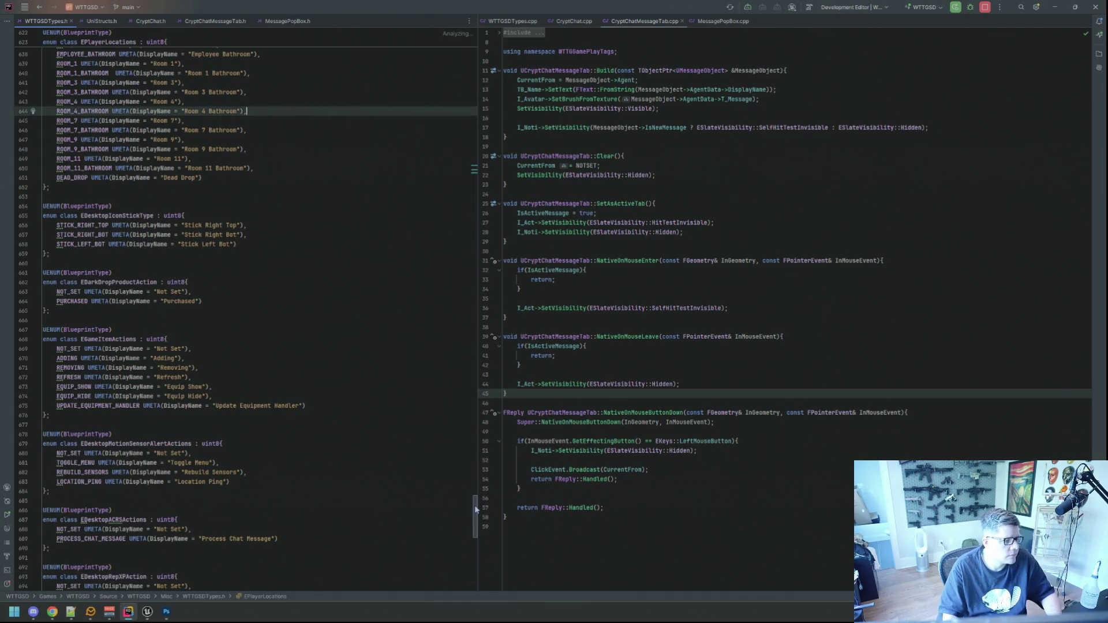
# Scroll up in WTTGSDTypes.h and start a find search in the header.
pyautogui.moveTo(474, 516); pyautogui.dragTo(474, 231)
pyautogui.scroll(20, 242, 312)
pyautogui.click(284, 71)
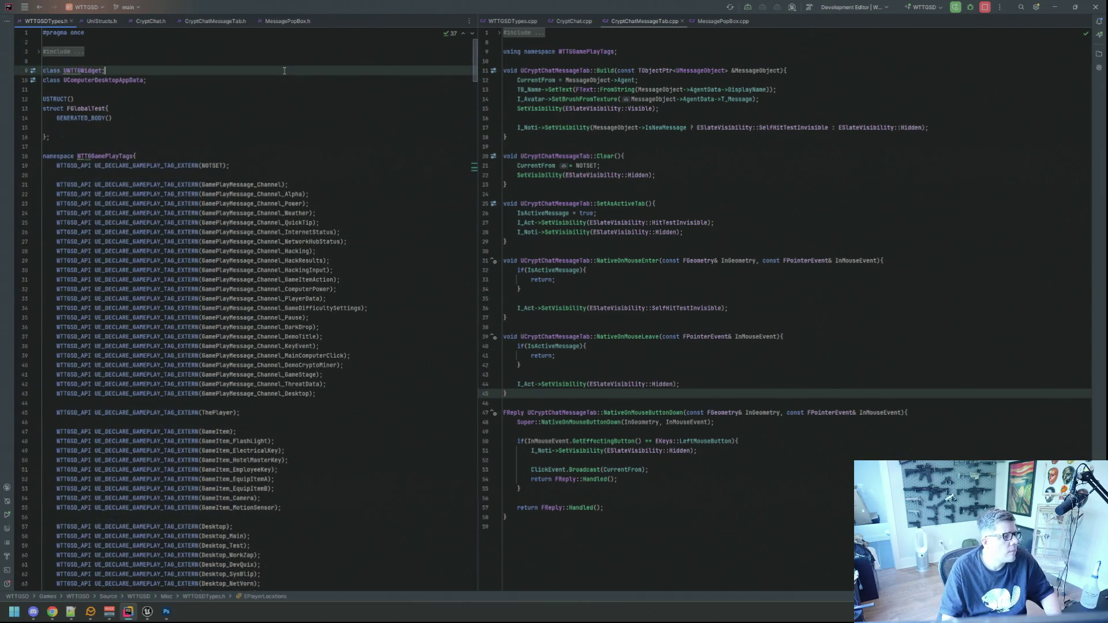
pyautogui.hotkey('ctrl', 'f')
pyautogui.write('Dine')
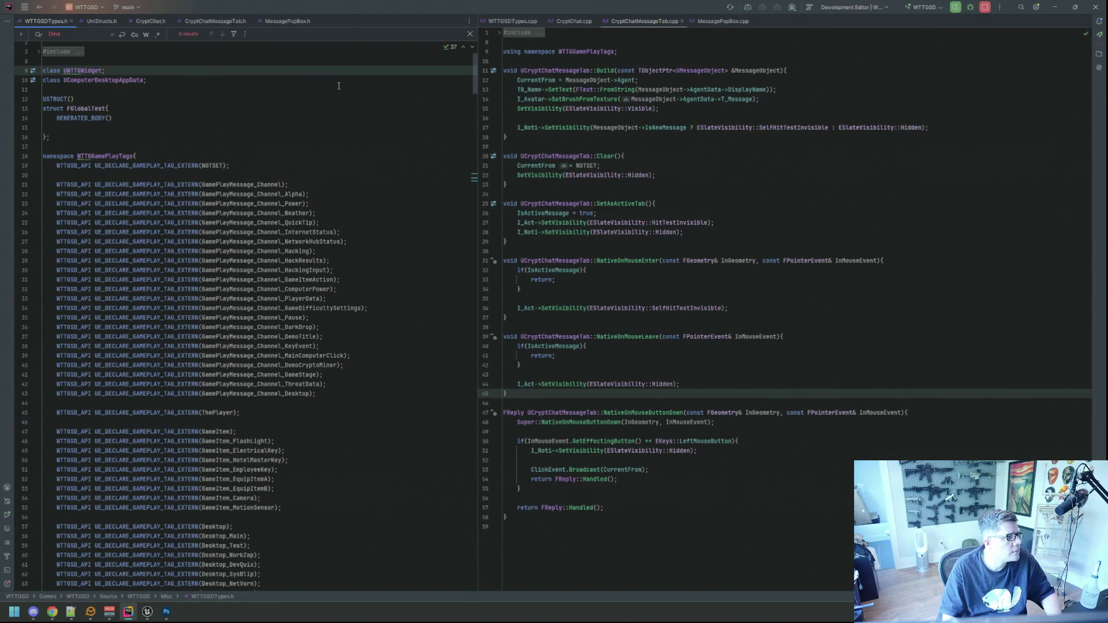
pyautogui.hotkey('alt', 'Tab')
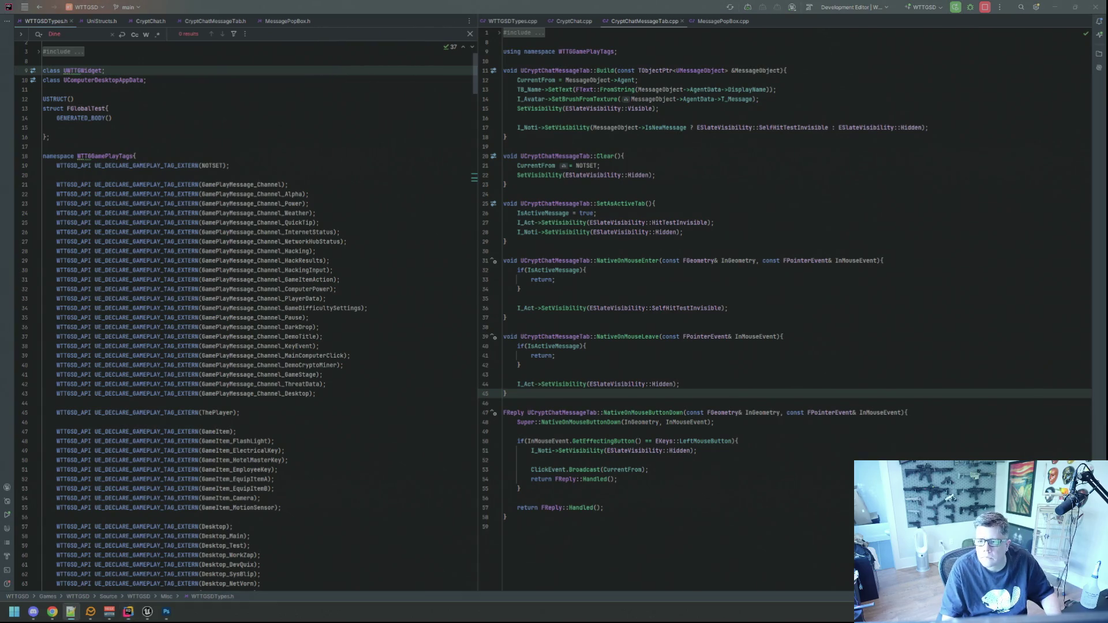
pyautogui.hotkey('alt', 'Tab')
# Search for 'agely' to reach the Agents_Name_KeyDecryptor_Agely tag on line 166, then minimize Rider.
pyautogui.hotkey('ctrl', 'v')
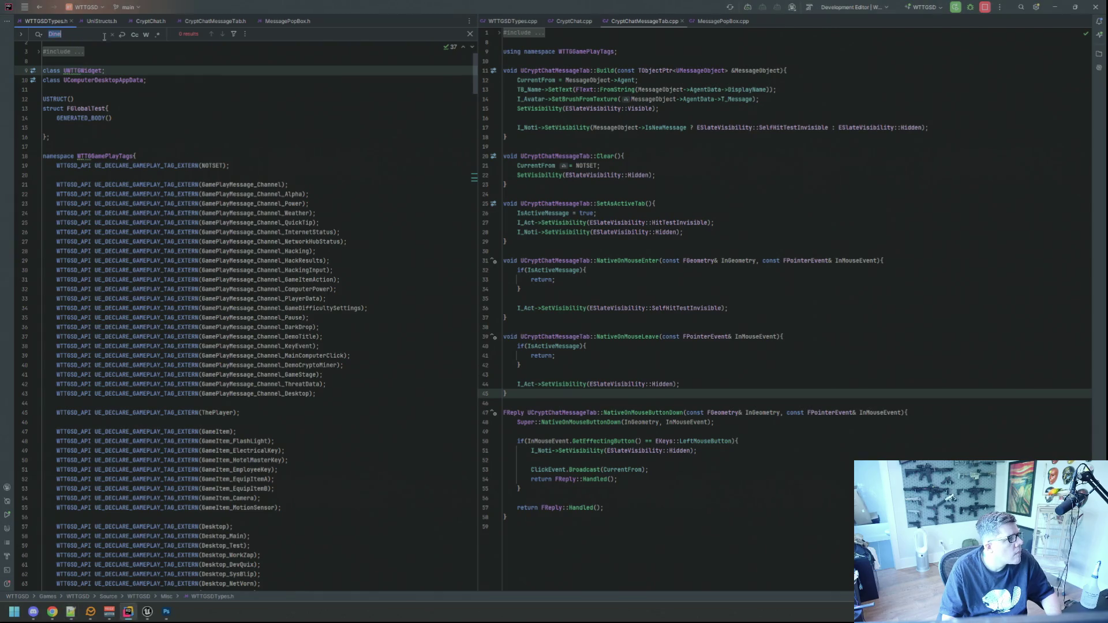
pyautogui.scroll(1, 153, 54)
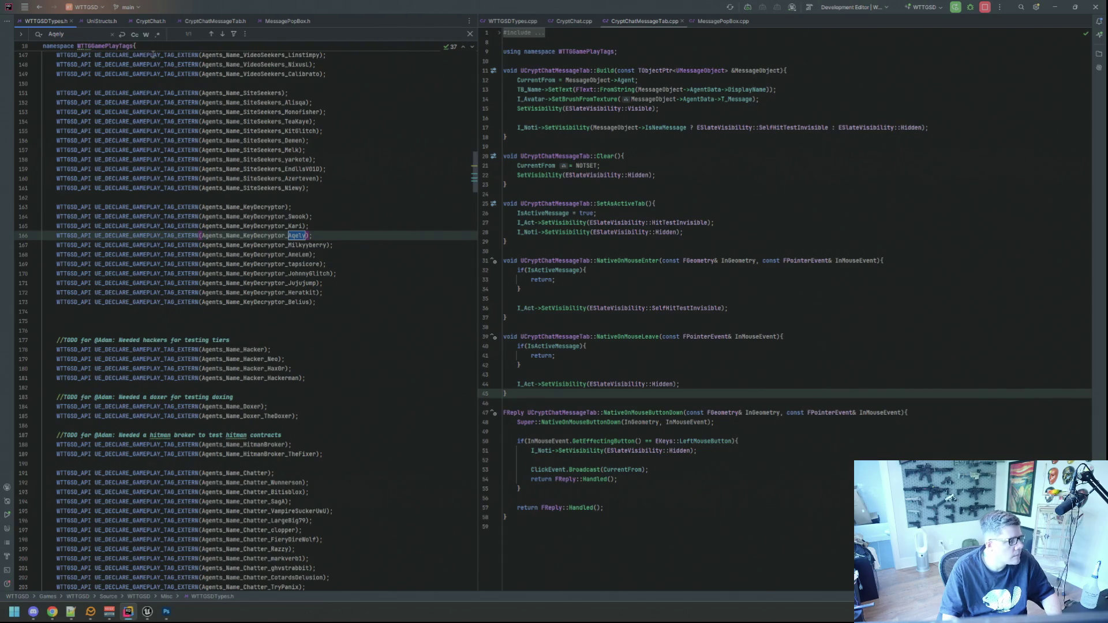
pyautogui.press('Home')
pyautogui.press('Delete')
pyautogui.write('a')
pyautogui.press('Return')
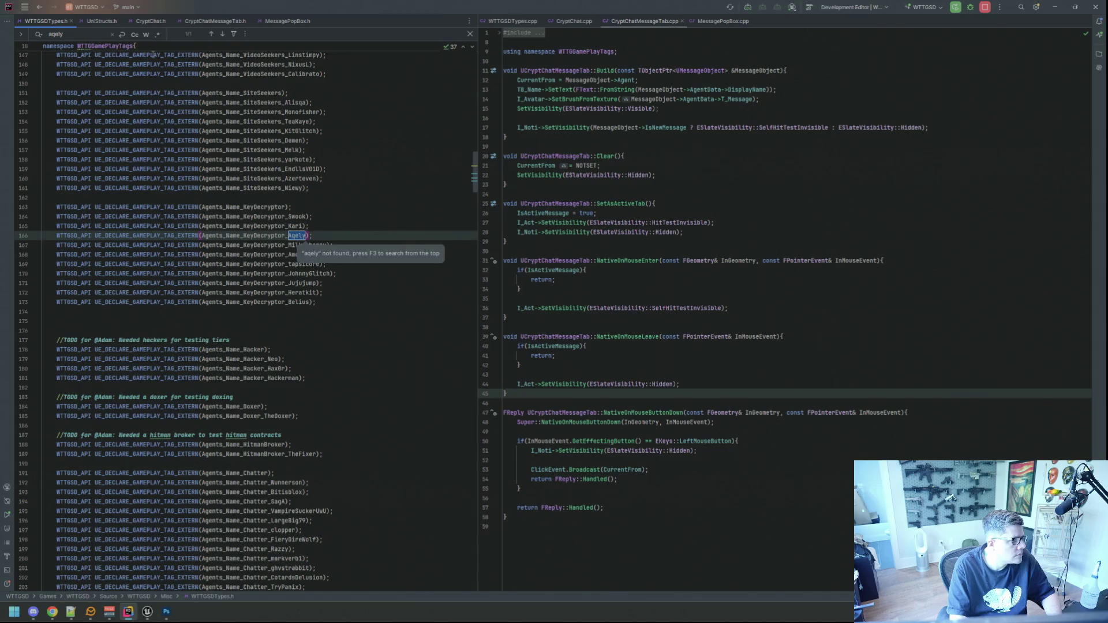
pyautogui.press('Escape')
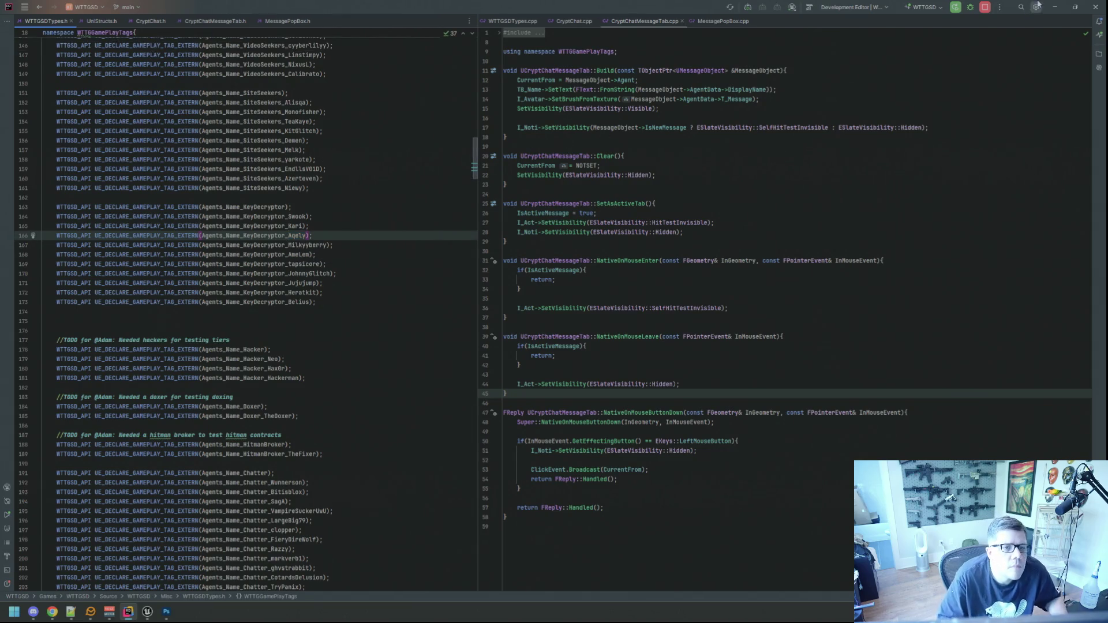
pyautogui.click(1053, 8)
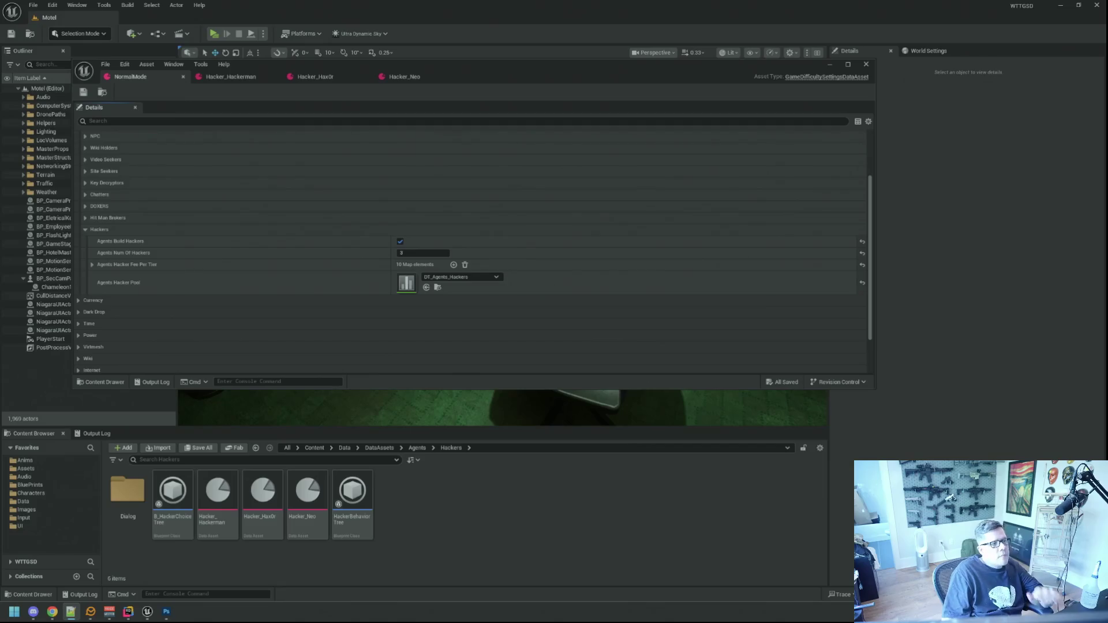
# Check the Hacker_Neo agent settings, then close all the hacker asset tabs.
pyautogui.click(412, 77)
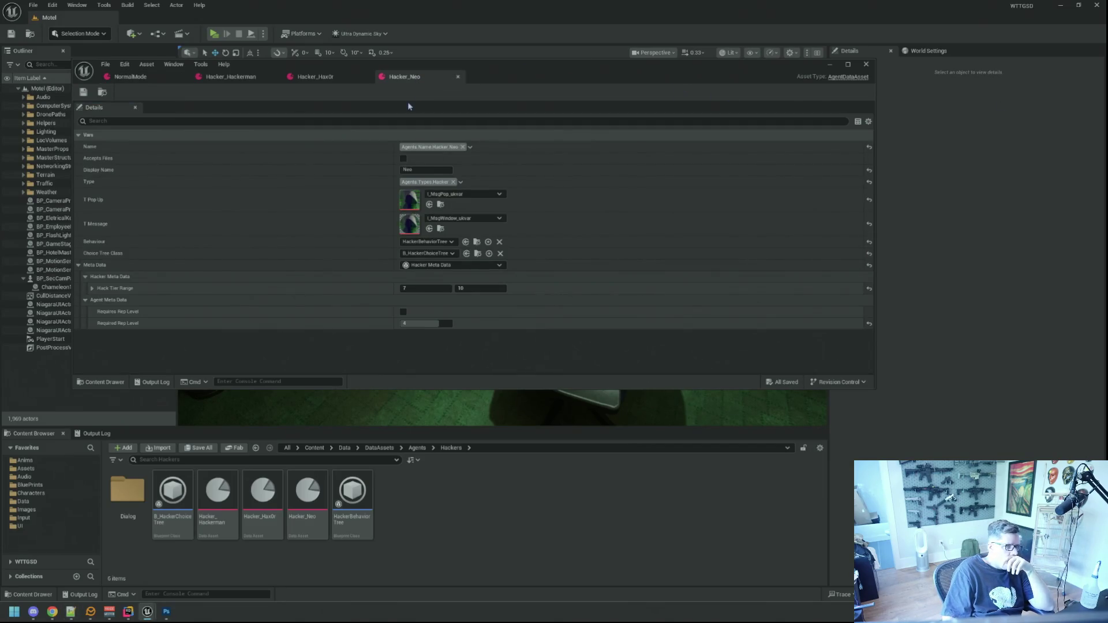
pyautogui.click(457, 76)
pyautogui.click(365, 77)
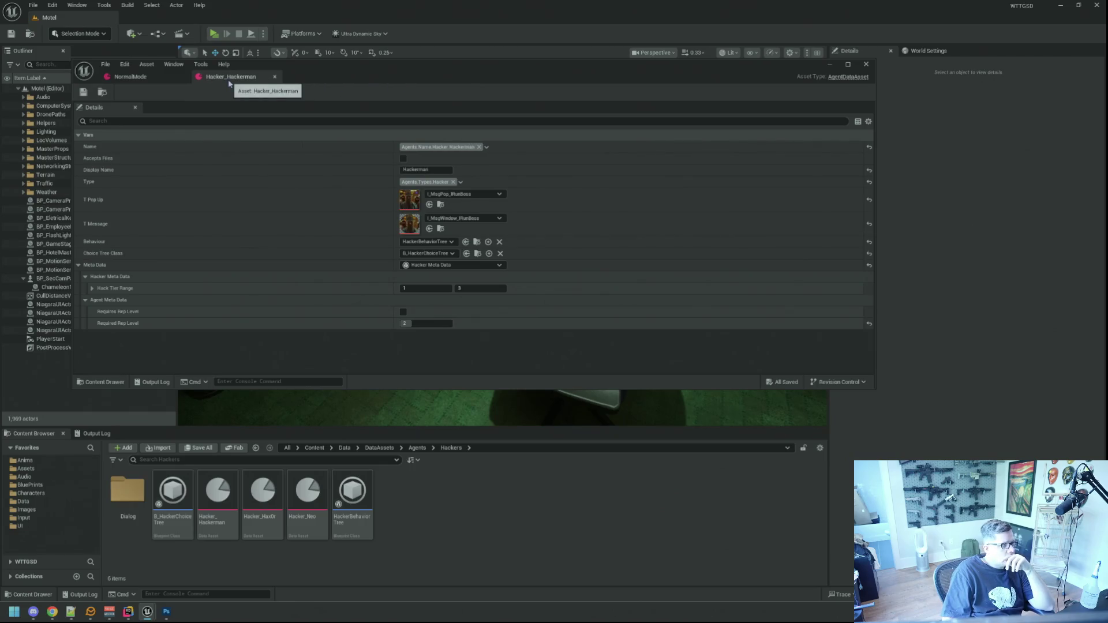
pyautogui.click(275, 77)
pyautogui.click(183, 77)
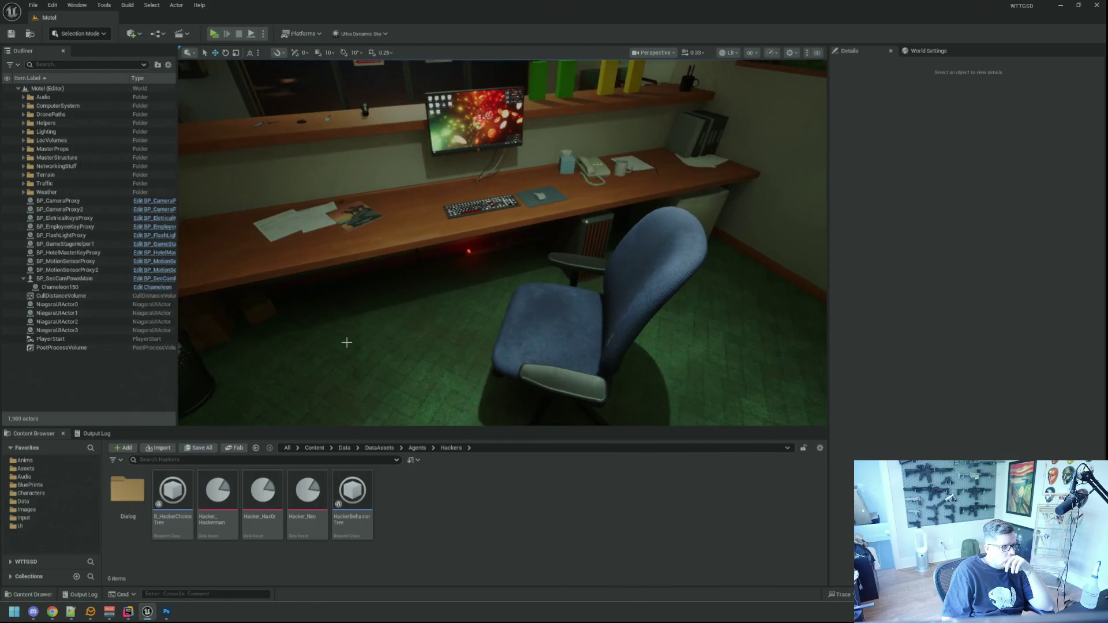
# Return to Rider and place the cursor on empty line 175 of WTTGSDTypes.h.
pyautogui.moveTo(345, 303)
pyautogui.mouseDown()
pyautogui.moveTo(346, 415)
pyautogui.moveTo(352, 312)
pyautogui.mouseUp()
pyautogui.moveTo(201, 487)
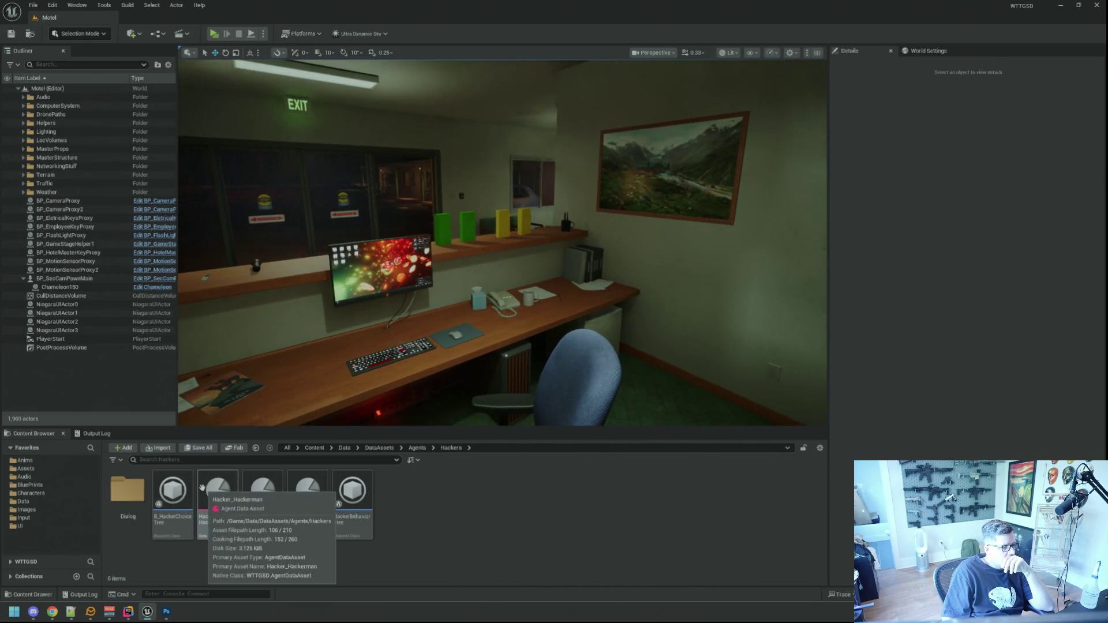
pyautogui.click(128, 612)
pyautogui.click(358, 323)
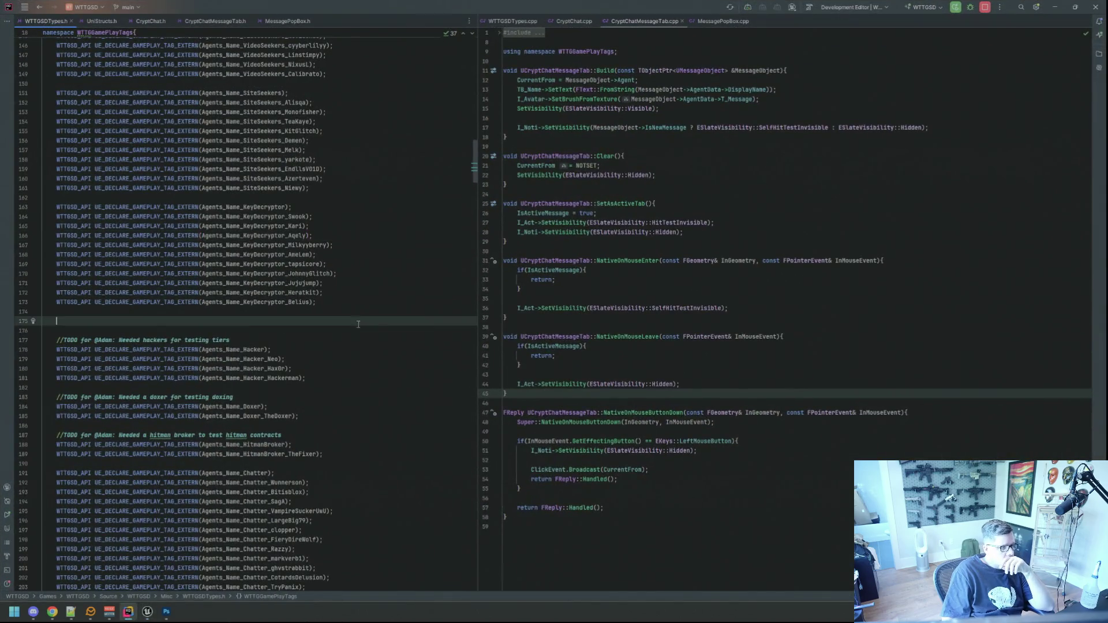
pyautogui.scroll(10, 358, 322)
pyautogui.scroll(14, 361, 316)
pyautogui.scroll(11, 362, 311)
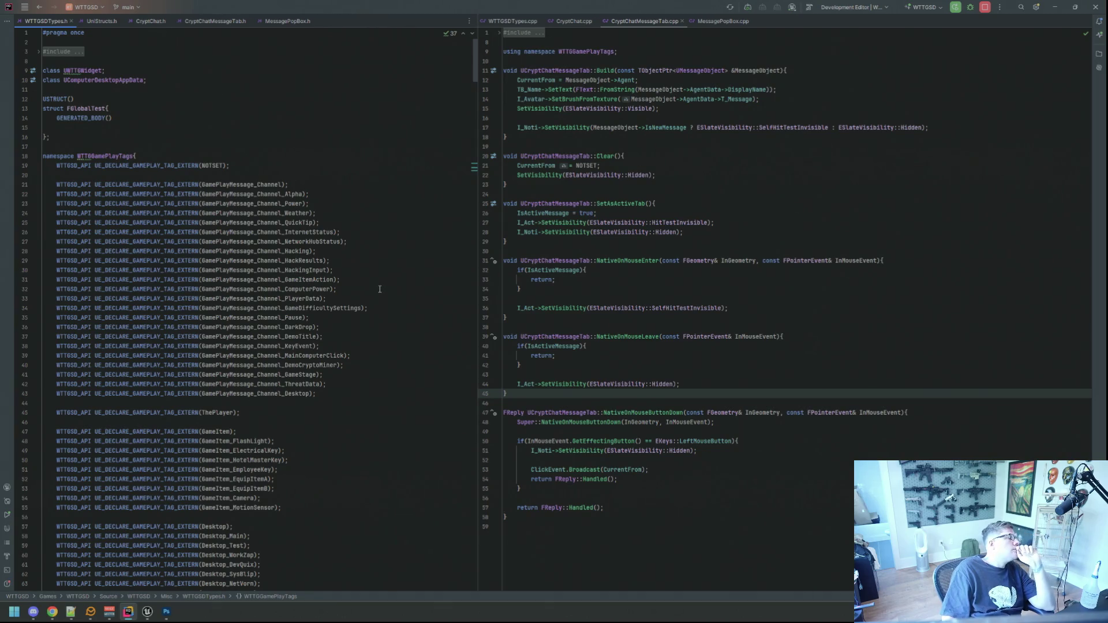
pyautogui.click(335, 222)
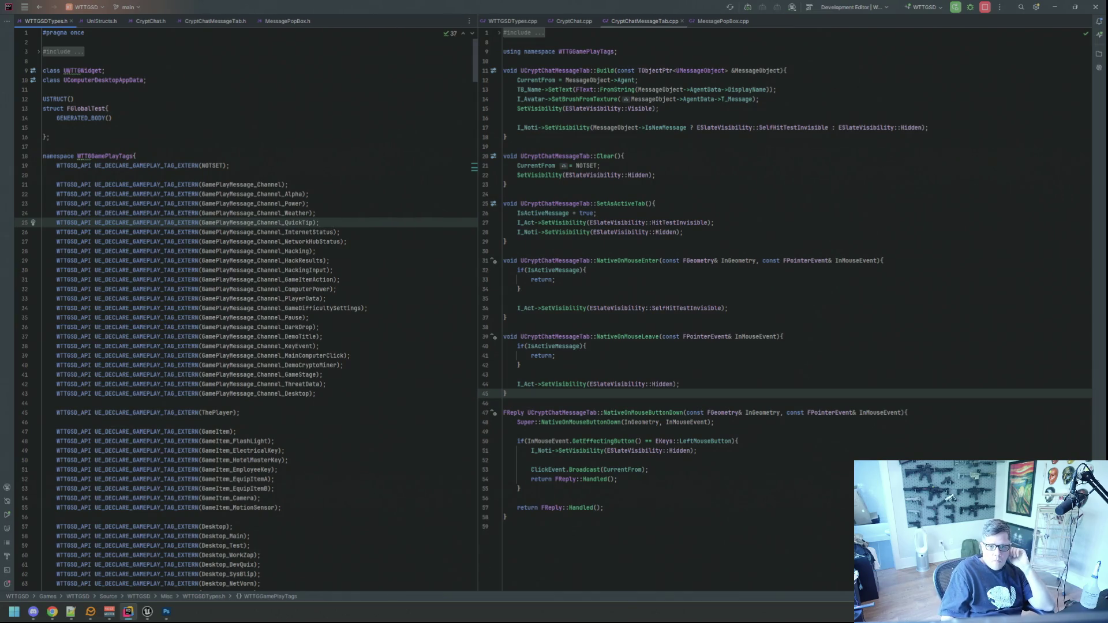
pyautogui.hotkey('alt', 'Tab')
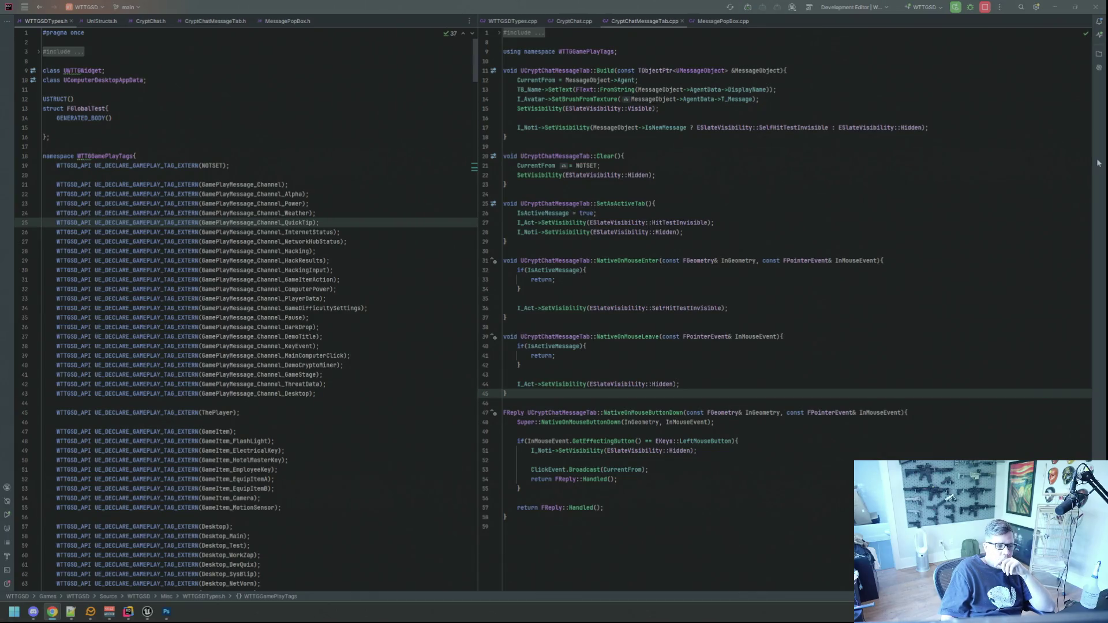
pyautogui.click(512, 21)
pyautogui.click(574, 21)
pyautogui.click(644, 20)
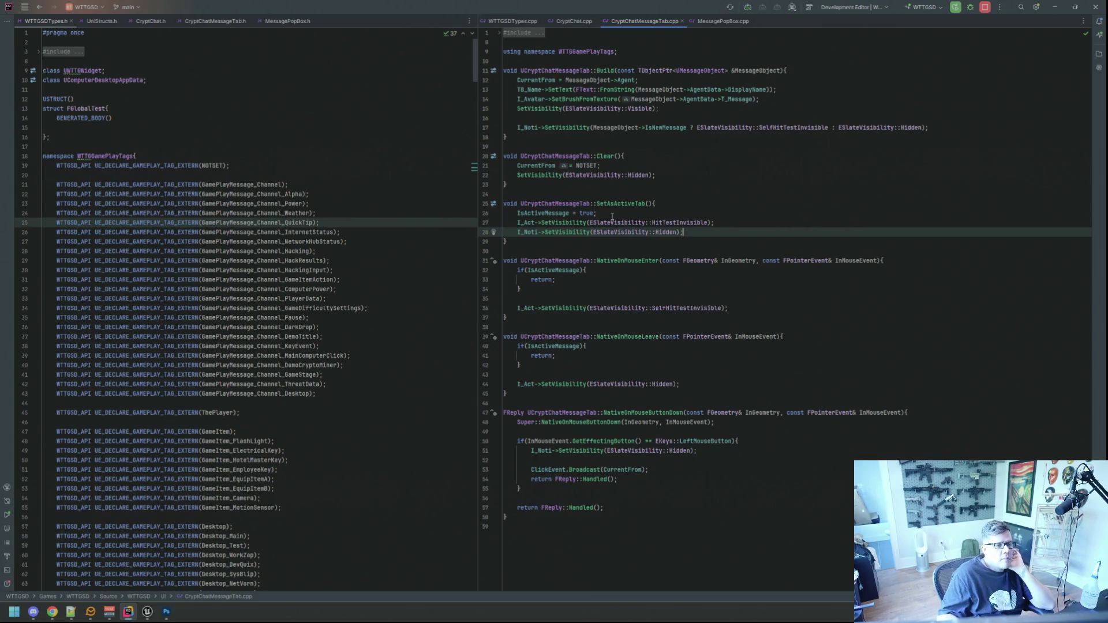
# Show WTTGSDTypes.cpp on the right and leave one blank line before the header's hacker TODO.
pyautogui.click(513, 21)
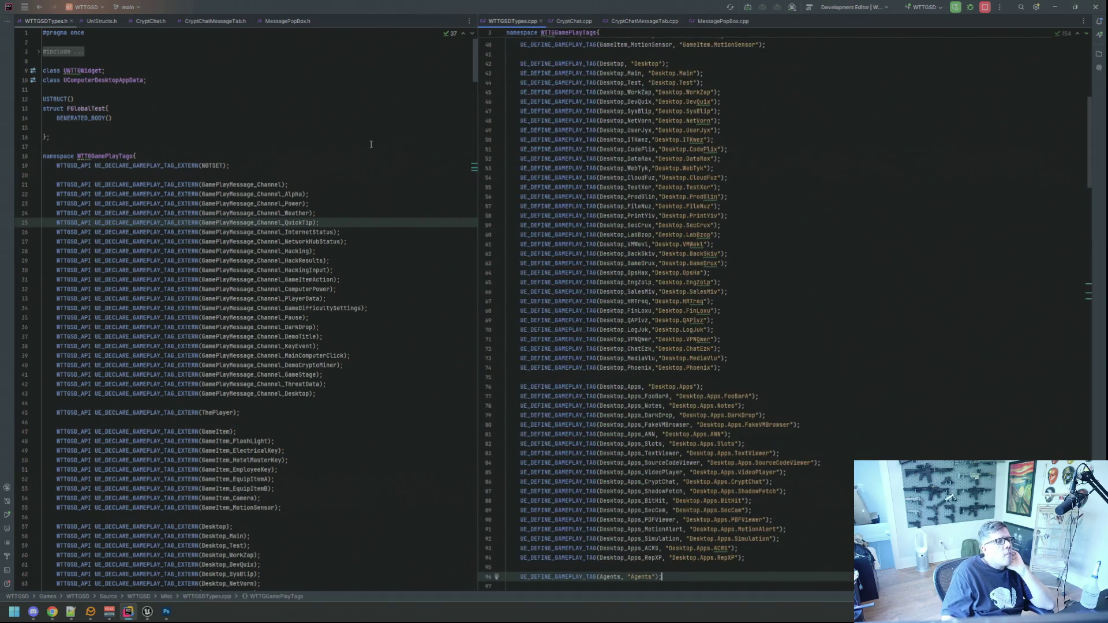
pyautogui.scroll(-2, 232, 226)
pyautogui.scroll(-20, 232, 225)
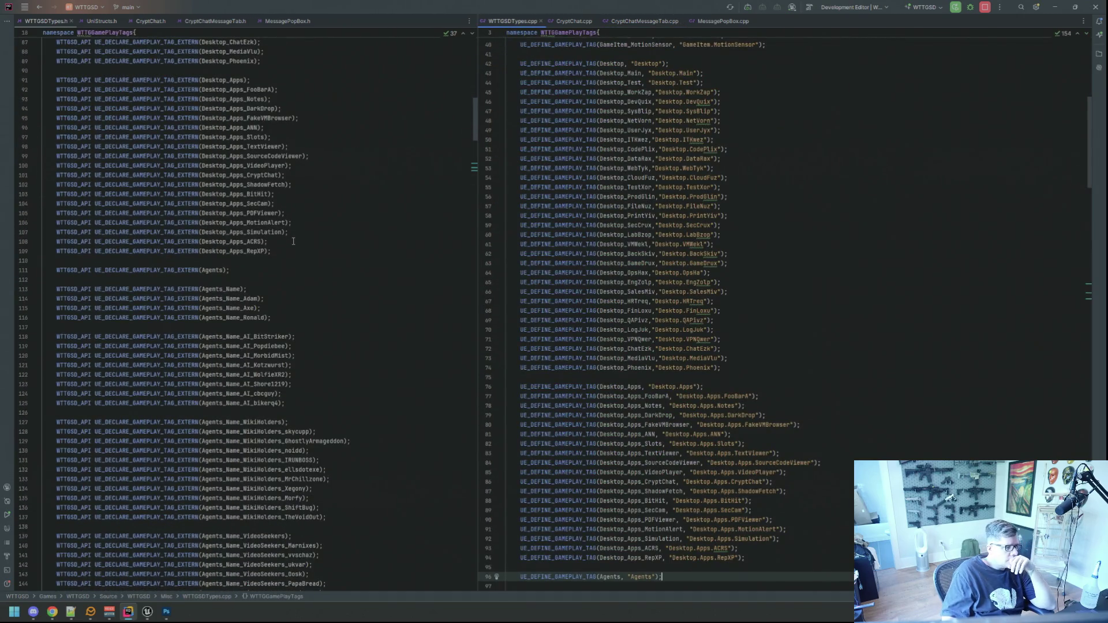
pyautogui.scroll(-19, 294, 245)
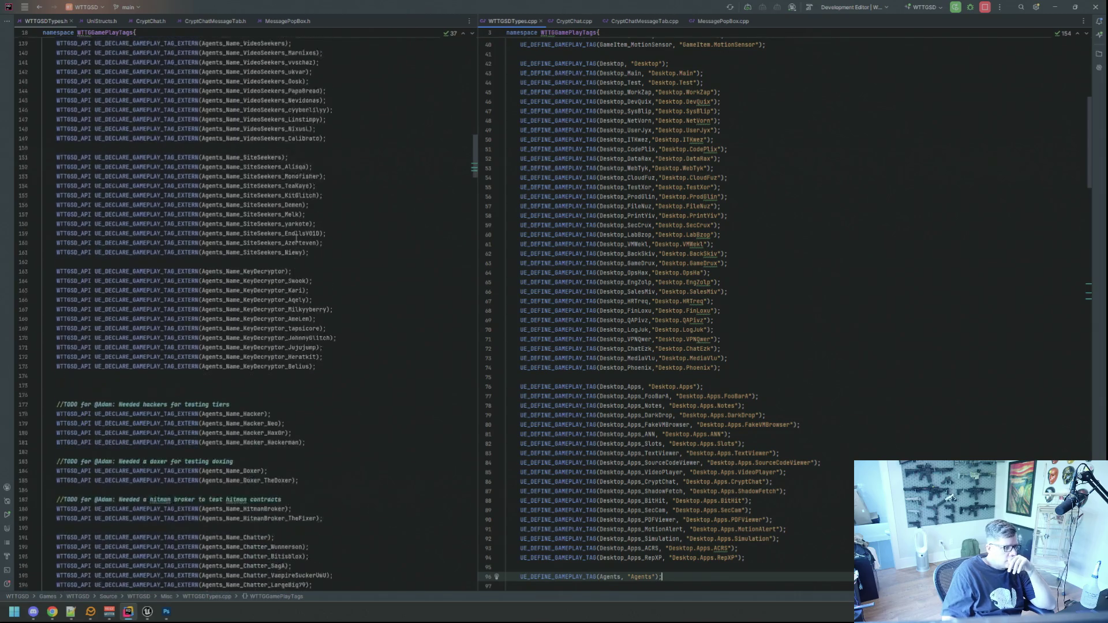
pyautogui.click(244, 348)
pyautogui.press('BackSpace')
pyautogui.press('BackSpace')
pyautogui.press('BackSpace')
pyautogui.press('Return')
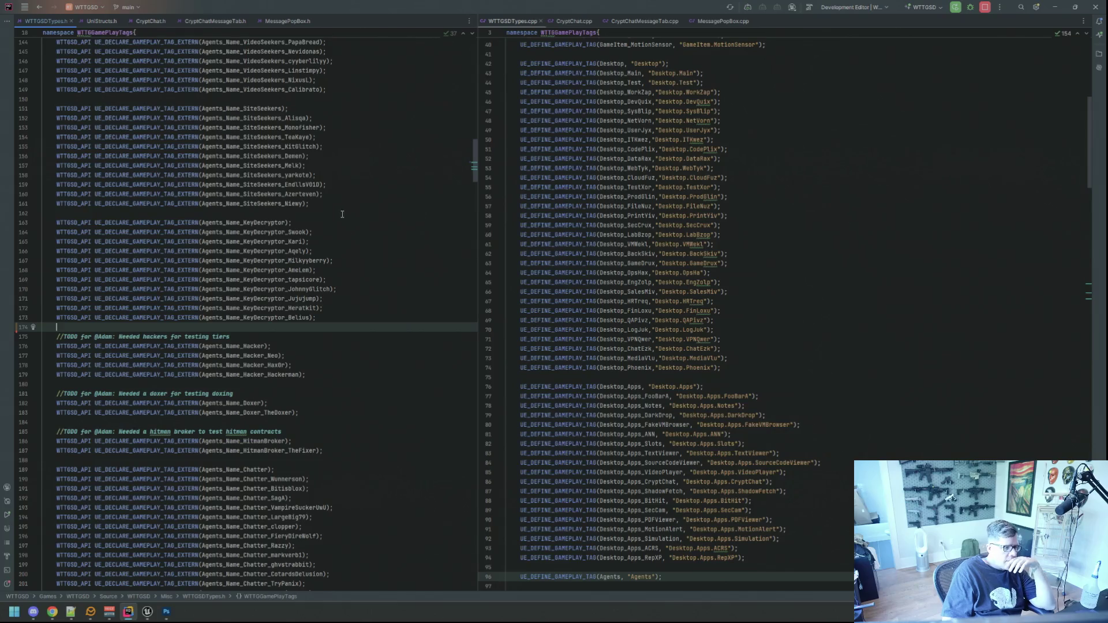
# Insert blank lines at line 165 of the .cpp tag definitions.
pyautogui.scroll(-20, 339, 248)
pyautogui.scroll(20, 340, 255)
pyautogui.scroll(-17, 669, 260)
pyautogui.scroll(-16, 670, 260)
pyautogui.click(803, 275)
pyautogui.click(806, 287)
pyautogui.press('Return')
pyautogui.press('Return')
pyautogui.press('Return')
pyautogui.press('Up')
pyautogui.press('Up')
# Add a blank line after the base Agents_Name_Hacker declaration and its definition.
pyautogui.scroll(-2, 381, 362)
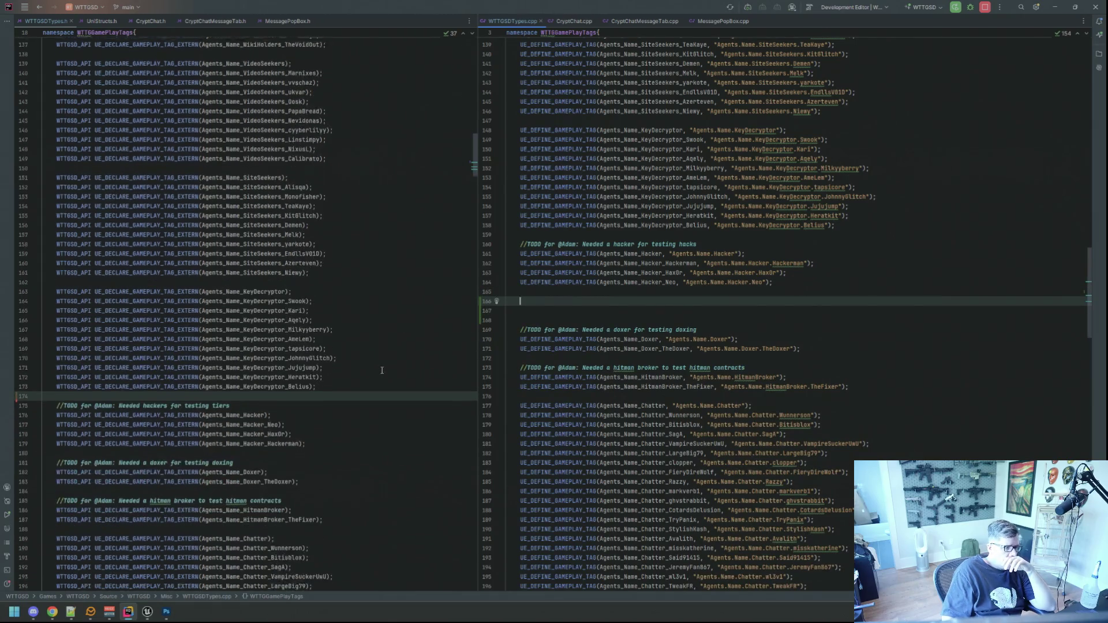
pyautogui.click(334, 403)
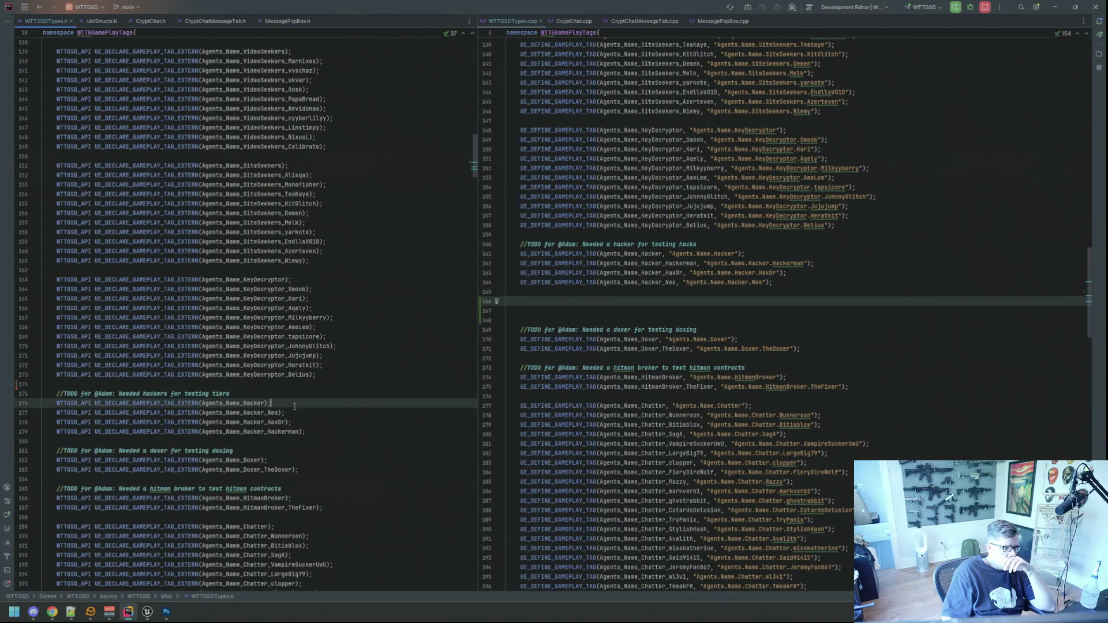
pyautogui.press('Return')
pyautogui.click(749, 254)
pyautogui.press('Return')
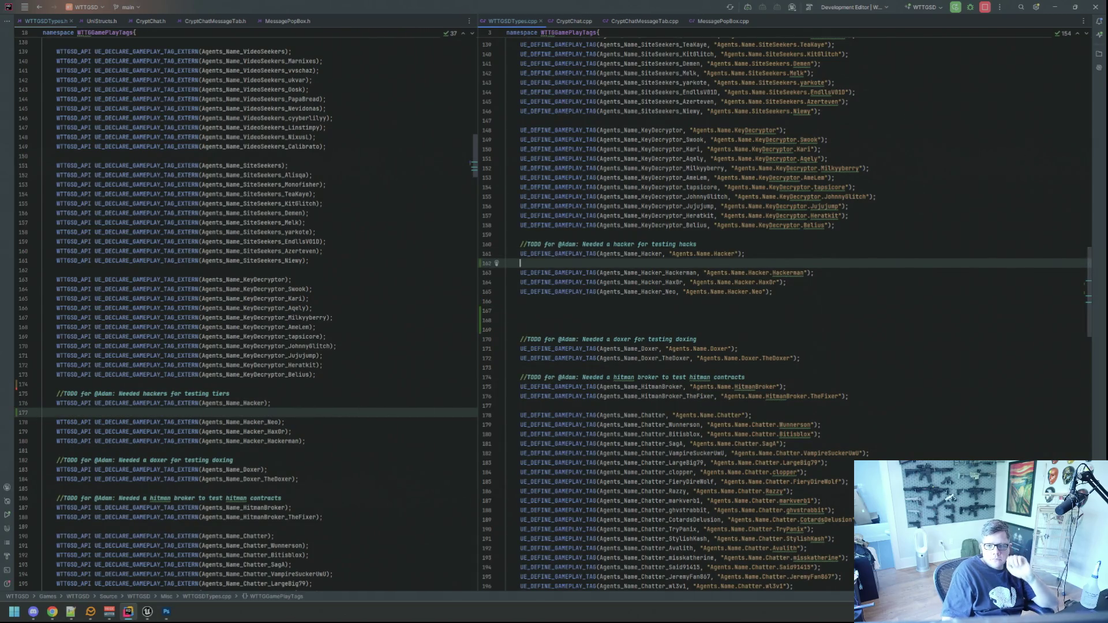
pyautogui.hotkey('alt', 'Tab')
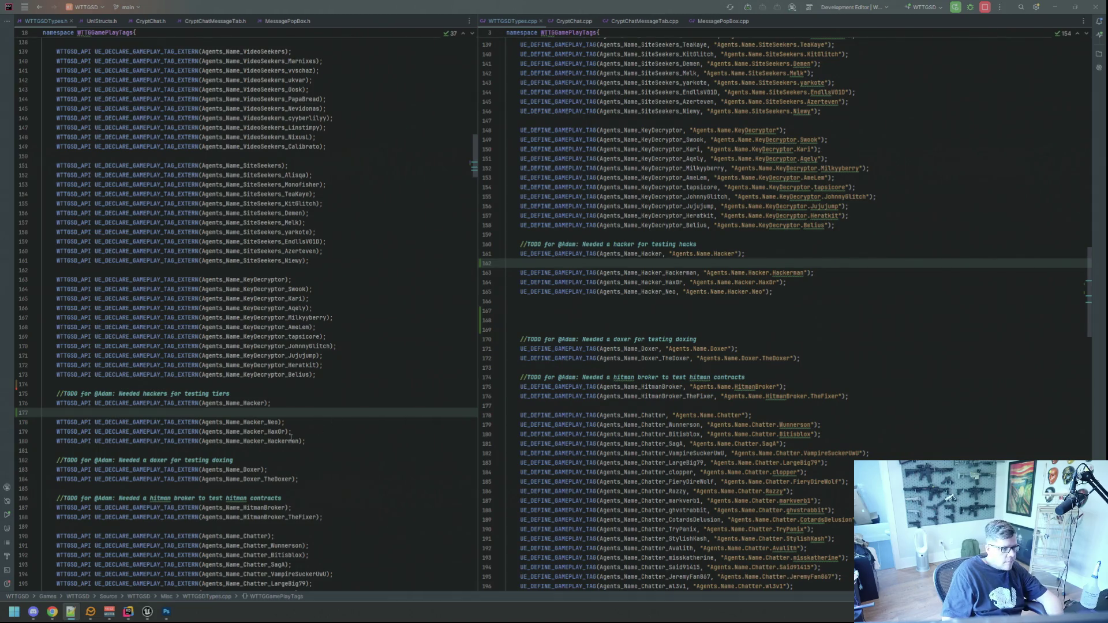
pyautogui.click(296, 441)
pyautogui.press('BackSpace')
pyautogui.press('BackSpace')
pyautogui.press('BackSpace')
pyautogui.write('xodreS')
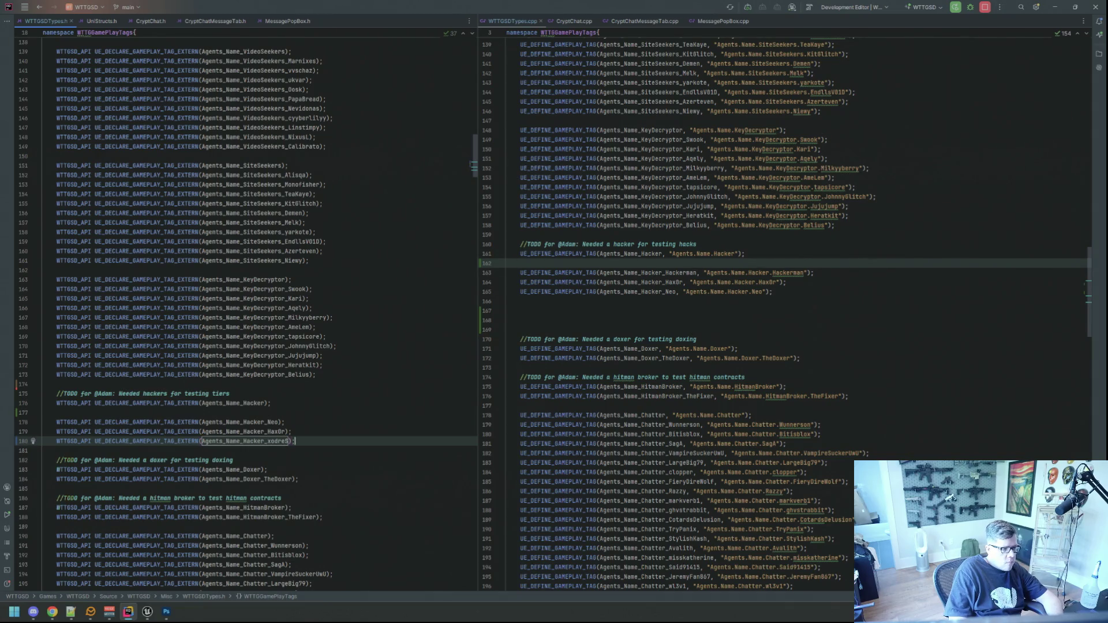
pyautogui.press('Up')
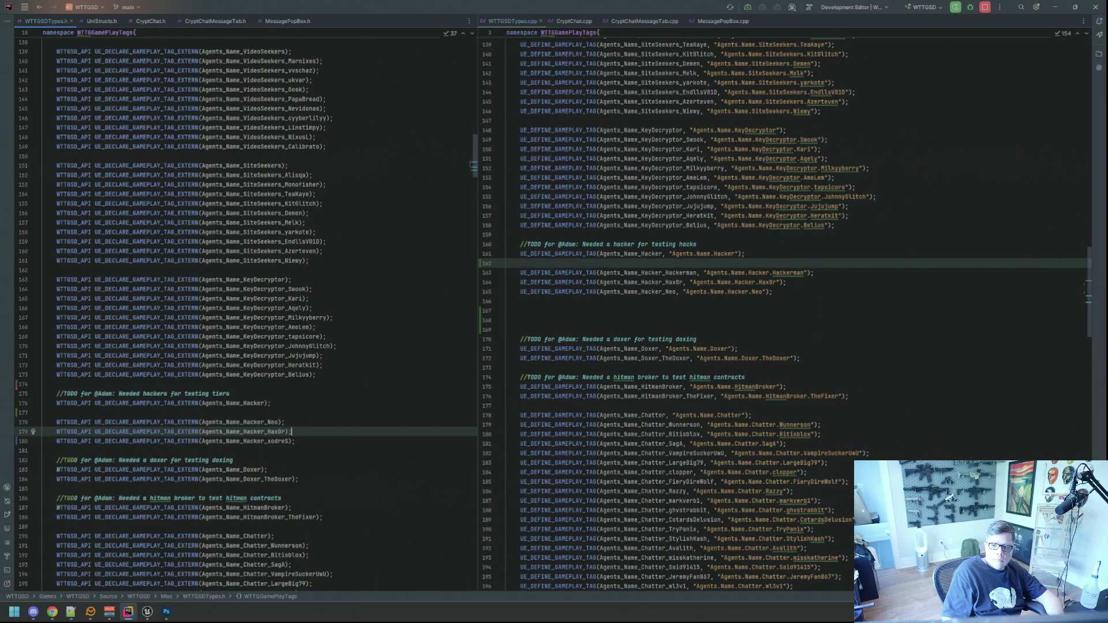
pyautogui.hotkey('alt', 'Tab')
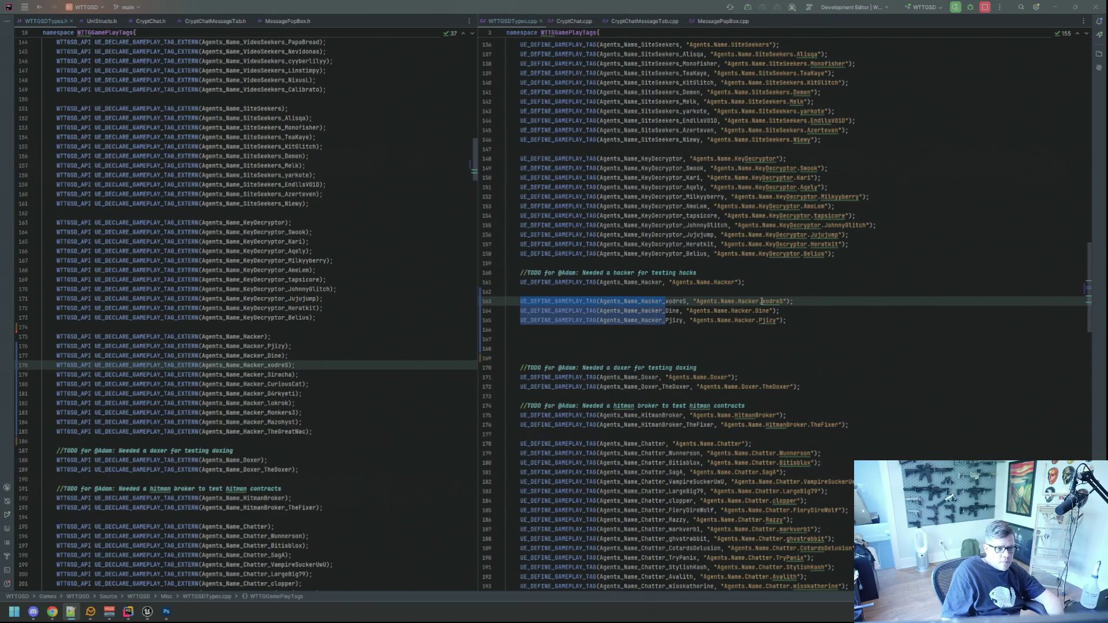
# Paste seven more hacker tag definitions below the PjIzy definition.
pyautogui.hotkey('ctrl', 'Right')
pyautogui.hotkey('ctrl', 'Right')
pyautogui.hotkey('ctrl', 'Right')
pyautogui.hotkey('ctrl', 'shift', 'Left')
pyautogui.hotkey('ctrl', 'shift', 'Left')
pyautogui.hotkey('ctrl', 'shift', 'Left')
pyautogui.hotkey('shift', 'Left')
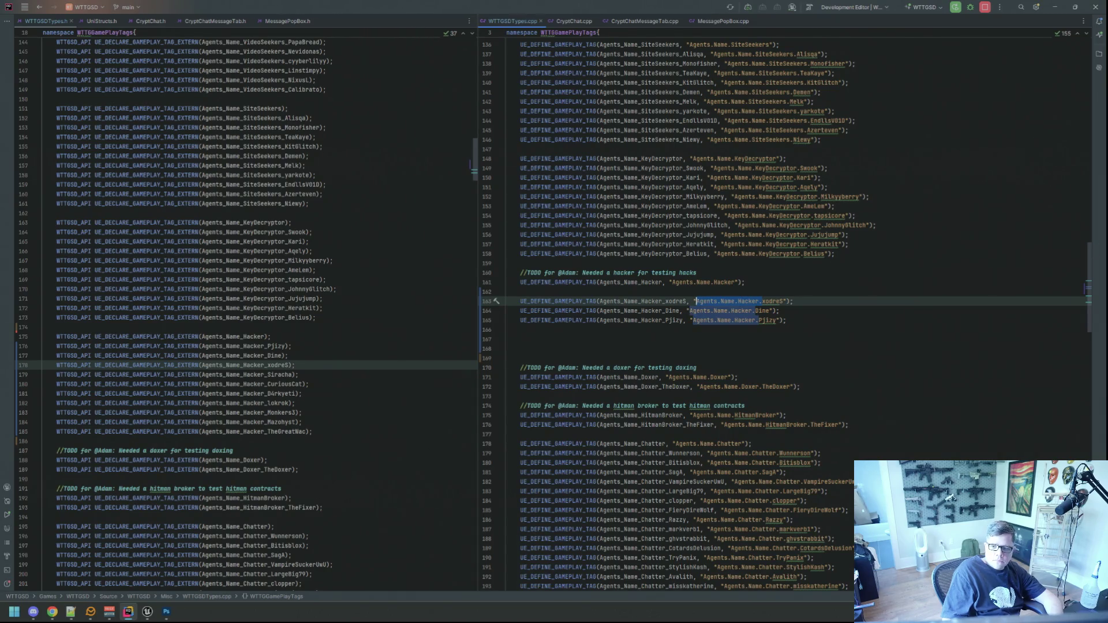
pyautogui.hotkey('alt', 'Tab')
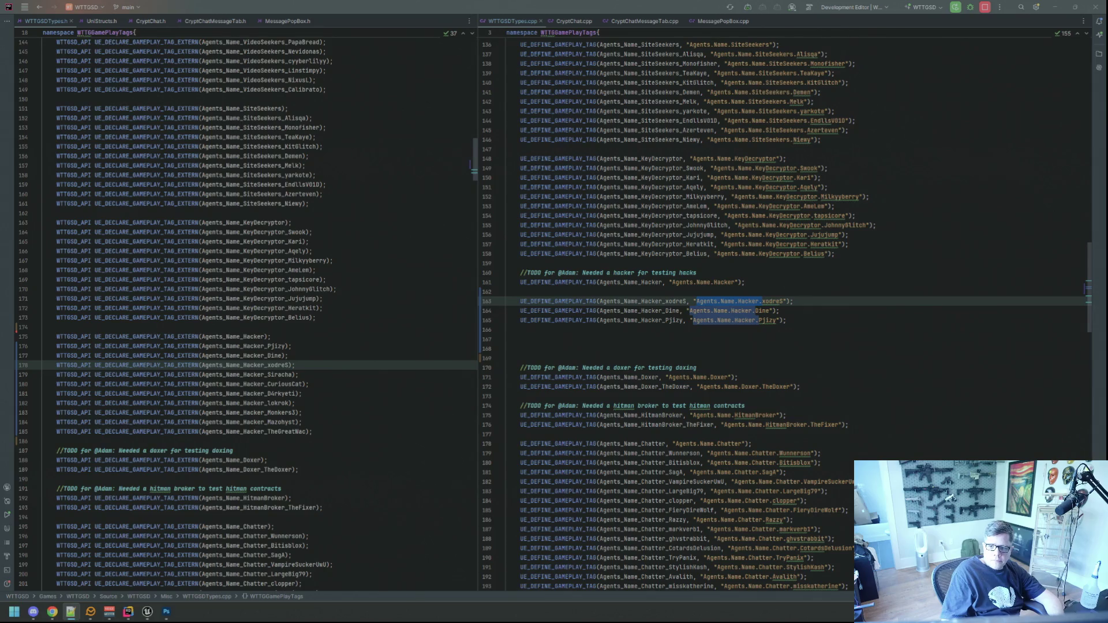
pyautogui.click(792, 318)
pyautogui.press('Down')
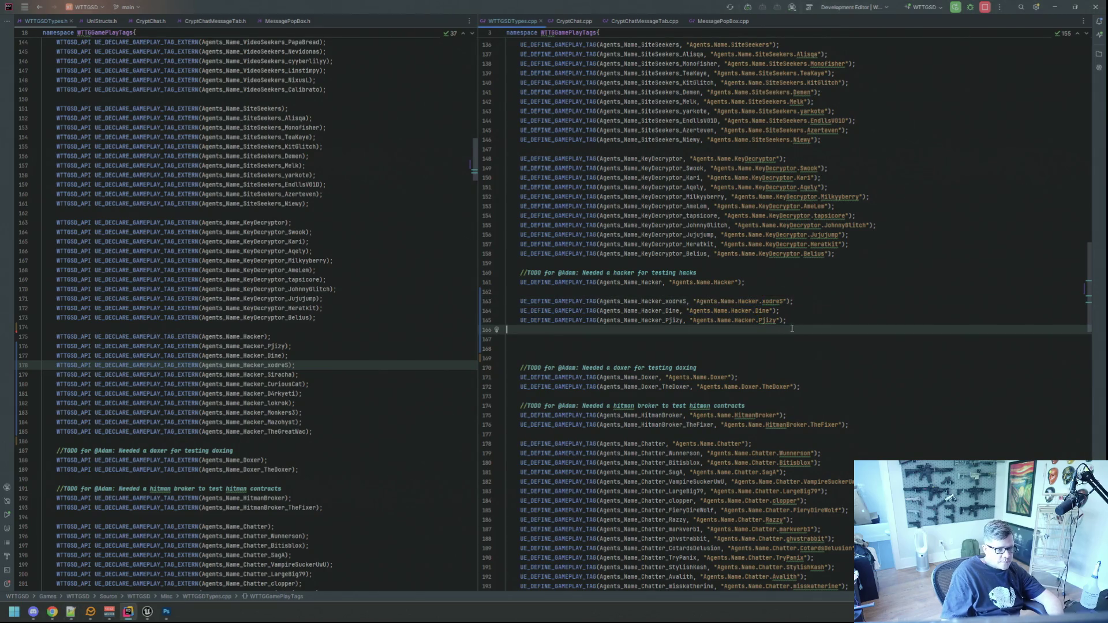
pyautogui.write('UE_DEFINE_GAMEPLAY_TAG(Agents_Name_Hacker_Siracha, "Agents.Name.Hacker.x"); UE_DEFINE_GAMEPLAY_TAG(Agents_Name_Hacker_CuriousCat, "Agents.Name.Hacker.x"); UE_DEFINE_GAMEPLAY_TAG(Agents_Name_Hacker_D4rkyeti, "Agents.Name.Hacker.x"); UE_DEFINE_GAMEPLAY_TAG(Agents_Name_Hacker_lokrok, "Agents.Name.Hacker.x"); UE_DEFINE_GAMEPLAY_TAG(Agents_Name_Hacker_Monkers3, "Agents.Name.Hacker.x"); UE_DEFINE_GAMEPLAY_TAG(Agents_Name_Hacker_Mazohyst, "Agents.Name.Hacker.x"); UE_DEFINE_GAMEPLAY_TAG(Agents_Name_Hacker_TheGreatWac, "Agents.Name.Hacker.x");')
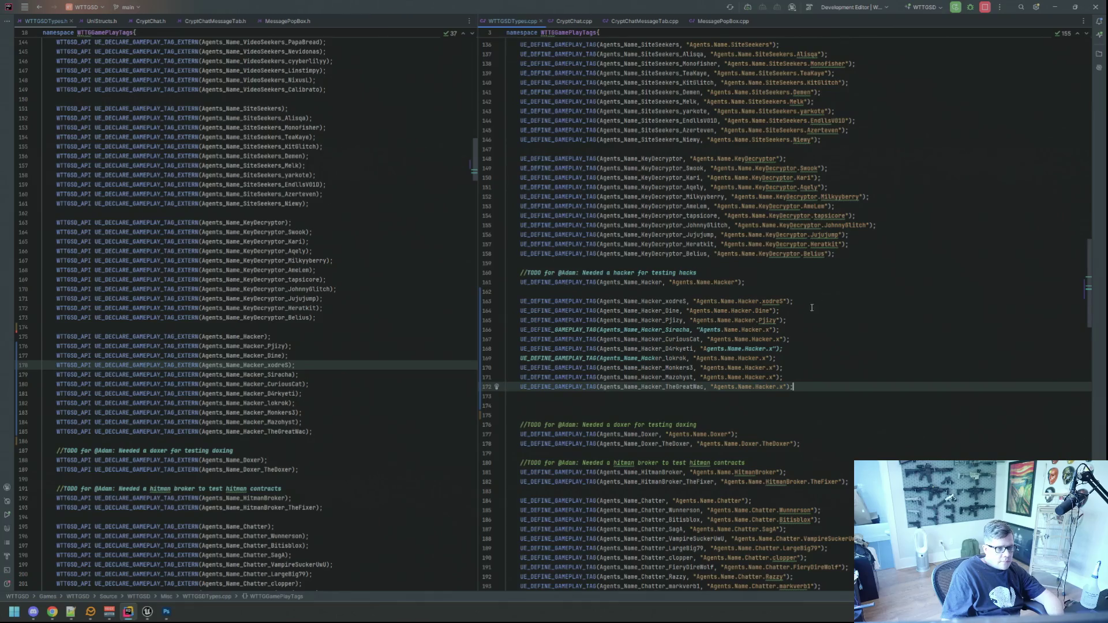
# Replace the x placeholder in the tag strings with Siracha and CuriousCat.
pyautogui.click(691, 330)
pyautogui.moveTo(690, 330); pyautogui.dragTo(665, 330)
pyautogui.click(773, 329)
pyautogui.press('BackSpace')
pyautogui.write('Siracha')
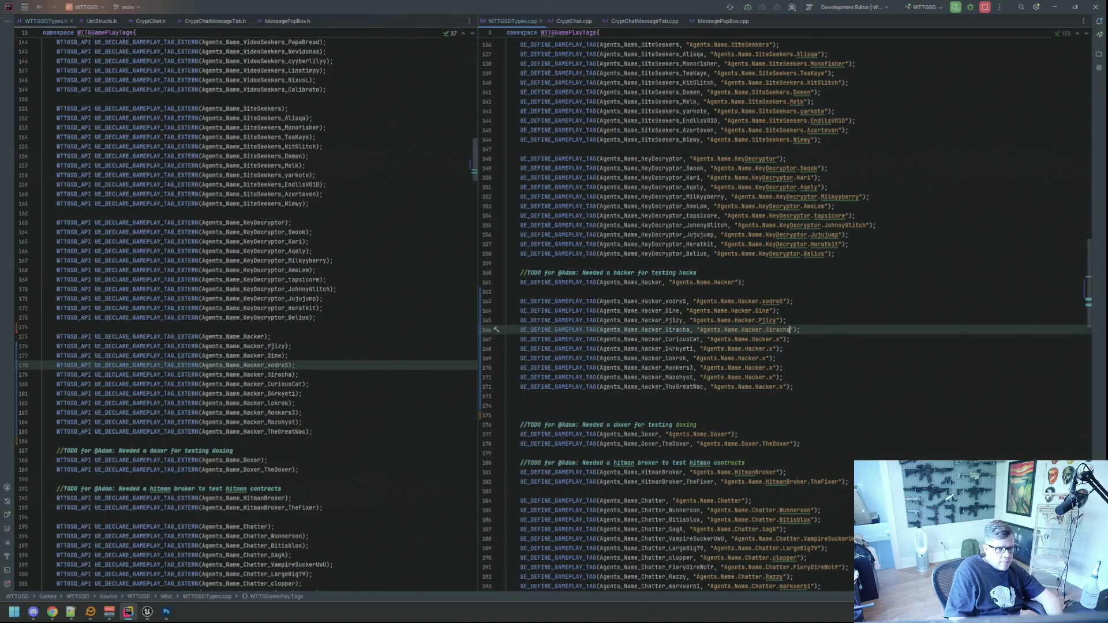
pyautogui.press('Down')
pyautogui.click(736, 340)
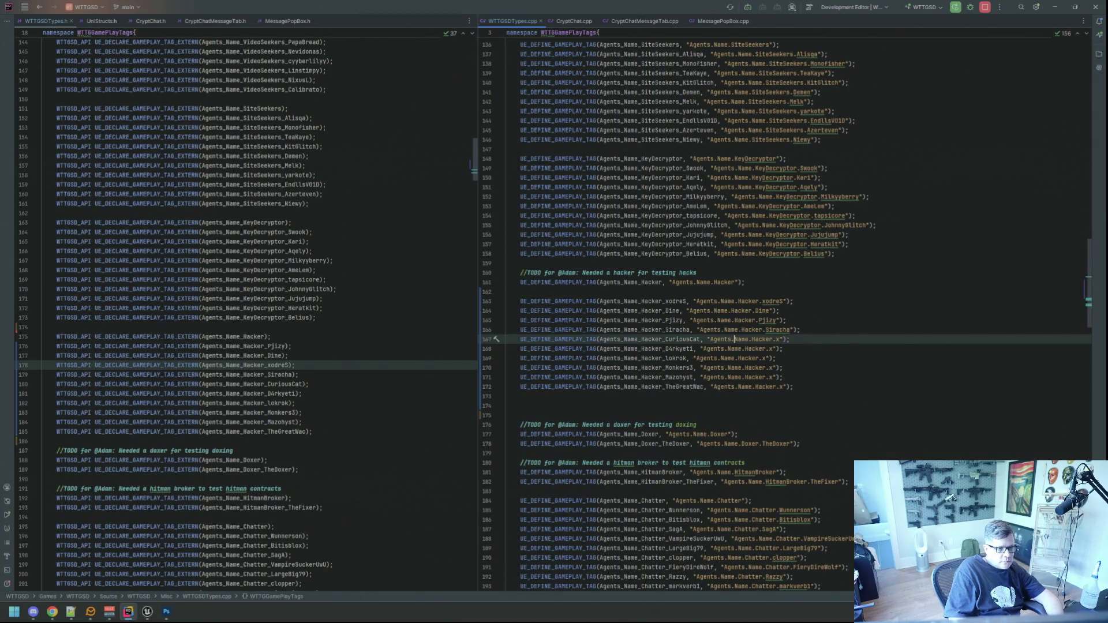
pyautogui.press('Right')
pyautogui.hotkey('shift', 'Left')
pyautogui.hotkey('shift', 'Left')
pyautogui.hotkey('shift', 'Left')
pyautogui.hotkey('ctrl', 'c')
pyautogui.press('End')
pyautogui.press('Left')
pyautogui.press('Left')
pyautogui.press('Left')
pyautogui.press('BackSpace')
pyautogui.hotkey('ctrl', 'v')
pyautogui.press('Down')
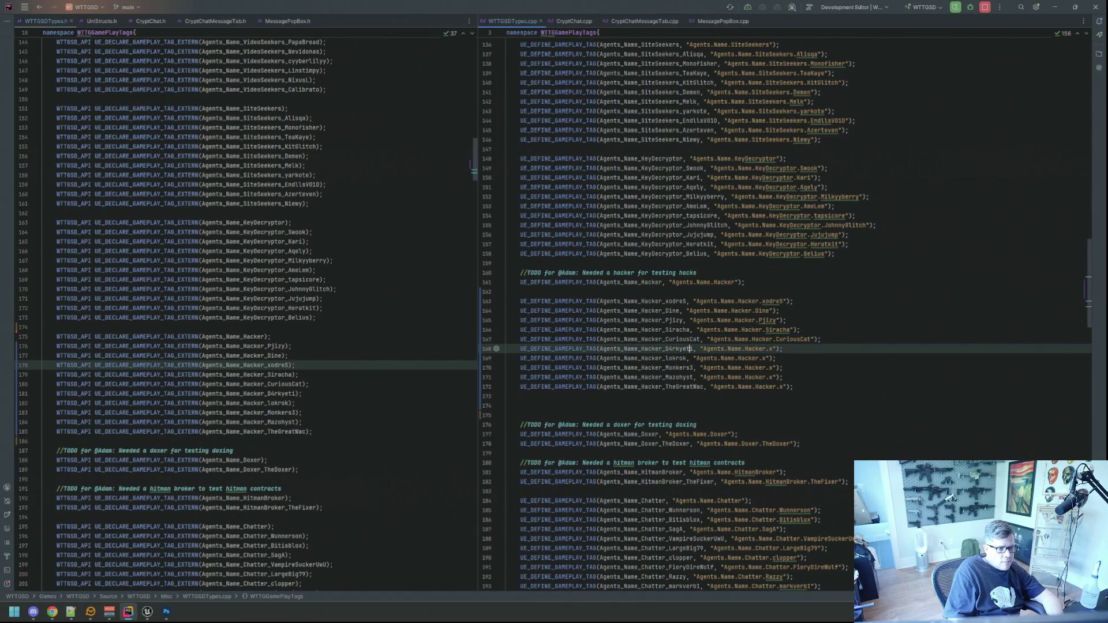
pyautogui.hotkey('shift', 'Left')
pyautogui.hotkey('shift', 'Left')
pyautogui.hotkey('shift', 'Left')
pyautogui.hotkey('ctrl', 'c')
pyautogui.press('End')
pyautogui.press('Left')
pyautogui.press('Left')
pyautogui.press('Left')
pyautogui.press('BackSpace')
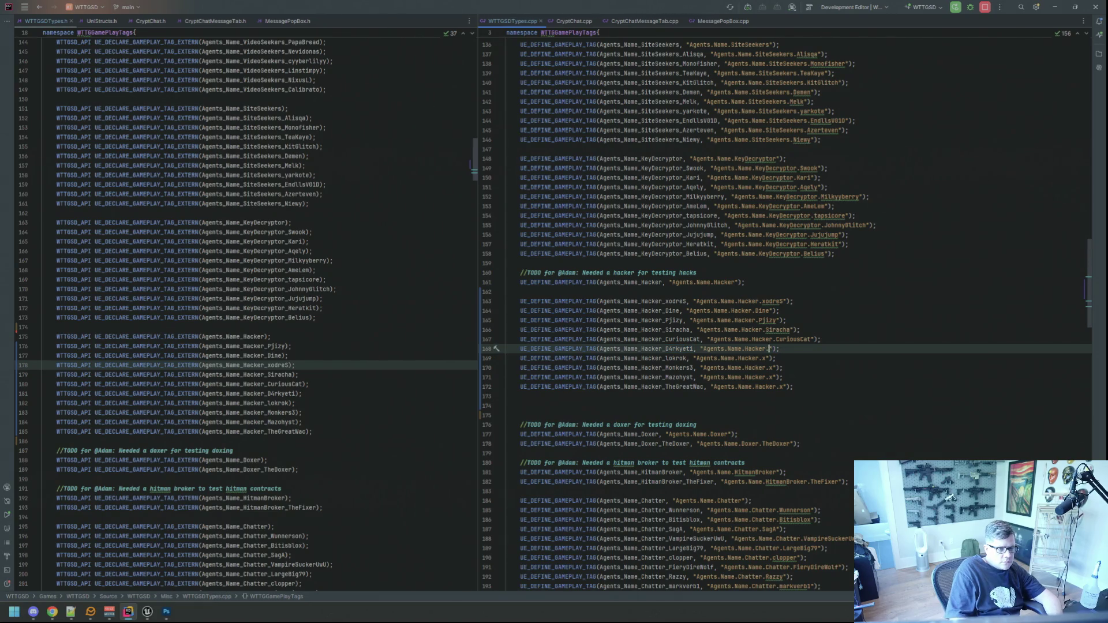
pyautogui.hotkey('ctrl', 'v')
pyautogui.press('Down')
pyautogui.press('Left')
pyautogui.press('Left')
pyautogui.hotkey('shift', 'Left')
pyautogui.hotkey('shift', 'Left')
pyautogui.hotkey('shift', 'Left')
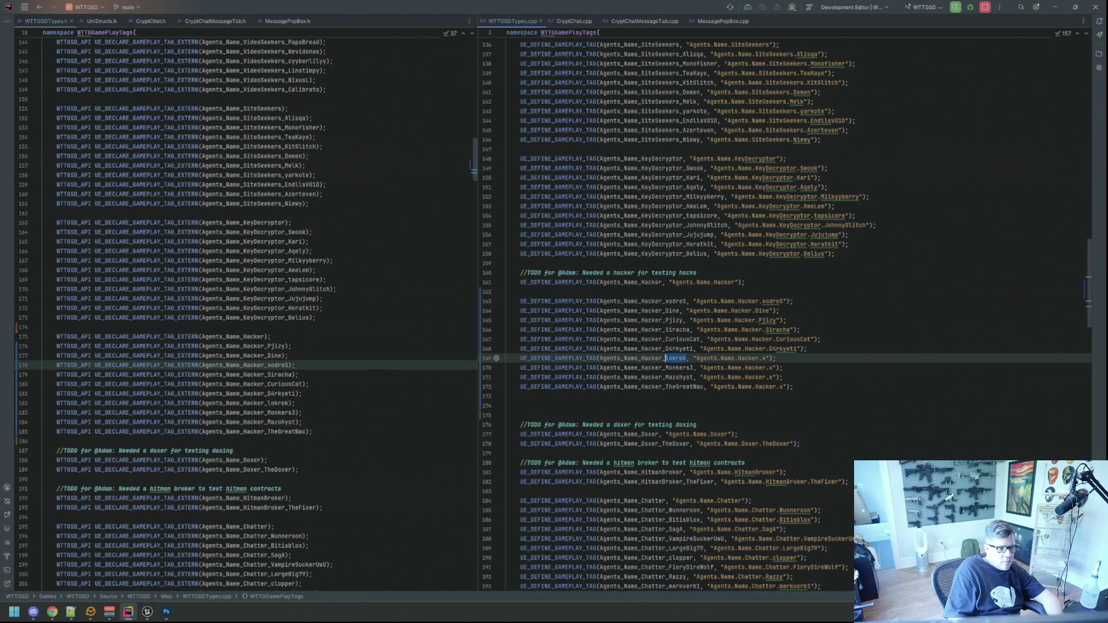
pyautogui.hotkey('ctrl', 'c')
pyautogui.press('End')
pyautogui.press('Left')
pyautogui.press('Left')
pyautogui.press('Left')
pyautogui.press('BackSpace')
pyautogui.hotkey('ctrl', 'v')
# Replace the x placeholders with Monkers3 and Mazohyst in their tag strings.
pyautogui.press('Down')
pyautogui.press('Left')
pyautogui.press('Left')
pyautogui.hotkey('shift', 'Left')
pyautogui.hotkey('shift', 'Left')
pyautogui.hotkey('shift', 'Left')
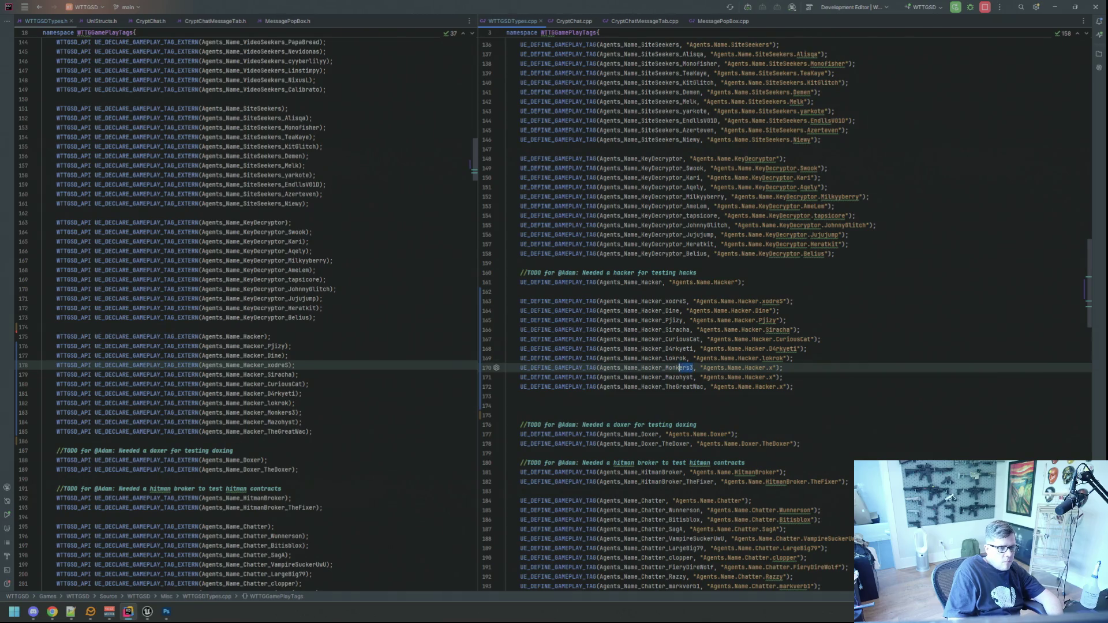
pyautogui.press('End')
pyautogui.press('Left')
pyautogui.press('BackSpace')
pyautogui.hotkey('ctrl', 'v')
pyautogui.press('Down')
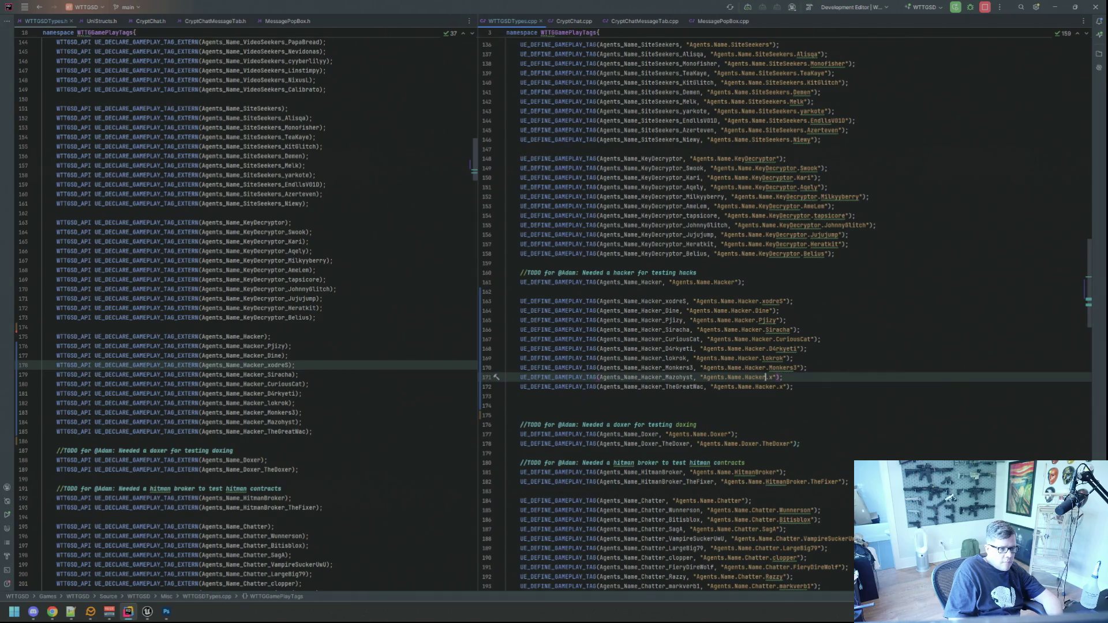
pyautogui.click(690, 377)
pyautogui.hotkey('shift', 'Left')
pyautogui.hotkey('shift', 'Left')
pyautogui.hotkey('shift', 'Left')
pyautogui.hotkey('ctrl', 'c')
pyautogui.press('End')
pyautogui.press('Left')
pyautogui.press('Left')
pyautogui.press('Left')
pyautogui.press('BackSpace')
pyautogui.hotkey('ctrl', 'v')
# Replace the x placeholder with TheGreatWac in the last tag string.
pyautogui.press('Down')
pyautogui.click(749, 387)
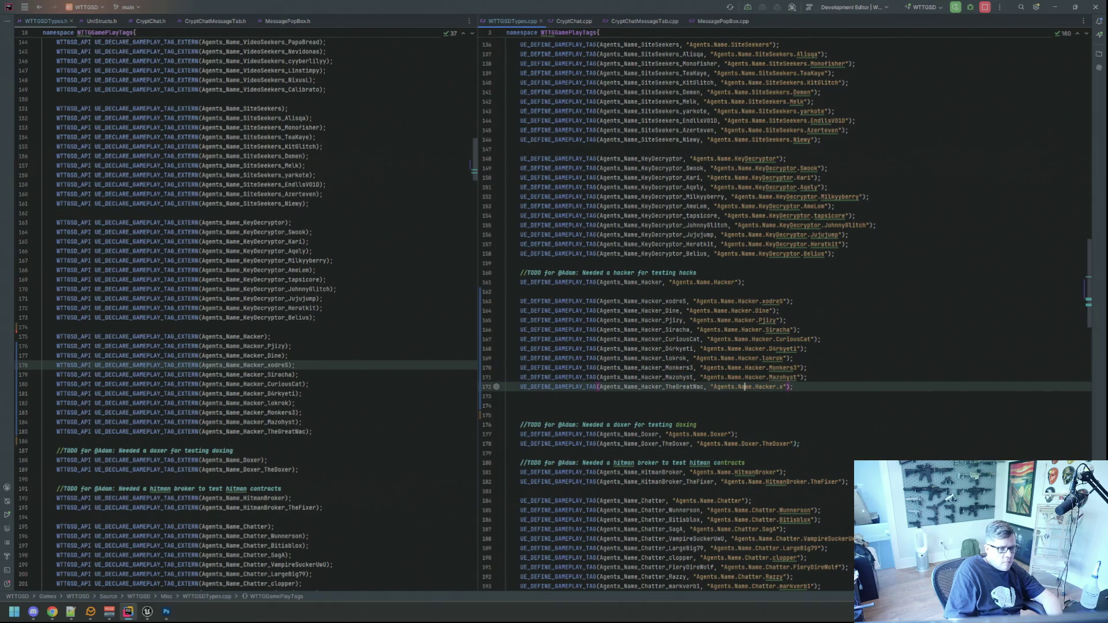
pyautogui.hotkey('shift', 'Left')
pyautogui.hotkey('shift', 'Left')
pyautogui.hotkey('shift', 'Left')
pyautogui.press('End')
pyautogui.press('Left')
pyautogui.press('Left')
pyautogui.press('Left')
pyautogui.press('BackSpace')
pyautogui.hotkey('ctrl', 'v')
pyautogui.press('End')
# Delete the hacker TODO comment and tidy the blank lines around the hacker block.
pyautogui.press('Up')
pyautogui.press('Up')
pyautogui.press('Up')
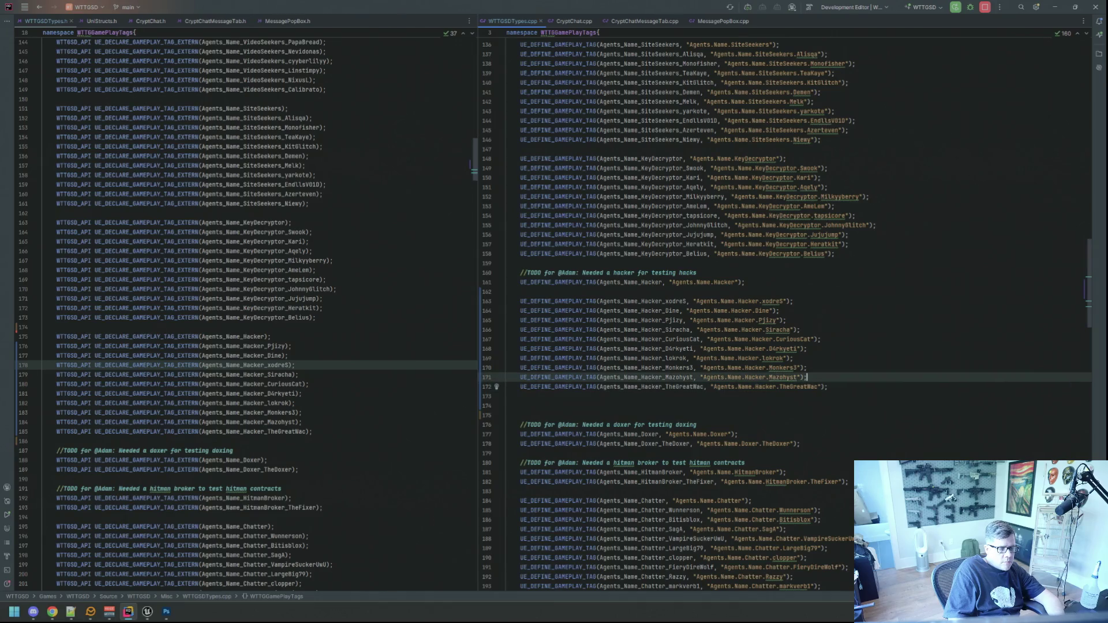
pyautogui.press('Down')
pyautogui.hotkey('shift', 'End')
pyautogui.press('Delete')
pyautogui.press('Down')
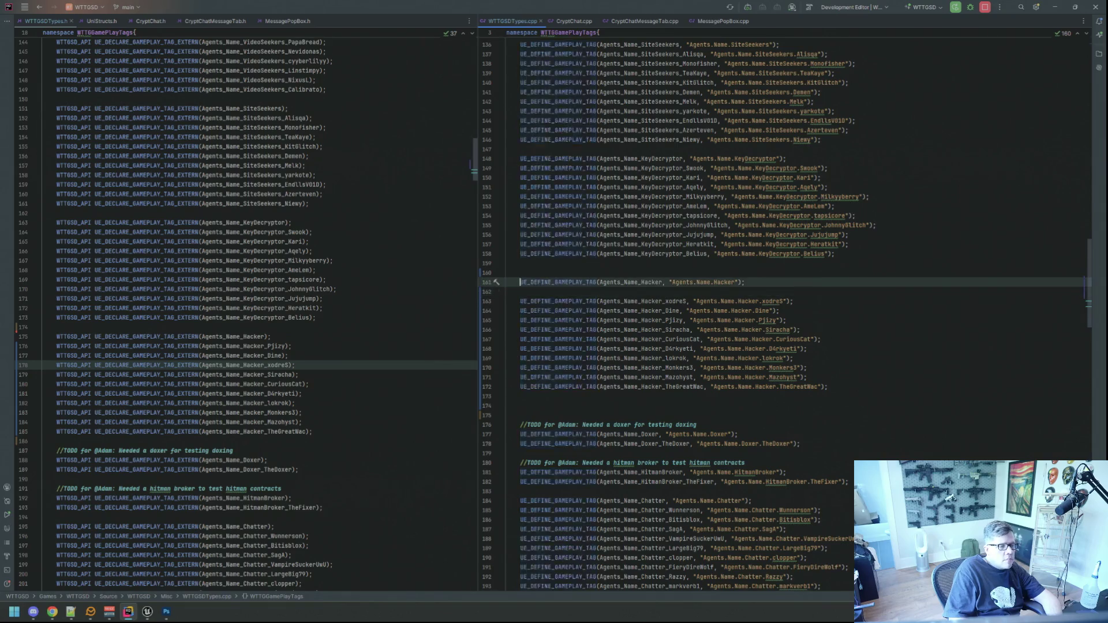
pyautogui.press('End')
pyautogui.press('Delete')
pyautogui.press('Up')
pyautogui.press('Up')
pyautogui.press('Delete')
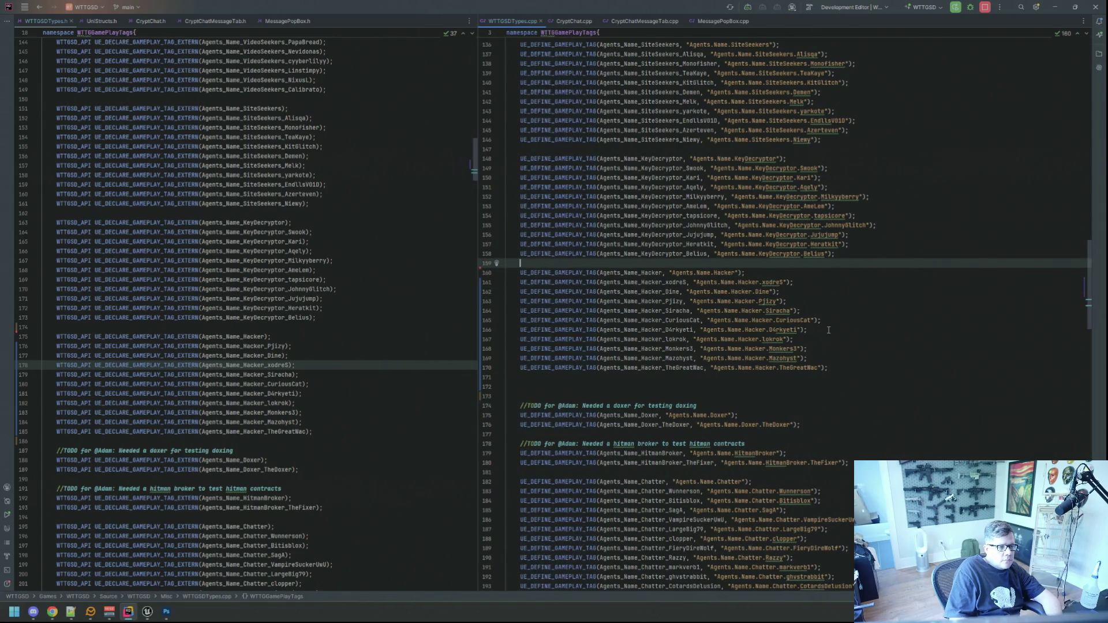
pyautogui.press('Down')
pyautogui.press('Down')
pyautogui.press('Down')
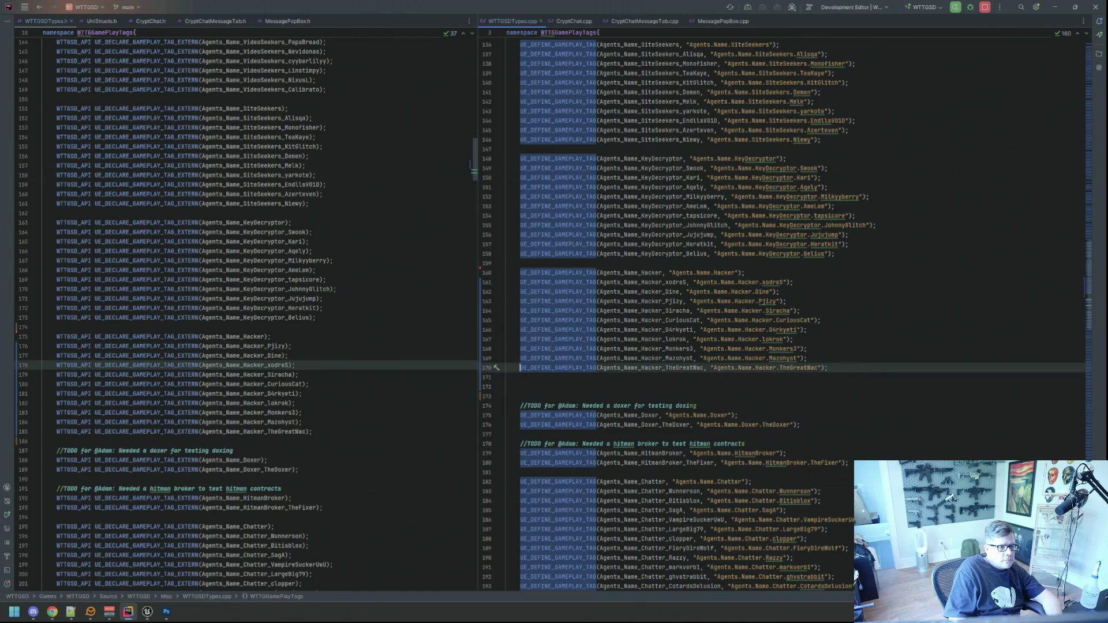
pyautogui.press('Return')
pyautogui.press('Up')
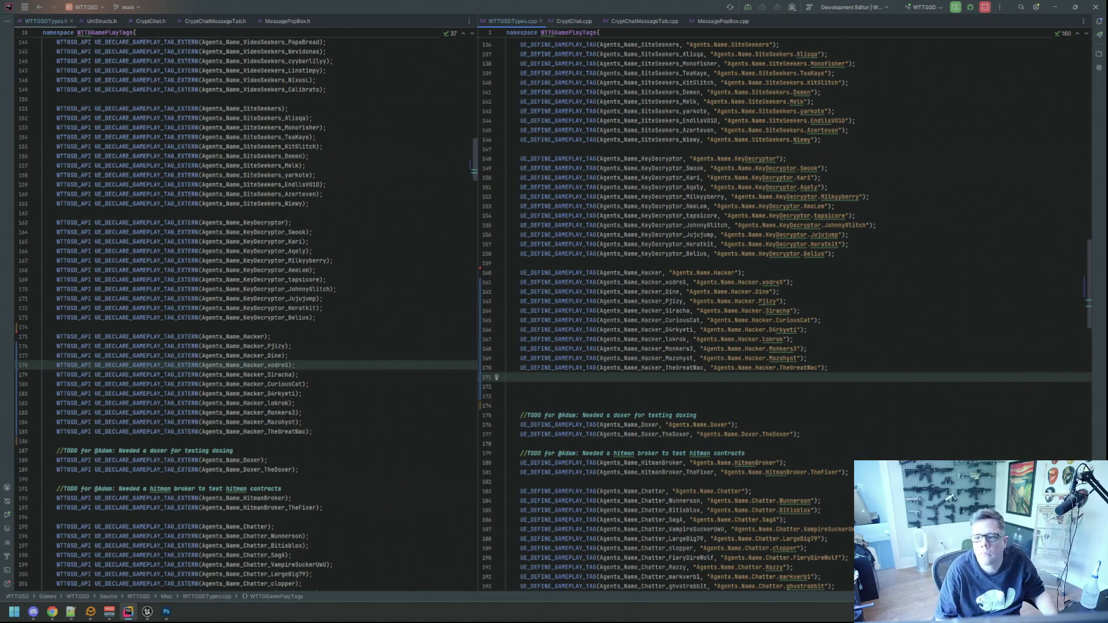
pyautogui.hotkey('alt', 'Tab')
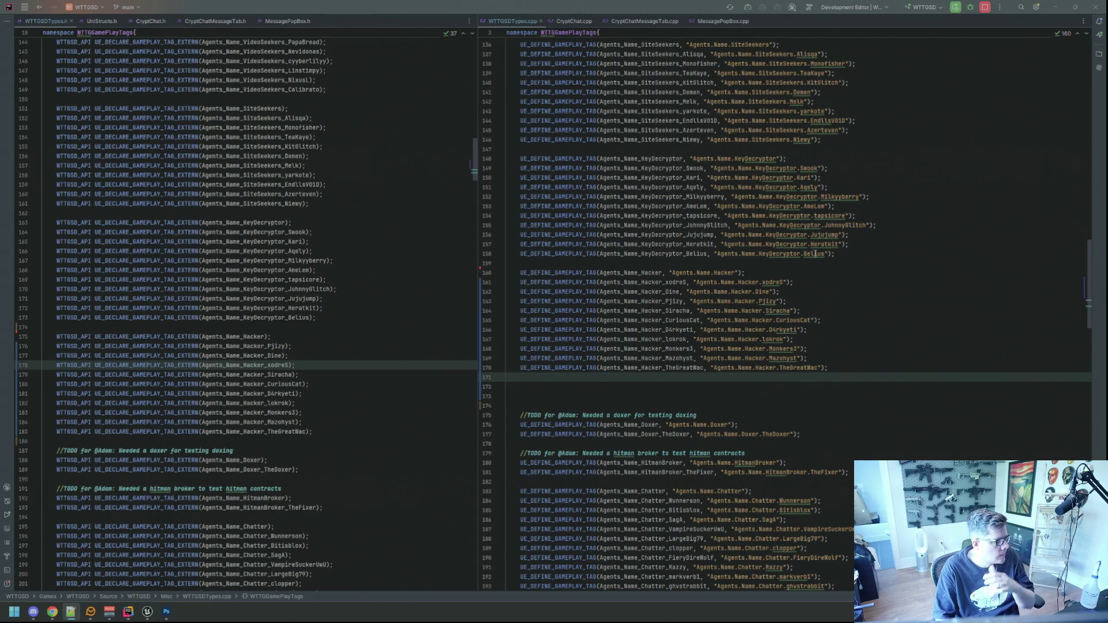
pyautogui.click(799, 206)
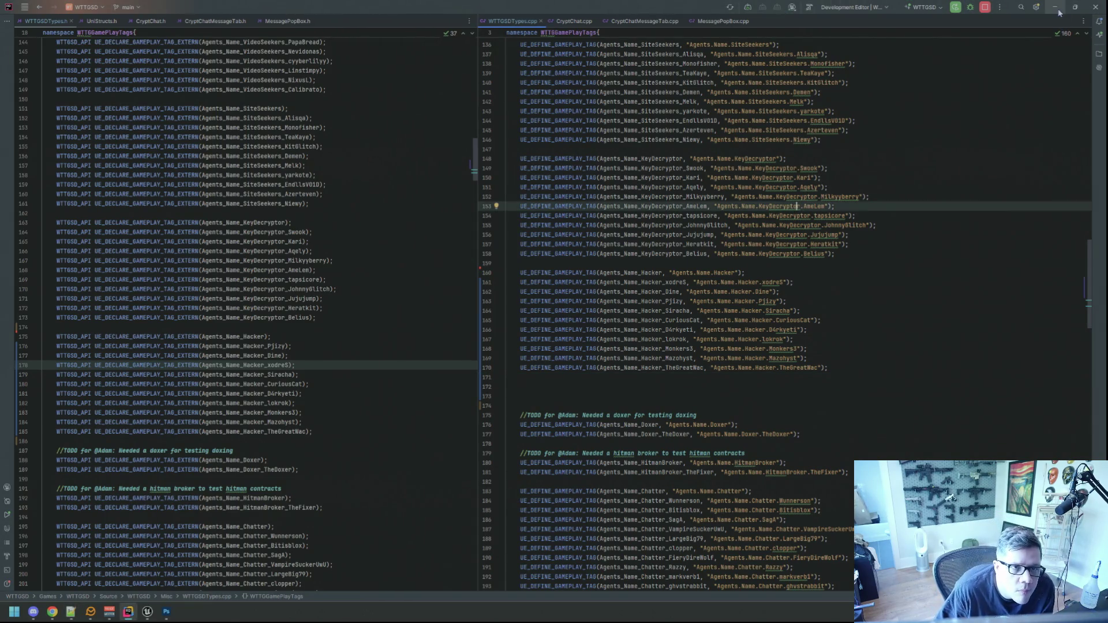
# Minimize Rider and Unreal, close the boxing-gloves photo, and shift the square template window left.
pyautogui.click(1058, 8)
pyautogui.click(1055, 8)
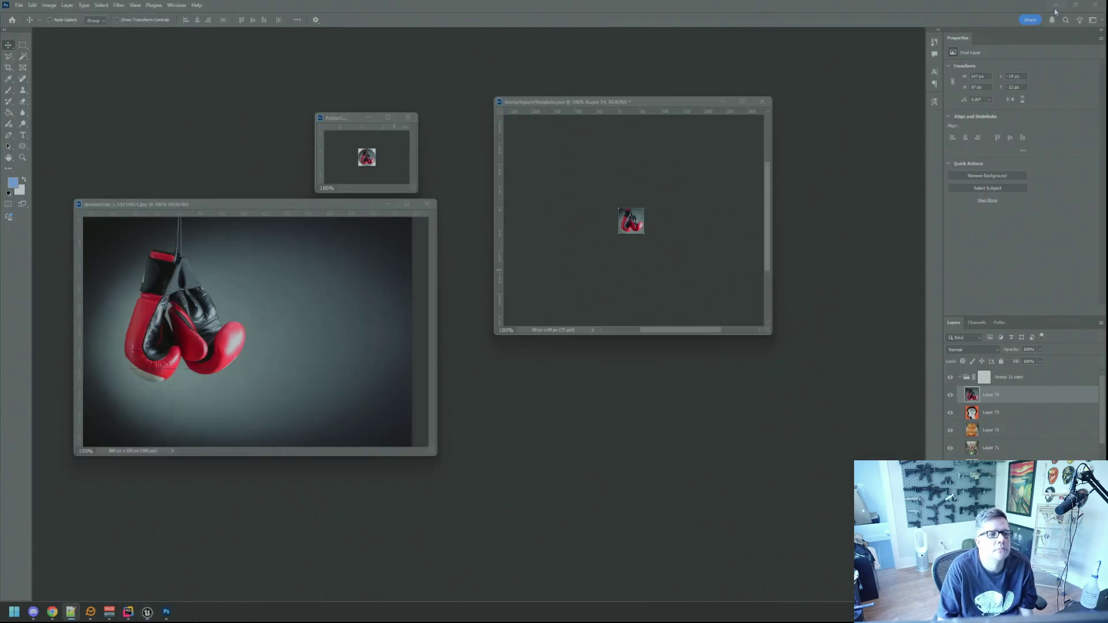
pyautogui.hotkey('ctrl', 'w')
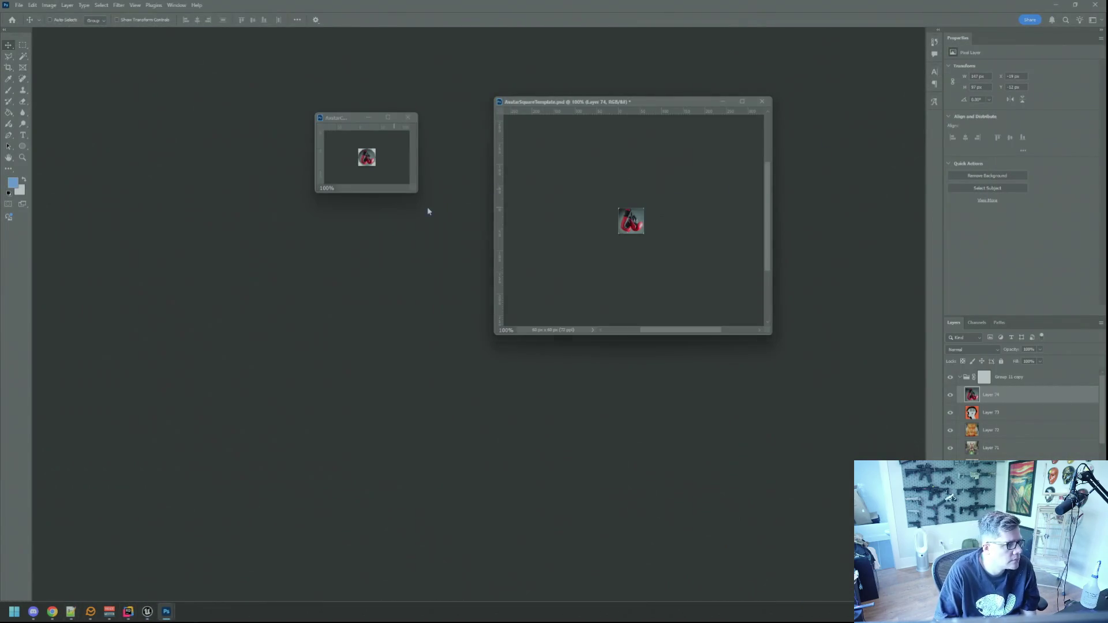
pyautogui.moveTo(579, 103); pyautogui.dragTo(557, 108)
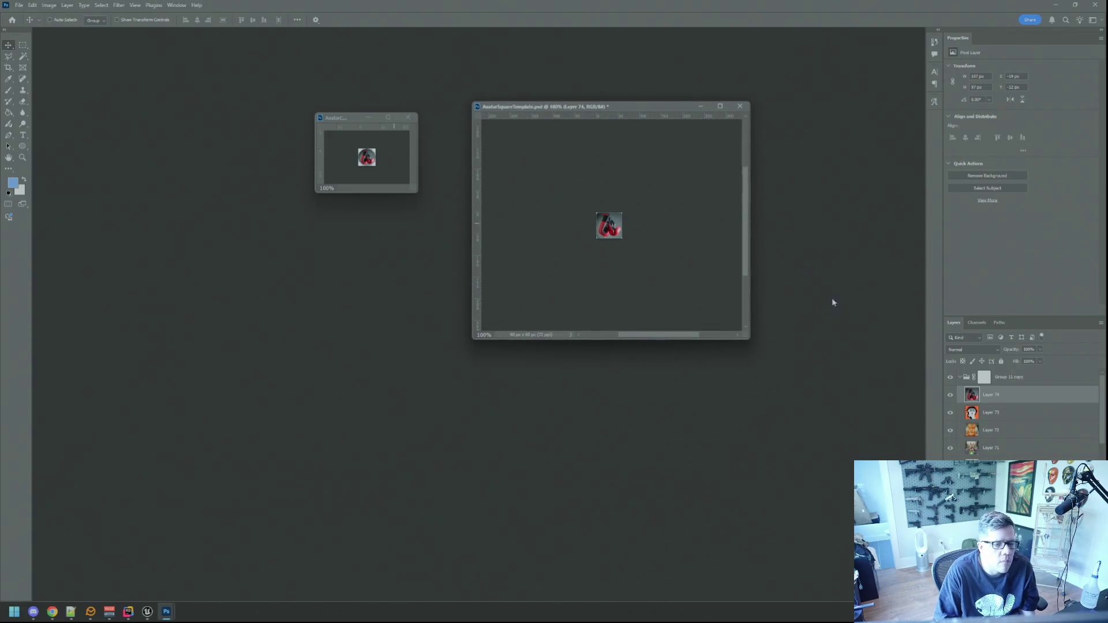
# Show Layer 33 in the Avatar document and hide Layer 74's red glove in the square template.
pyautogui.click(386, 181)
pyautogui.scroll(5, 1022, 413)
pyautogui.click(950, 394)
pyautogui.click(981, 394)
pyautogui.click(658, 309)
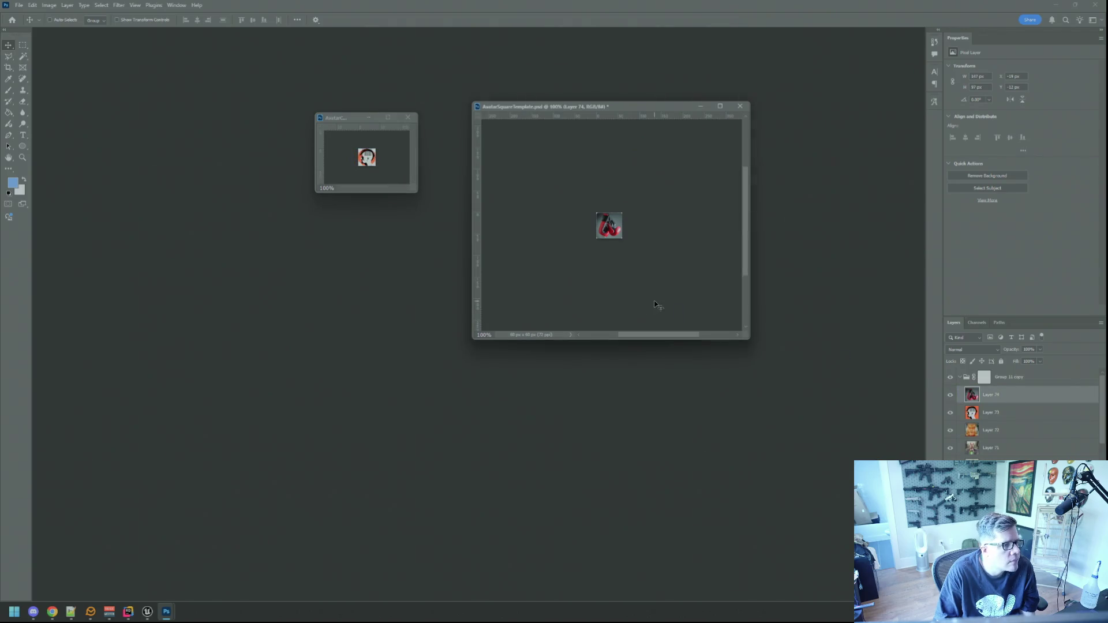
pyautogui.click(950, 395)
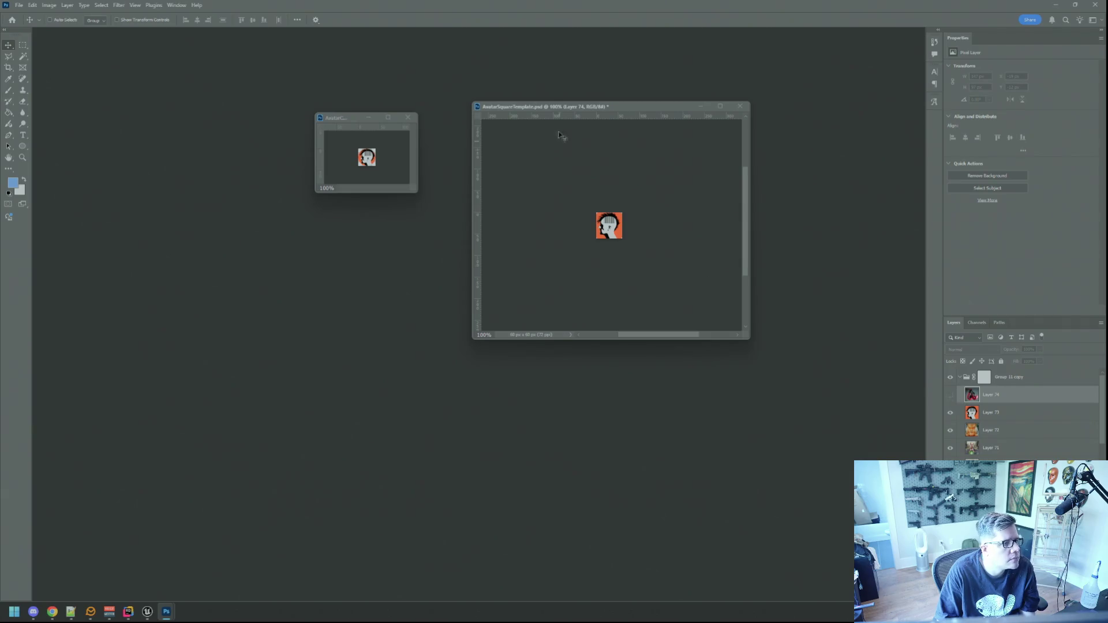
pyautogui.click(395, 159)
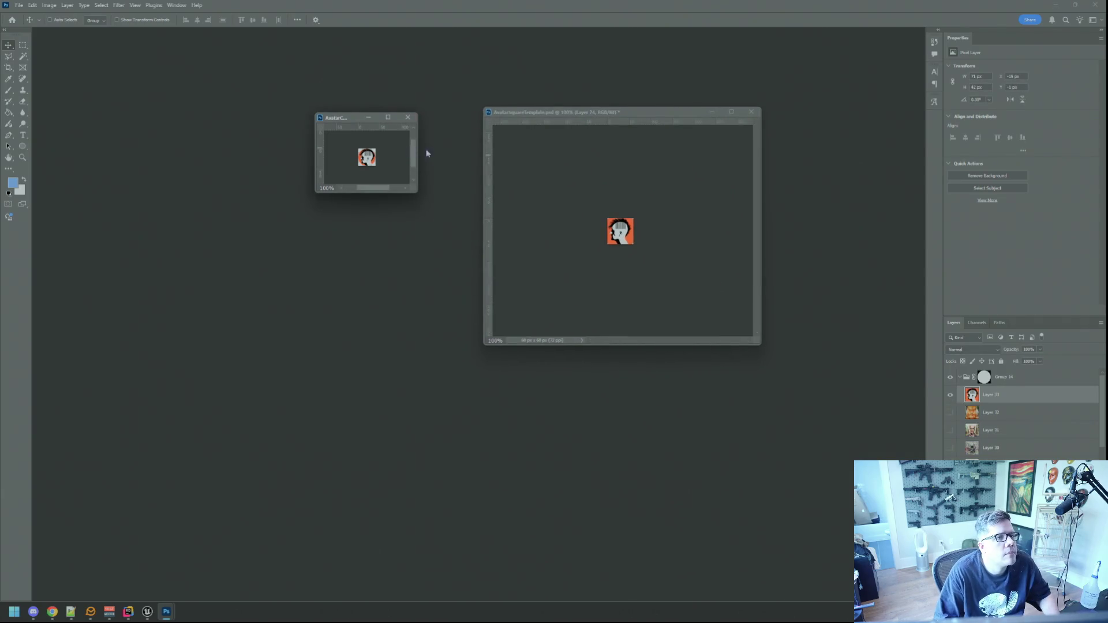
pyautogui.click(553, 177)
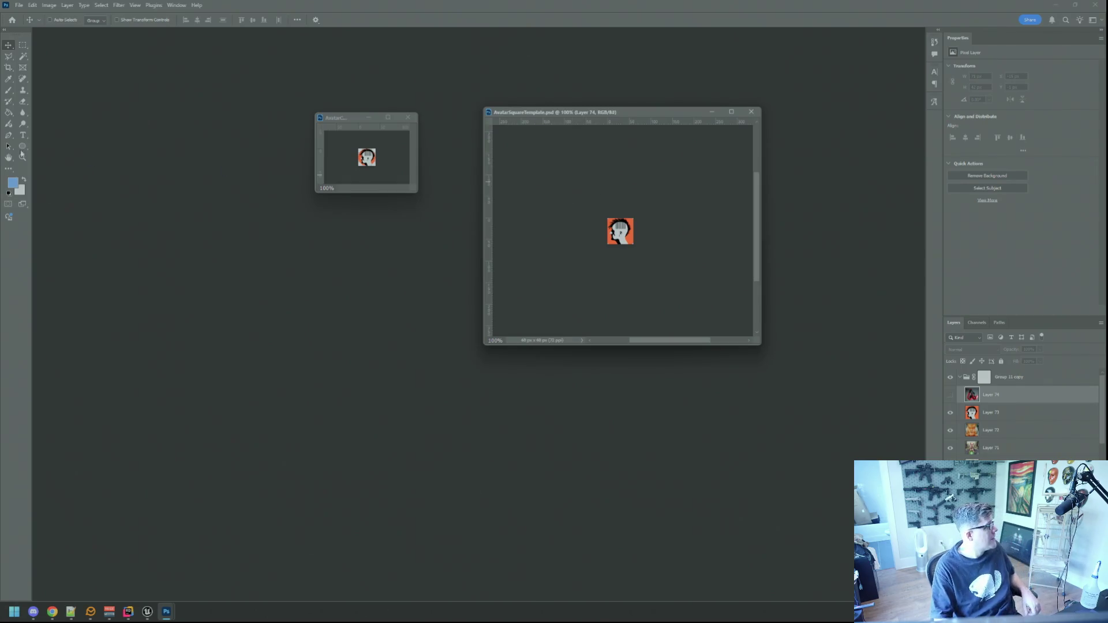
pyautogui.hotkey('alt', 'Tab')
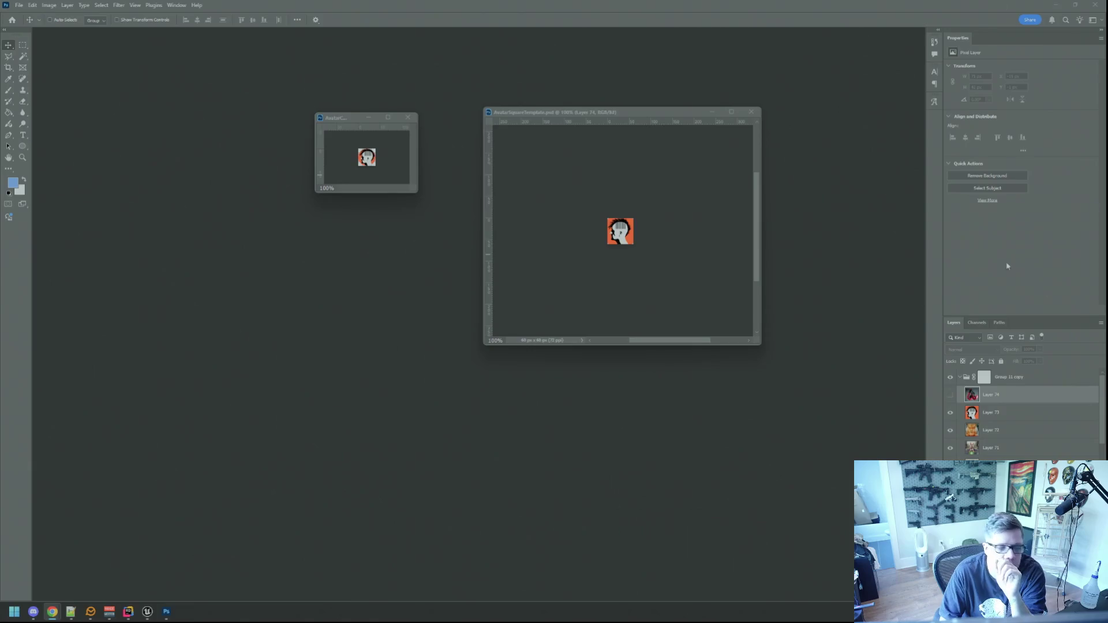
pyautogui.click(697, 298)
pyautogui.press('super+e')
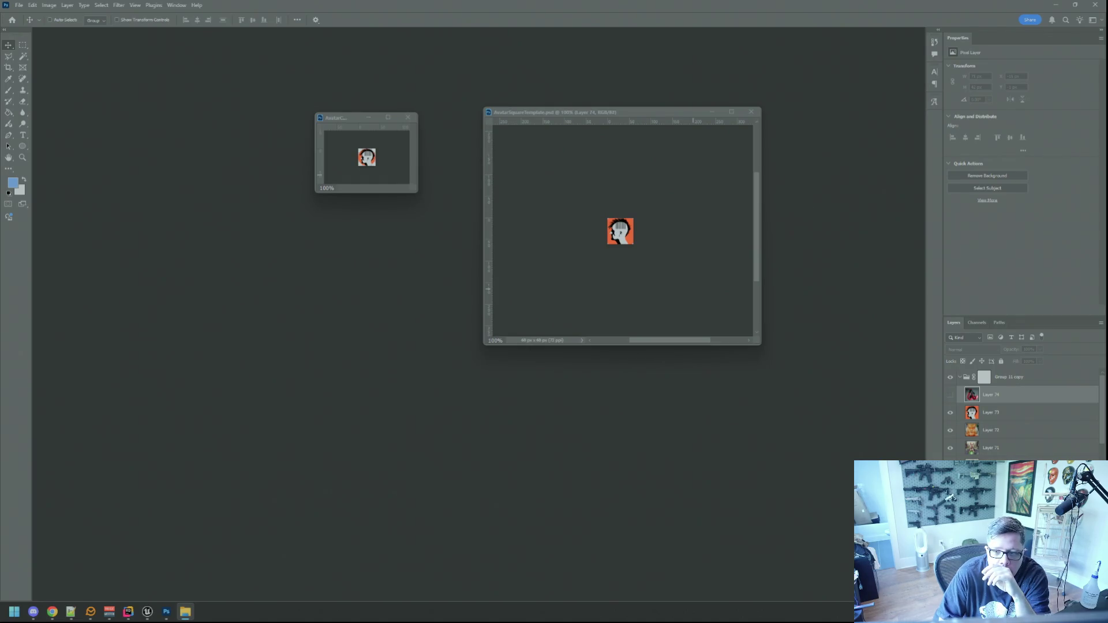
pyautogui.hotkey('alt', 'Tab')
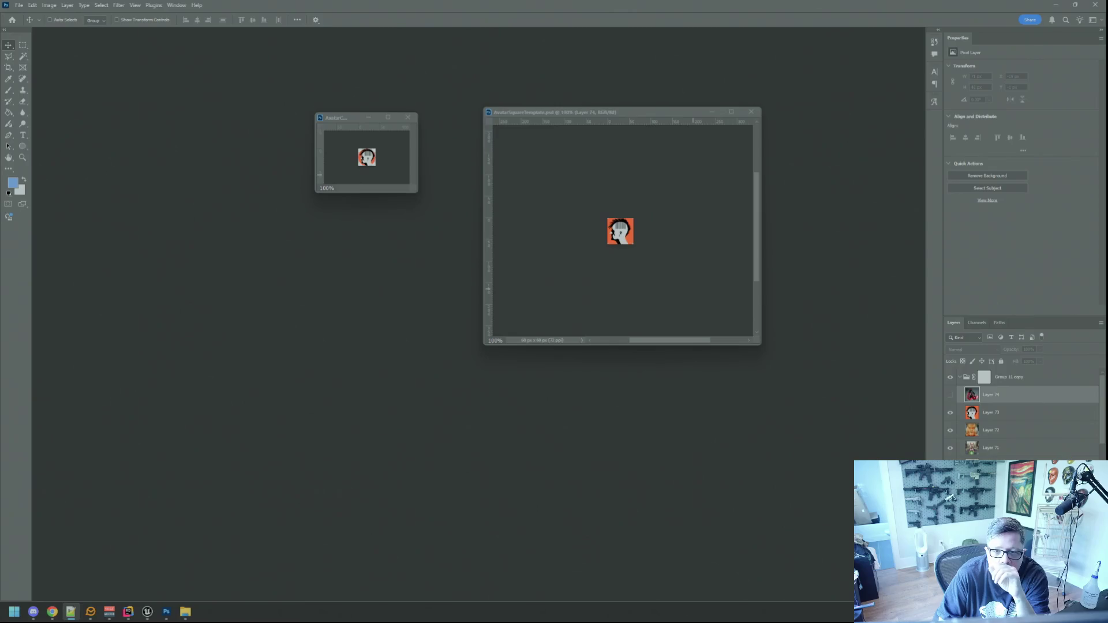
pyautogui.hotkey('alt', 'Tab')
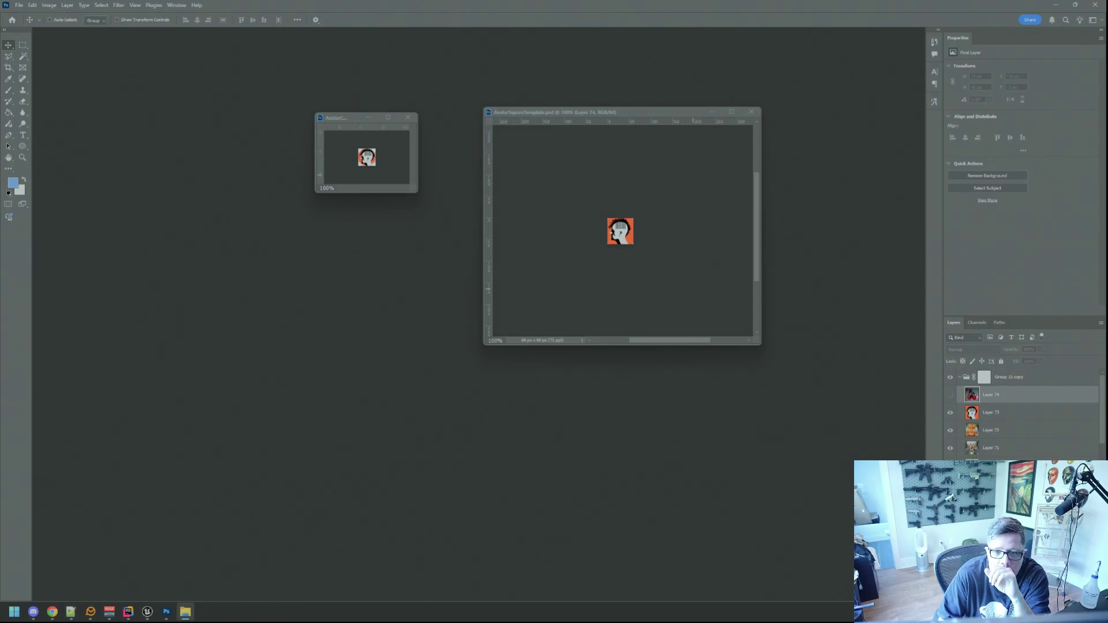
pyautogui.moveTo(1096, 317)
pyautogui.mouseDown()
pyautogui.moveTo(528, 359)
pyautogui.moveTo(415, 341)
pyautogui.mouseUp()
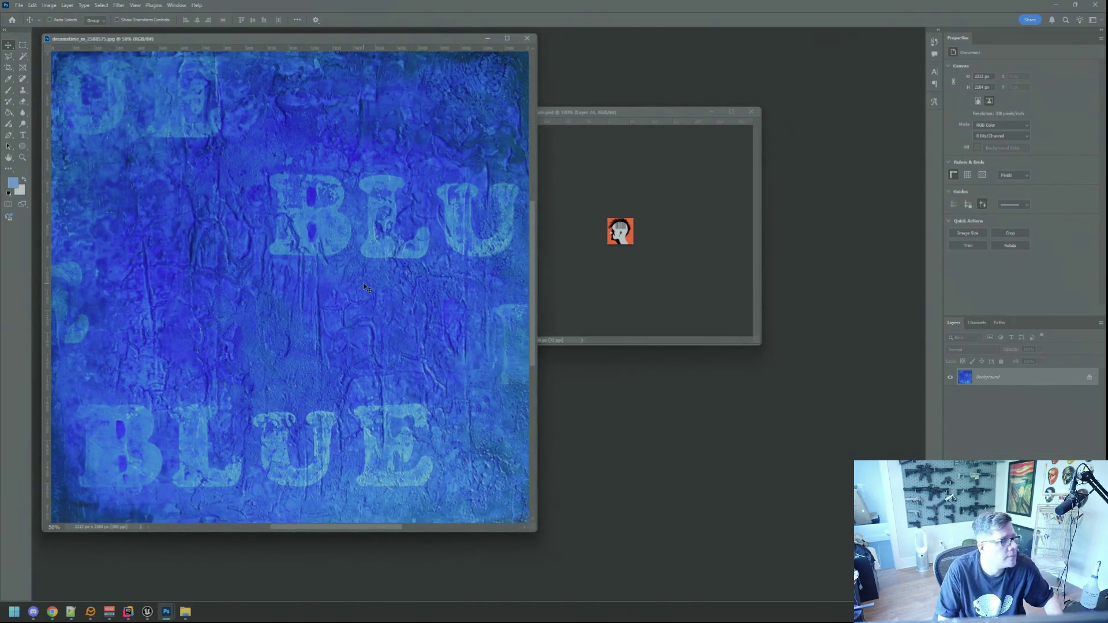
# Open the blue texture image on its own and resize it to 72 ppi, 531 × 524 px.
pyautogui.moveTo(260, 213)
pyautogui.mouseDown()
pyautogui.moveTo(639, 306)
pyautogui.moveTo(652, 267)
pyautogui.mouseUp()
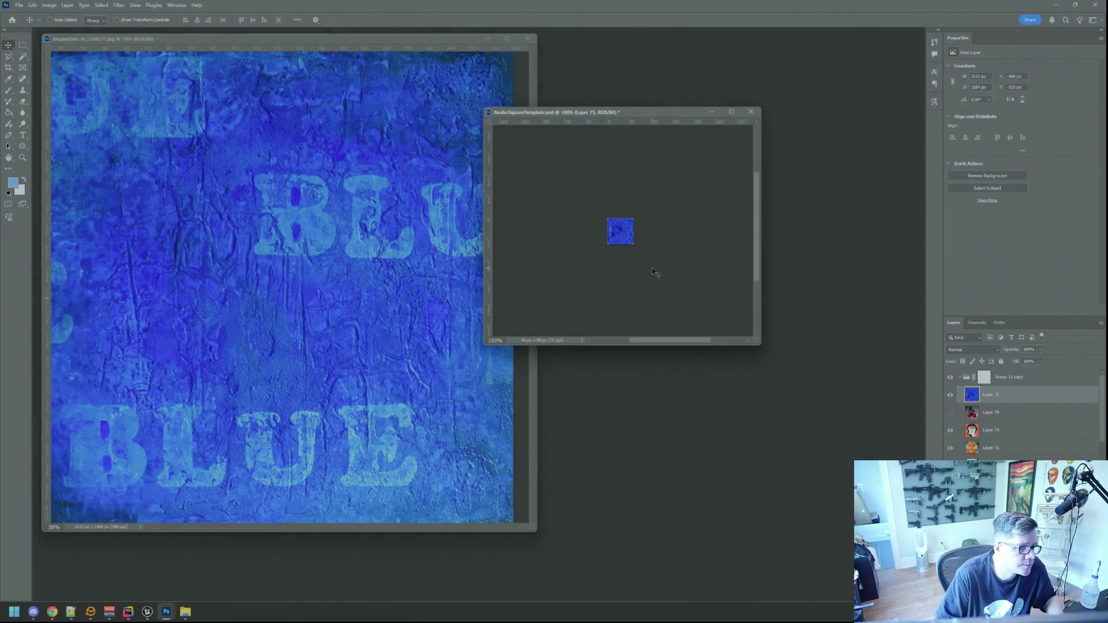
pyautogui.hotkey('ctrl', 'z')
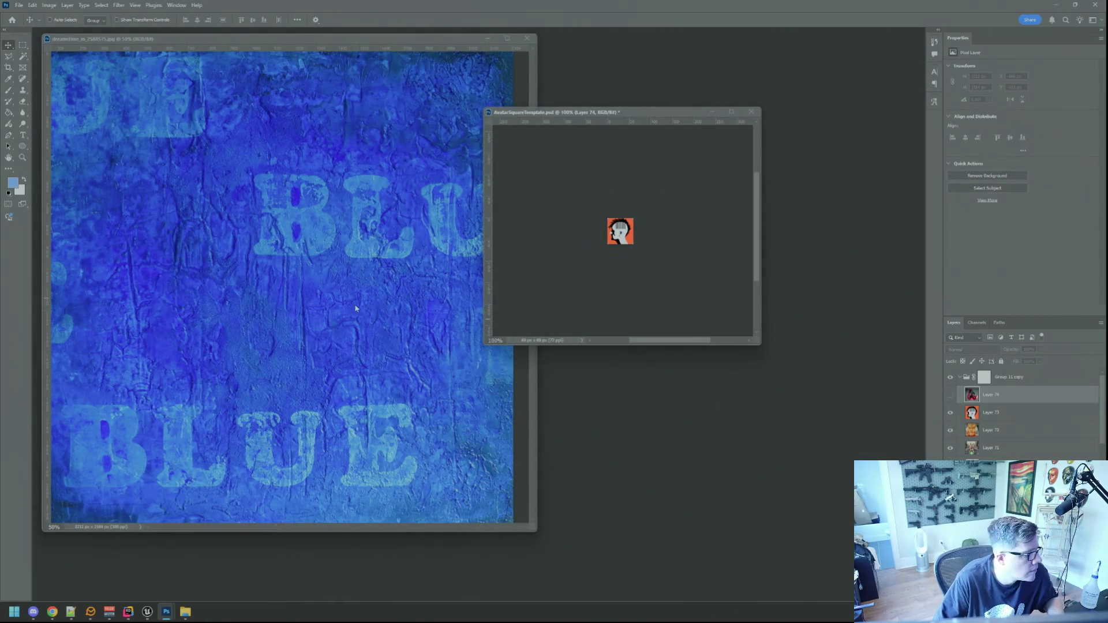
pyautogui.click(357, 307)
pyautogui.click(48, 5)
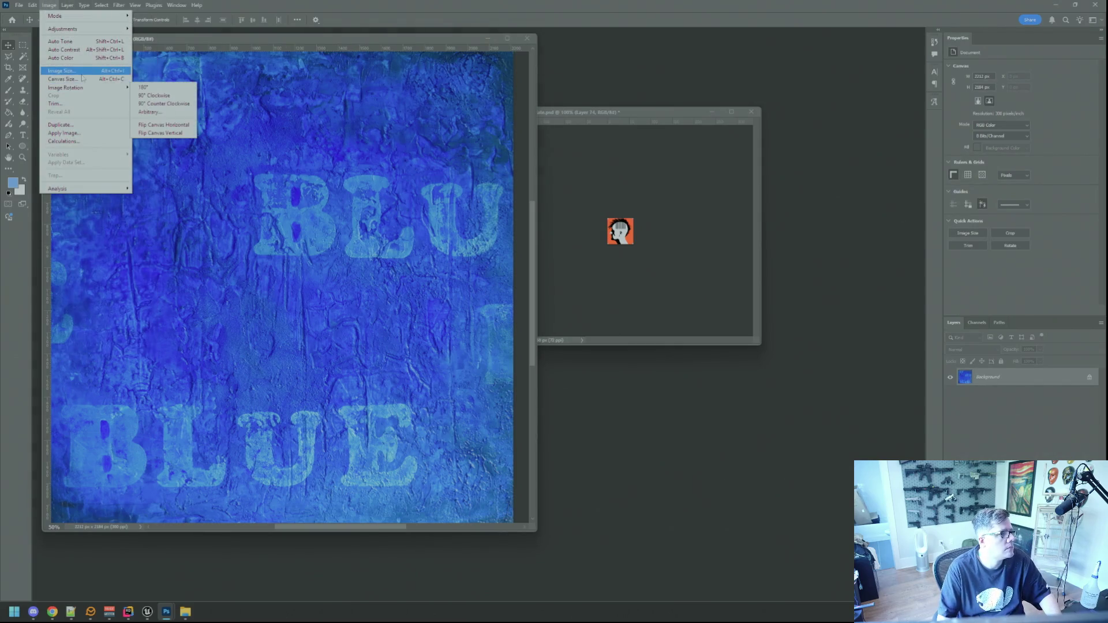
pyautogui.click(62, 70)
pyautogui.doubleClick(612, 220)
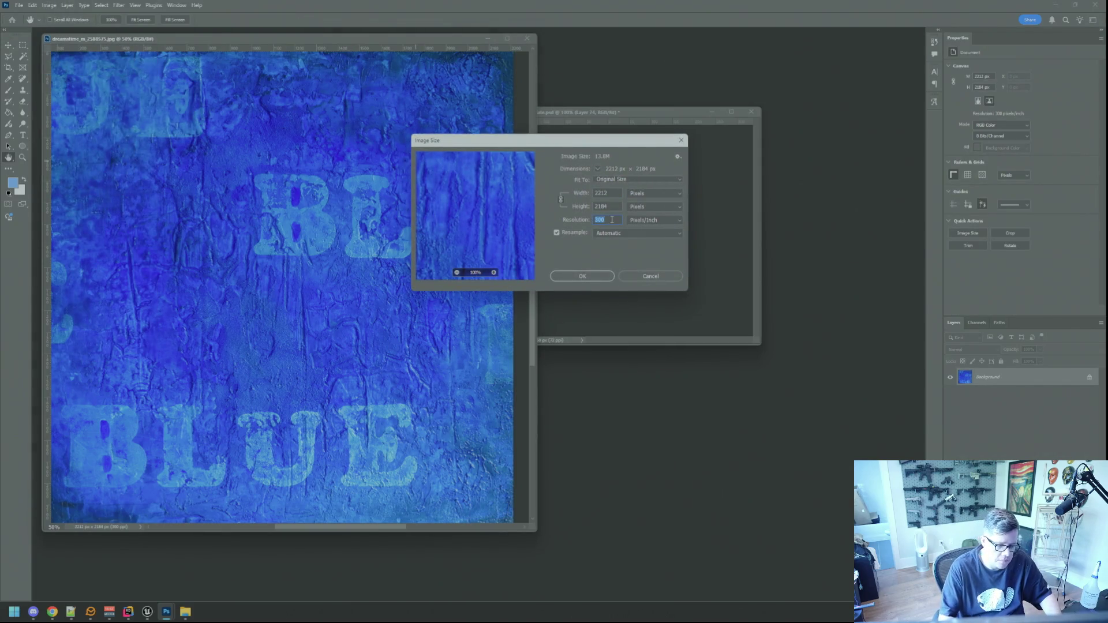
pyautogui.write('72')
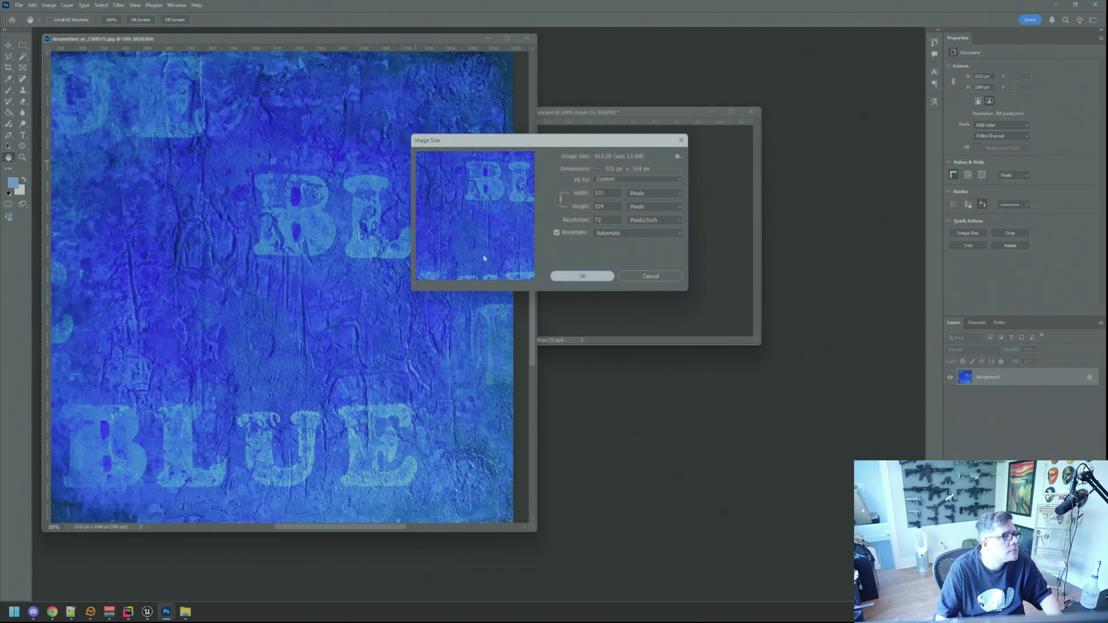
pyautogui.press('Return')
# Copy the blue texture into the square avatar template and enlarge the template window.
pyautogui.press('v')
pyautogui.moveTo(115, 110); pyautogui.dragTo(629, 254)
pyautogui.moveTo(600, 113); pyautogui.dragTo(534, 103)
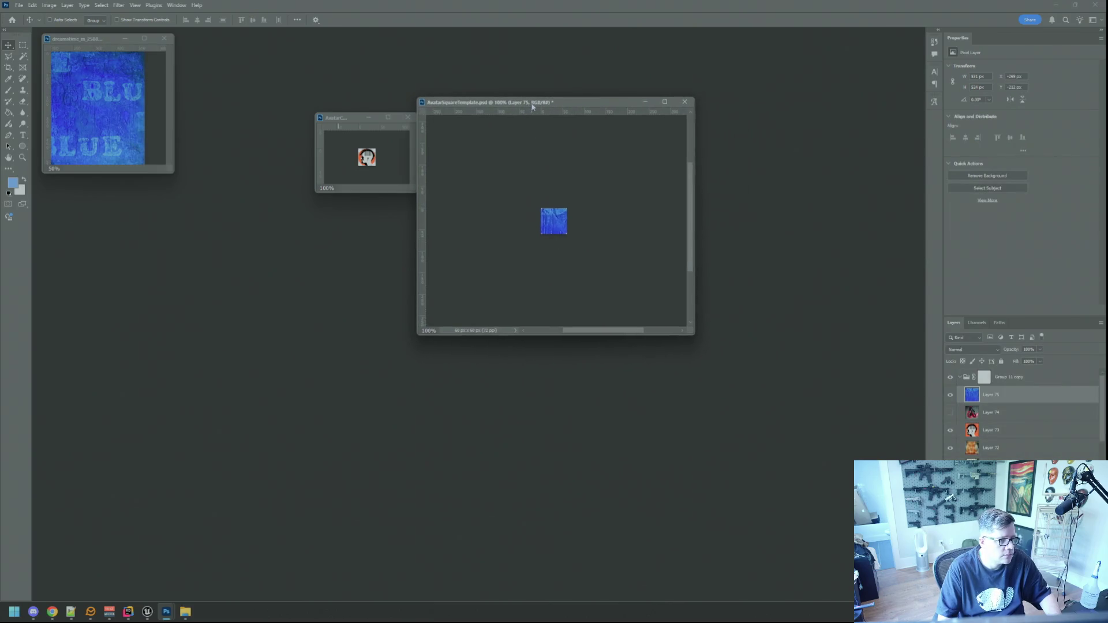
pyautogui.moveTo(690, 338); pyautogui.dragTo(737, 391)
pyautogui.moveTo(586, 280)
pyautogui.mouseDown()
pyautogui.moveTo(552, 275)
pyautogui.moveTo(556, 289)
pyautogui.mouseUp()
# Scale the blue texture down to about 164 × 162 px and position it on the canvas.
pyautogui.hotkey('ctrl', 't')
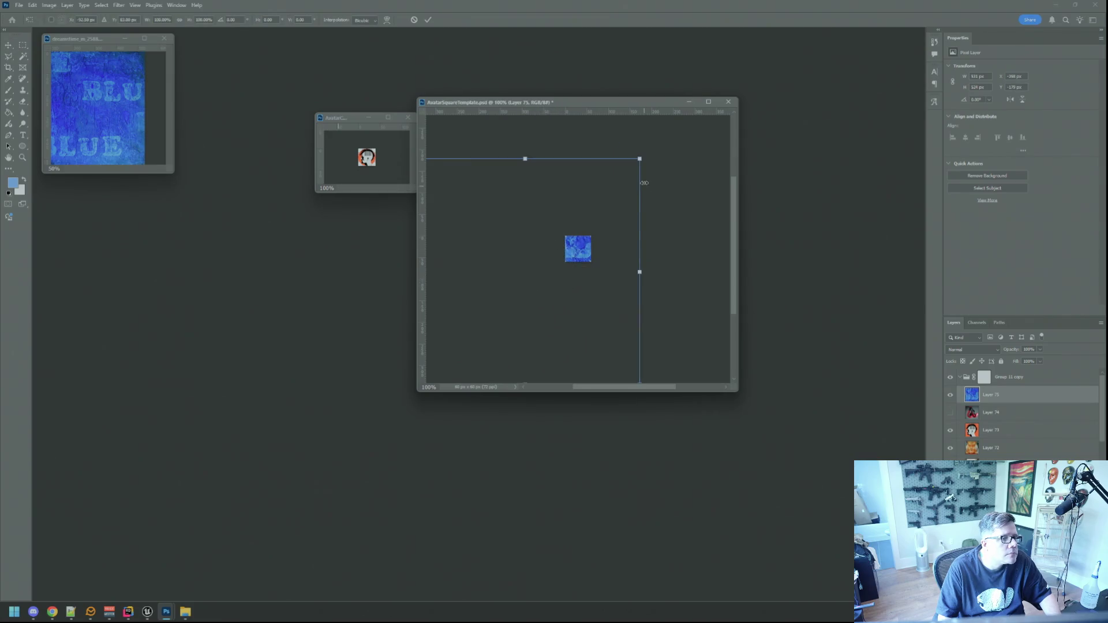
pyautogui.moveTo(640, 156)
pyautogui.mouseDown()
pyautogui.moveTo(508, 241)
pyautogui.moveTo(601, 223)
pyautogui.mouseUp()
pyautogui.moveTo(563, 278); pyautogui.dragTo(598, 258)
pyautogui.moveTo(628, 304)
pyautogui.mouseDown()
pyautogui.moveTo(597, 273)
pyautogui.moveTo(574, 344)
pyautogui.moveTo(559, 344)
pyautogui.moveTo(592, 352)
pyautogui.mouseUp()
pyautogui.scroll(2, 597, 271)
pyautogui.scroll(2, 577, 289)
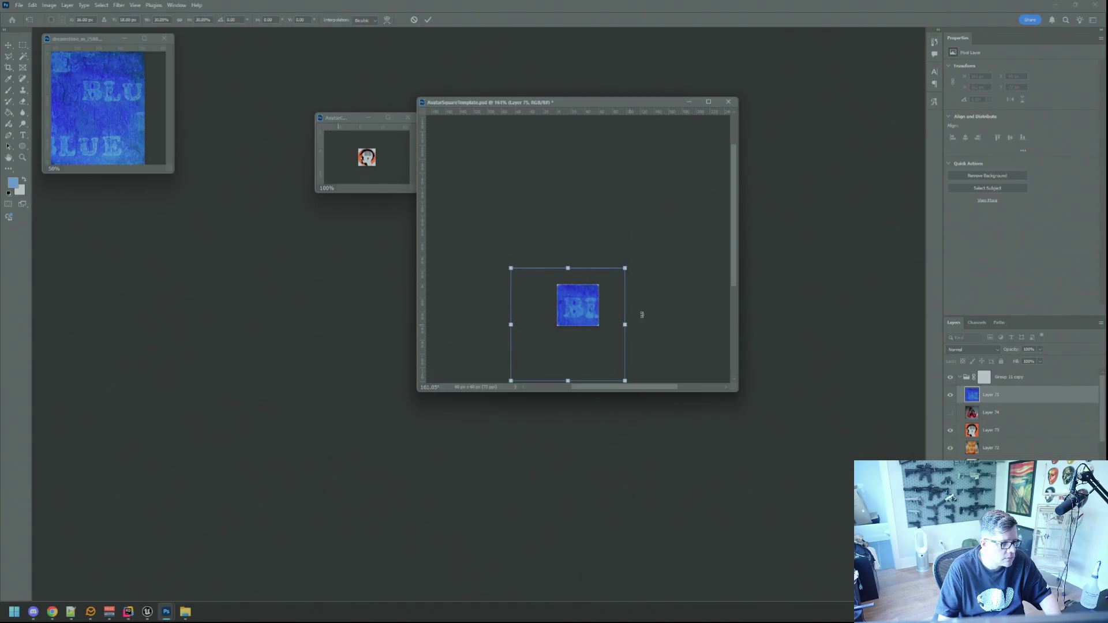
pyautogui.click(428, 20)
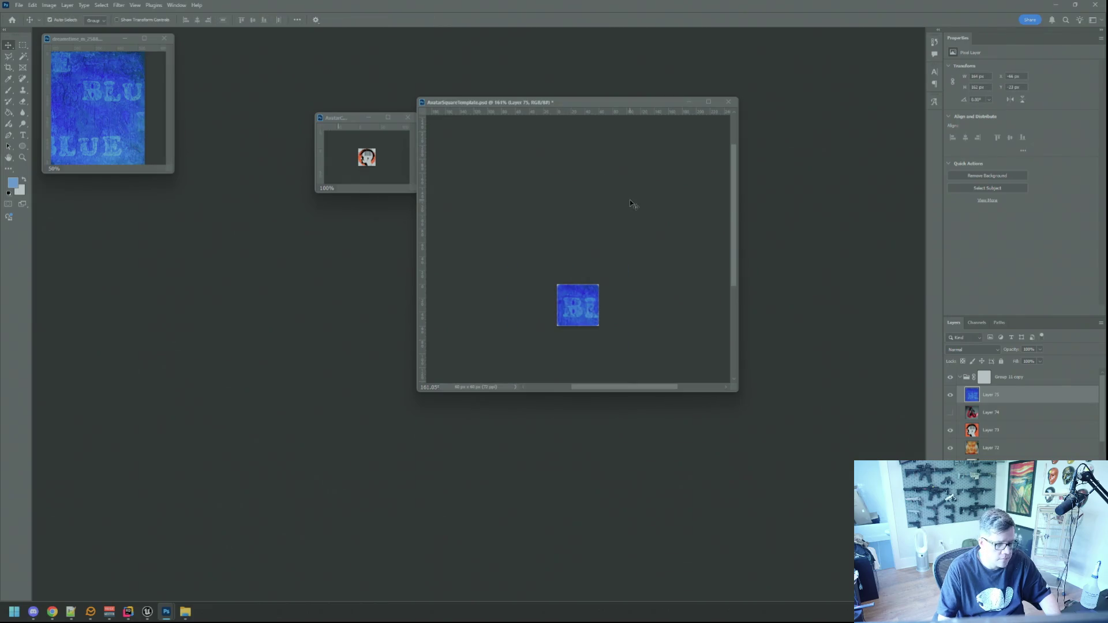
pyautogui.hotkey('ctrl', '1')
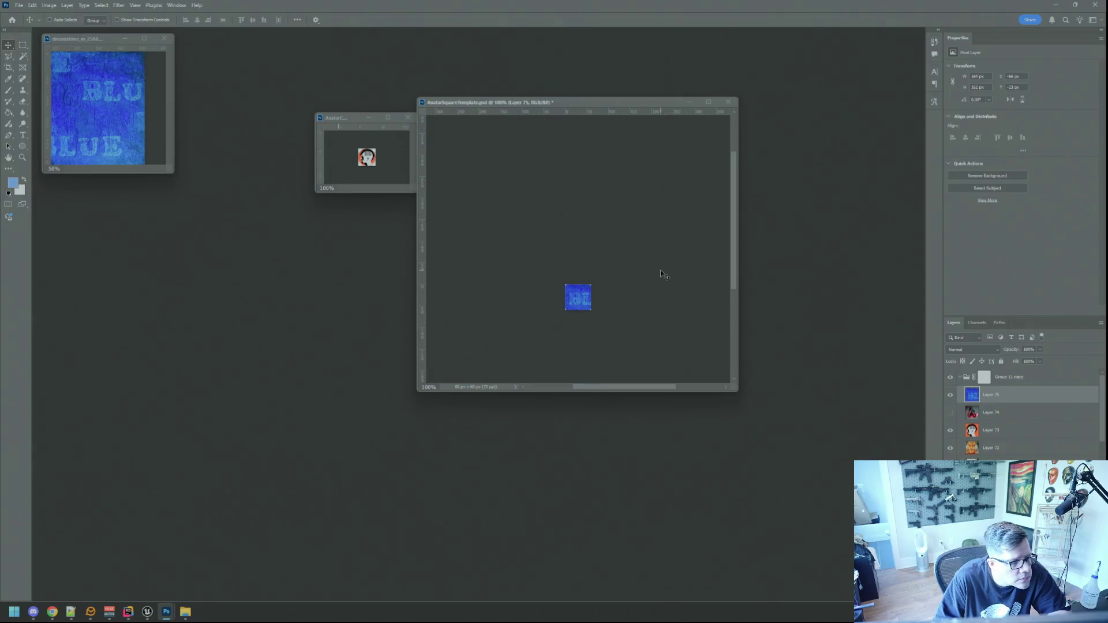
pyautogui.moveTo(600, 301)
pyautogui.mouseDown()
pyautogui.moveTo(607, 284)
pyautogui.moveTo(613, 290)
pyautogui.mouseUp()
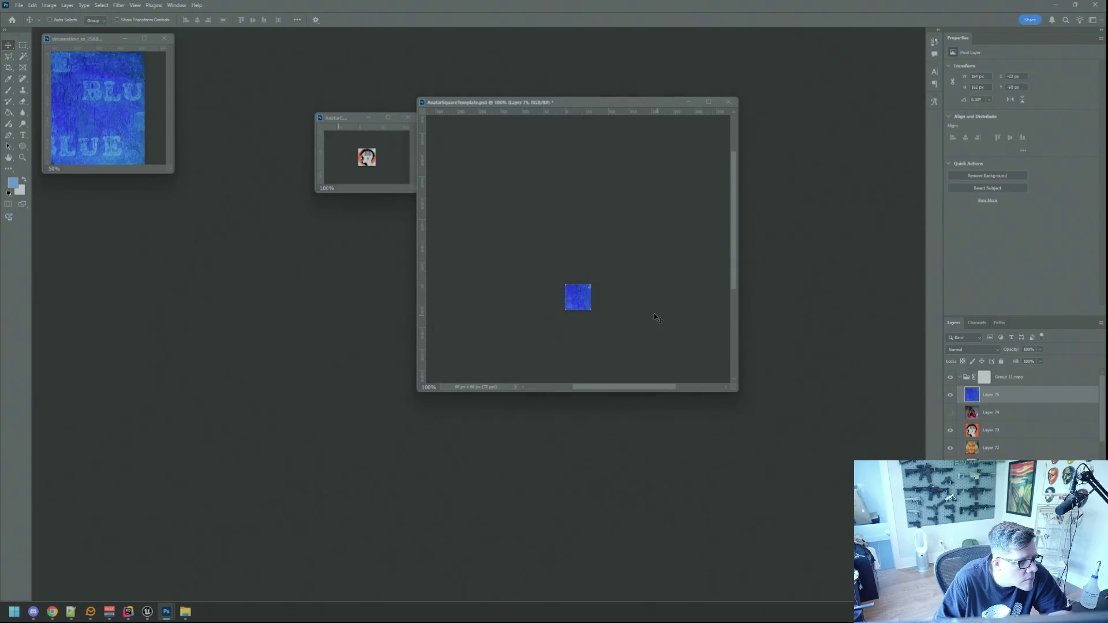
pyautogui.moveTo(553, 105); pyautogui.dragTo(606, 112)
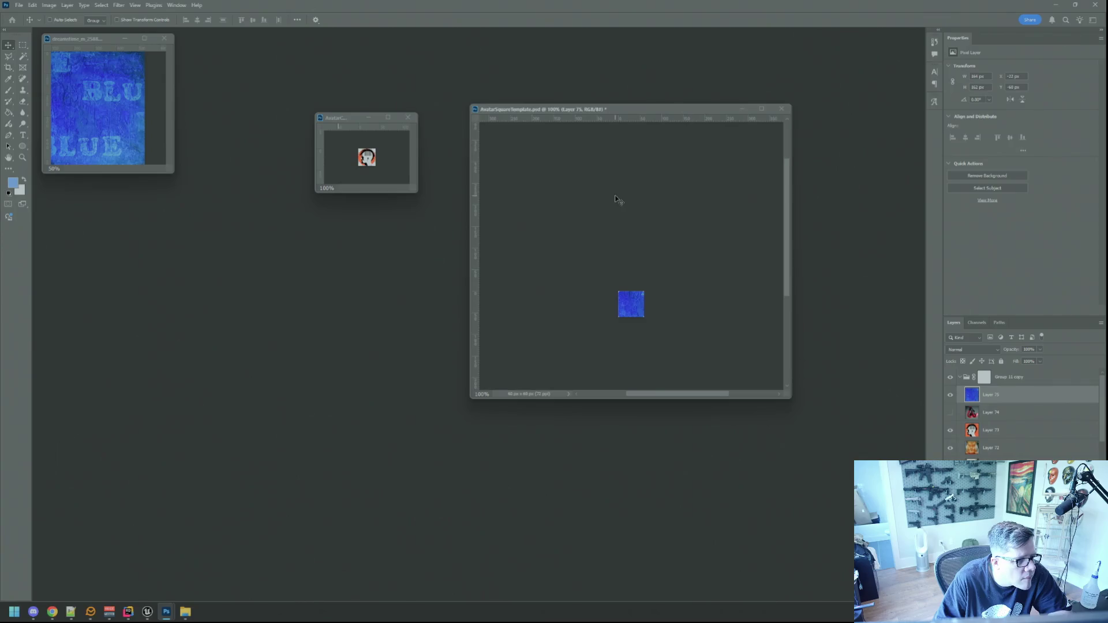
pyautogui.moveTo(640, 327)
pyautogui.mouseDown()
pyautogui.moveTo(643, 312)
pyautogui.moveTo(650, 318)
pyautogui.moveTo(629, 321)
pyautogui.mouseUp()
# Close the old blue texture without saving, delete Layer 75, and browse for a new texture.
pyautogui.click(164, 38)
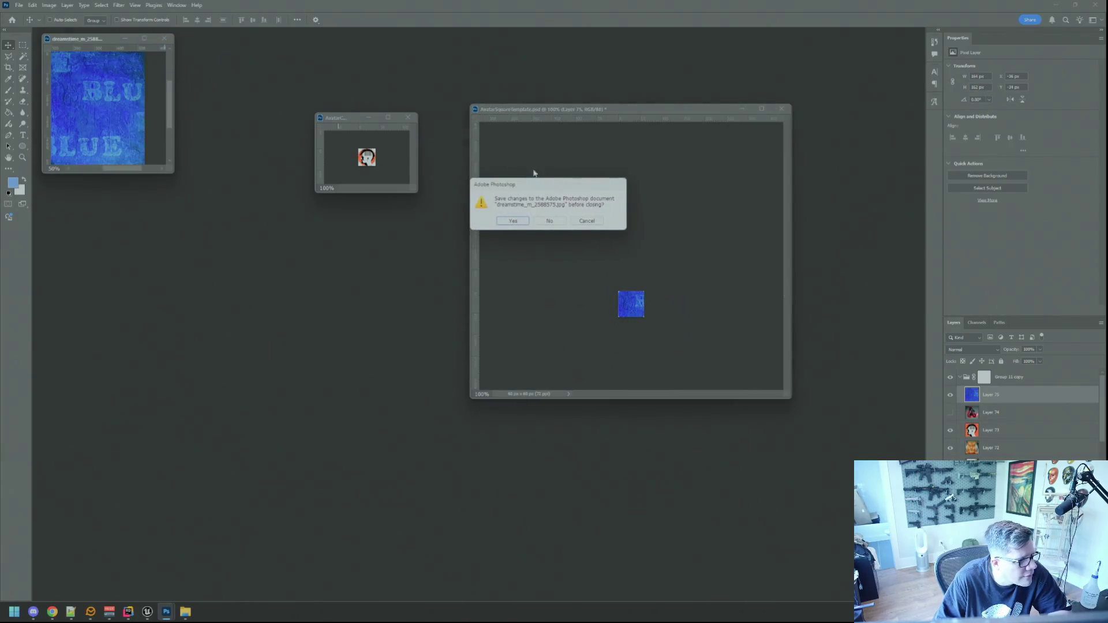
pyautogui.click(549, 221)
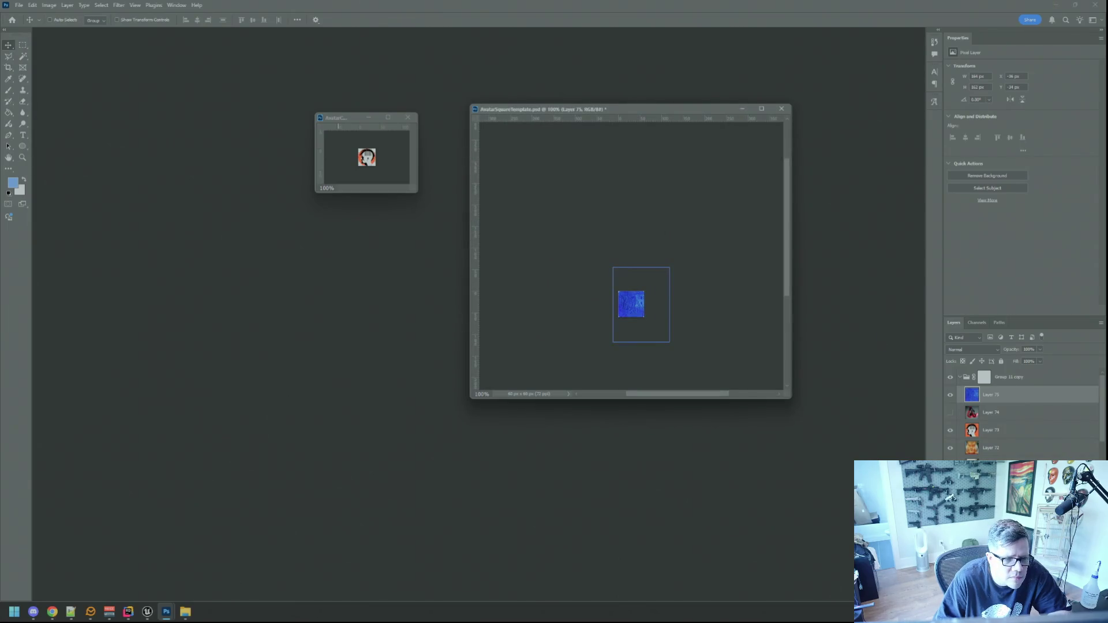
pyautogui.press('Delete')
pyautogui.click(185, 612)
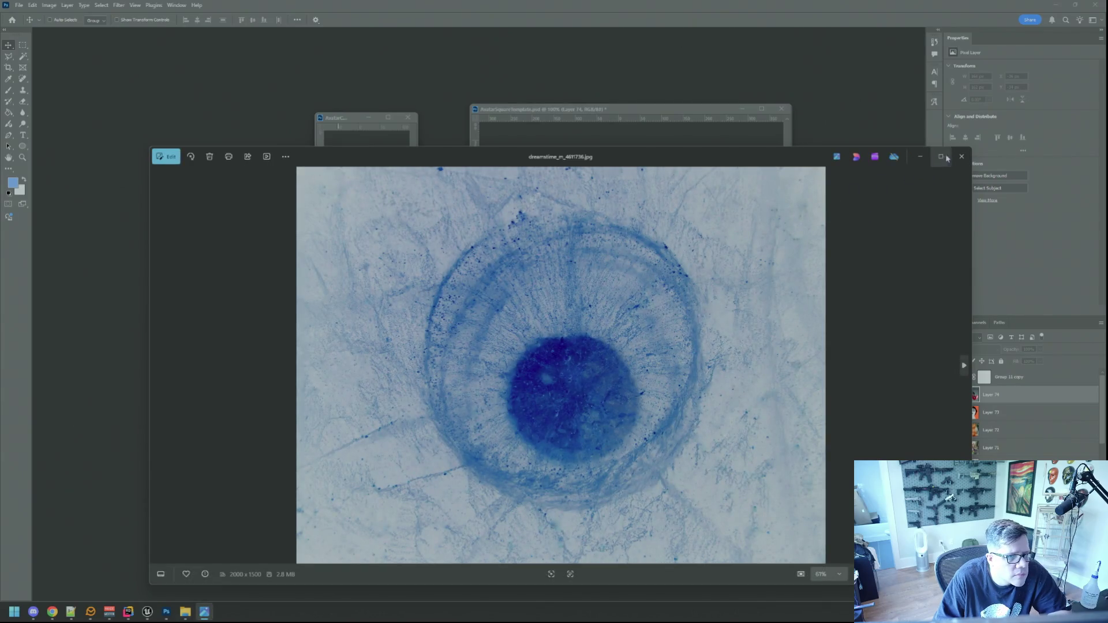
# Open the blue eye photo in Photoshop and resize it to 72 ppi, 480 × 360 px.
pyautogui.click(961, 157)
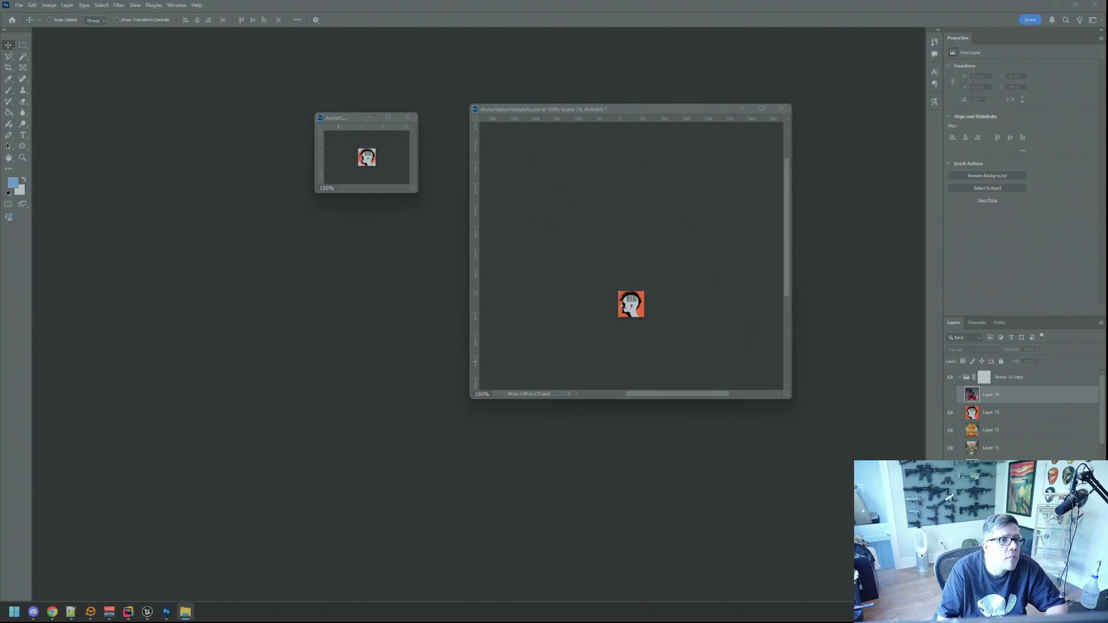
pyautogui.moveTo(1105, 270)
pyautogui.mouseDown()
pyautogui.moveTo(503, 343)
pyautogui.moveTo(256, 331)
pyautogui.moveTo(252, 317)
pyautogui.mouseUp()
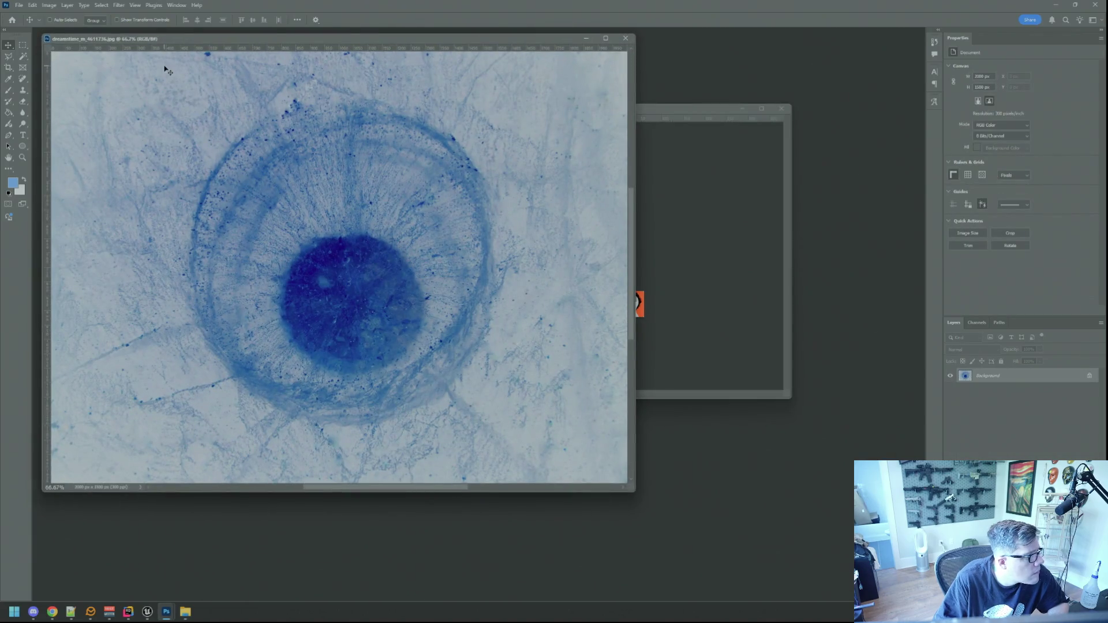
pyautogui.click(49, 6)
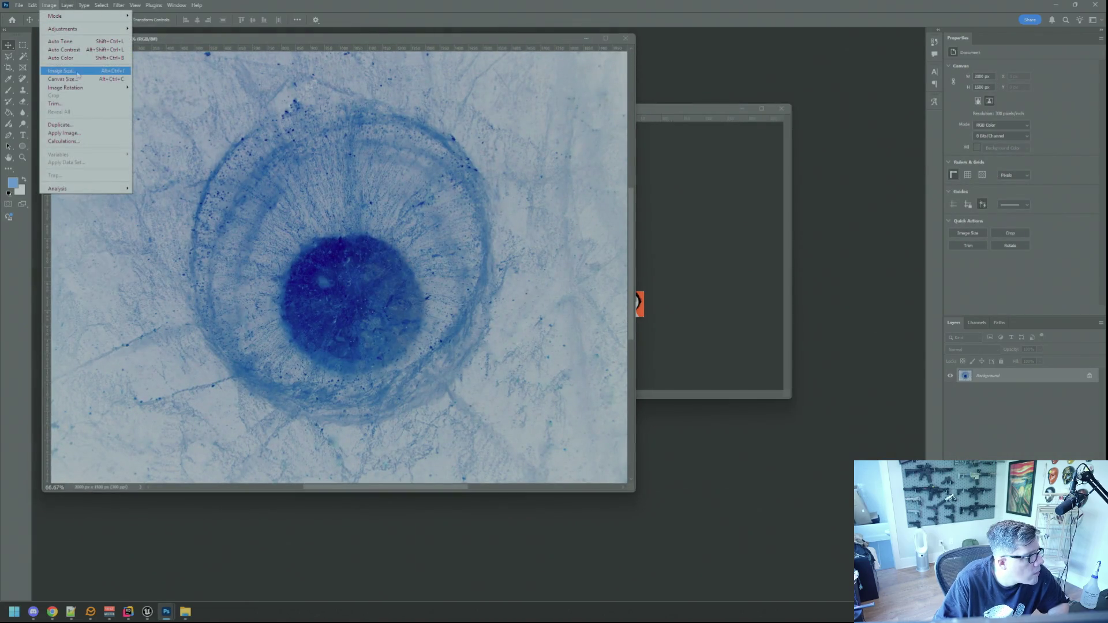
pyautogui.click(68, 70)
pyautogui.doubleClick(605, 219)
pyautogui.write('72')
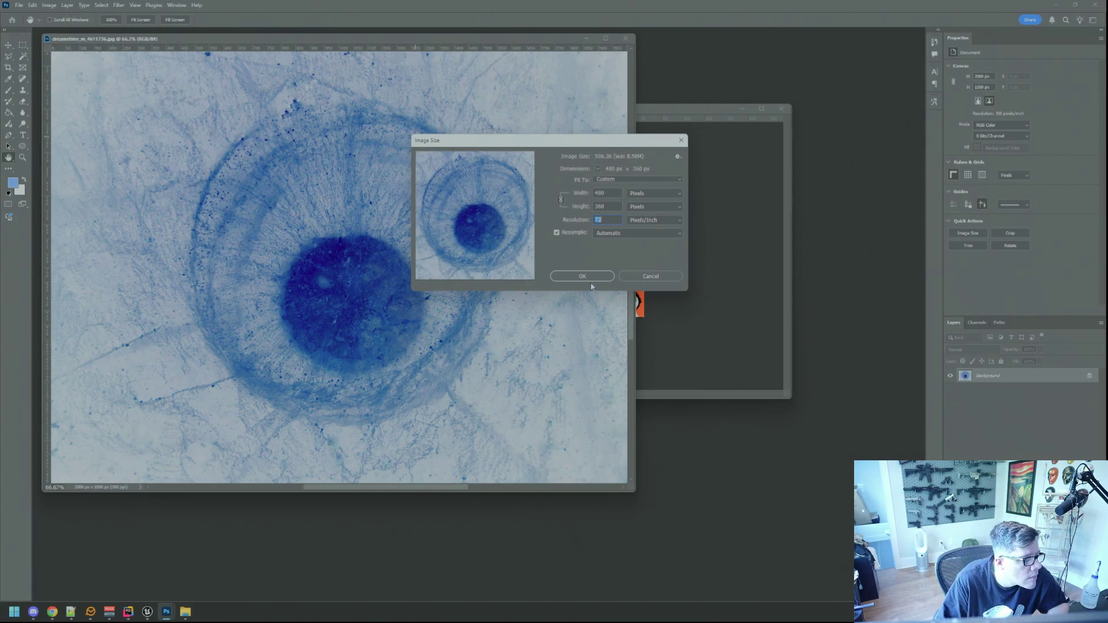
pyautogui.click(569, 276)
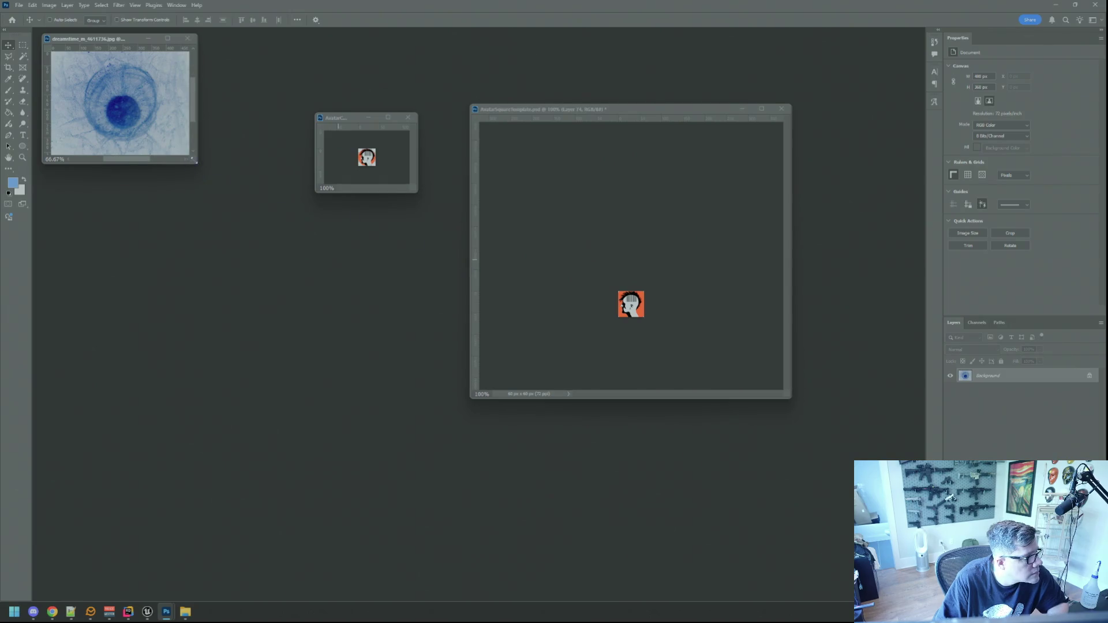
pyautogui.moveTo(116, 42); pyautogui.dragTo(135, 215)
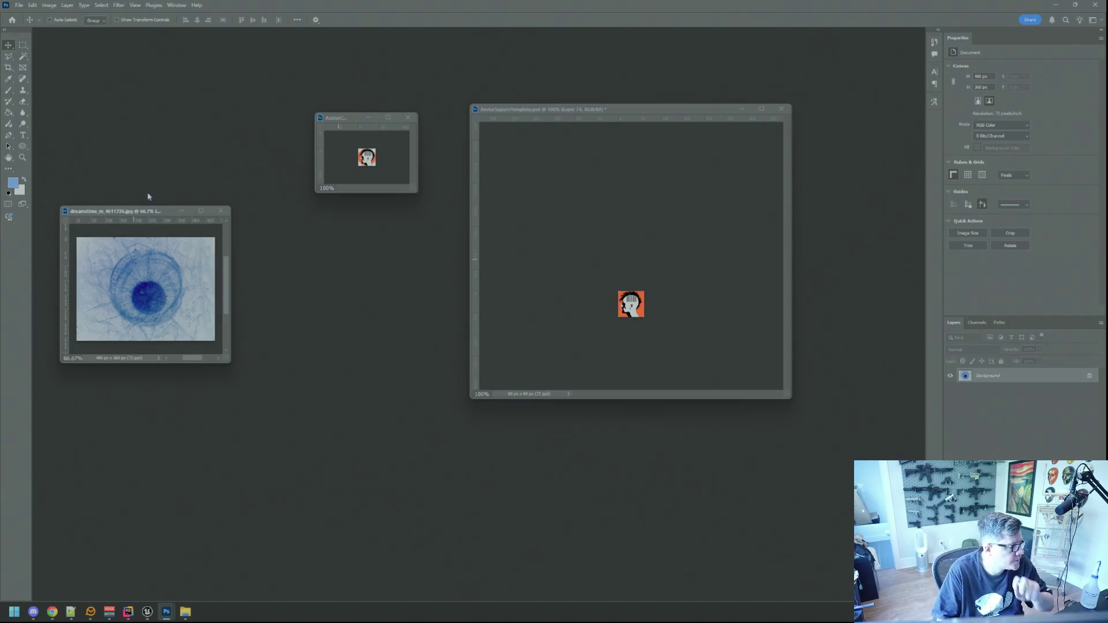
pyautogui.click(573, 341)
# Paste the eye image into the avatar square template and enlarge the template window.
pyautogui.hotkey('ctrl', 'v')
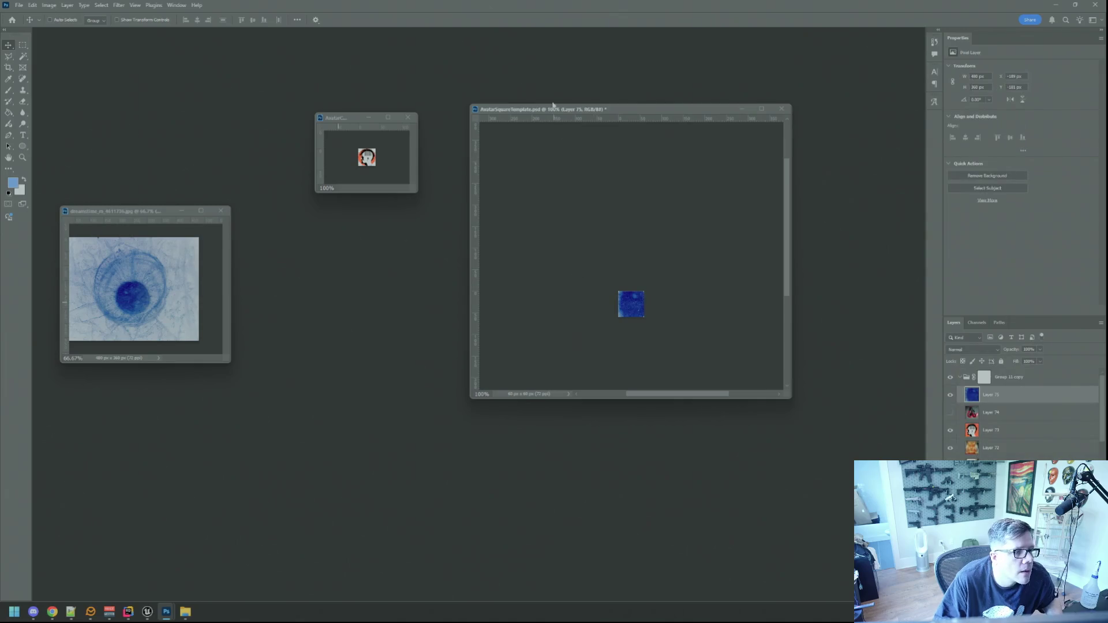
pyautogui.moveTo(649, 109); pyautogui.dragTo(569, 72)
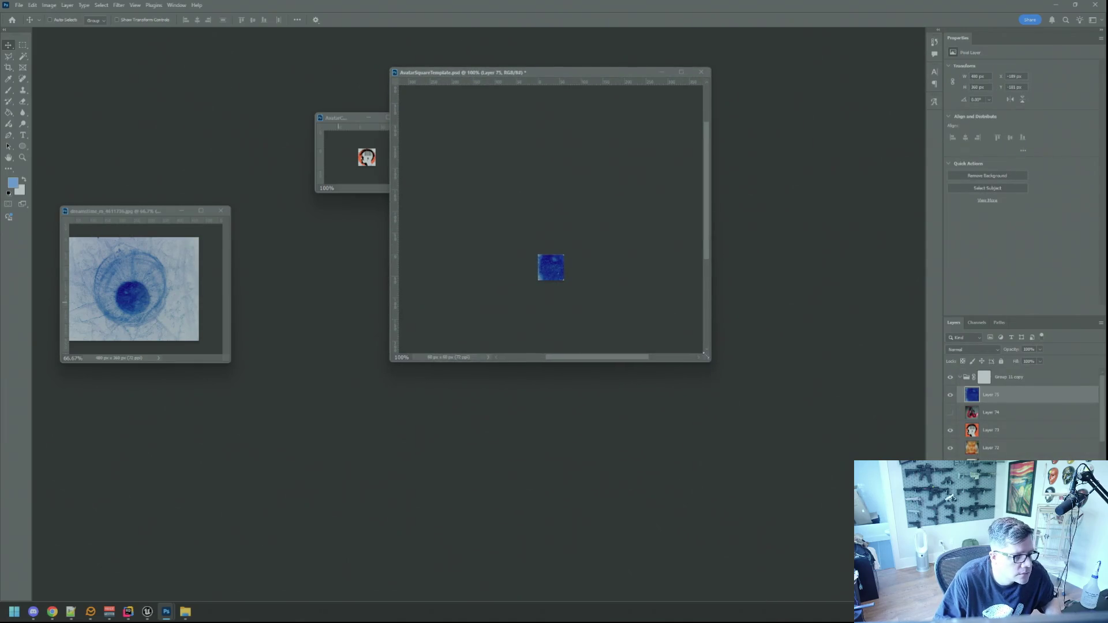
pyautogui.moveTo(707, 358); pyautogui.dragTo(814, 456)
# Scale the eye layer to 20% (about 96 × 72 px) over the avatar square, viewed at 100%.
pyautogui.hotkey('ctrl', 't')
pyautogui.moveTo(509, 176); pyautogui.dragTo(615, 257)
pyautogui.moveTo(656, 292); pyautogui.dragTo(610, 281)
pyautogui.moveTo(668, 316); pyautogui.dragTo(630, 289)
pyautogui.scroll(3, 610, 271)
pyautogui.moveTo(574, 263); pyautogui.dragTo(604, 281)
pyautogui.moveTo(680, 327)
pyautogui.mouseDown()
pyautogui.moveTo(642, 292)
pyautogui.moveTo(637, 300)
pyautogui.mouseUp()
pyautogui.moveTo(605, 268); pyautogui.dragTo(607, 271)
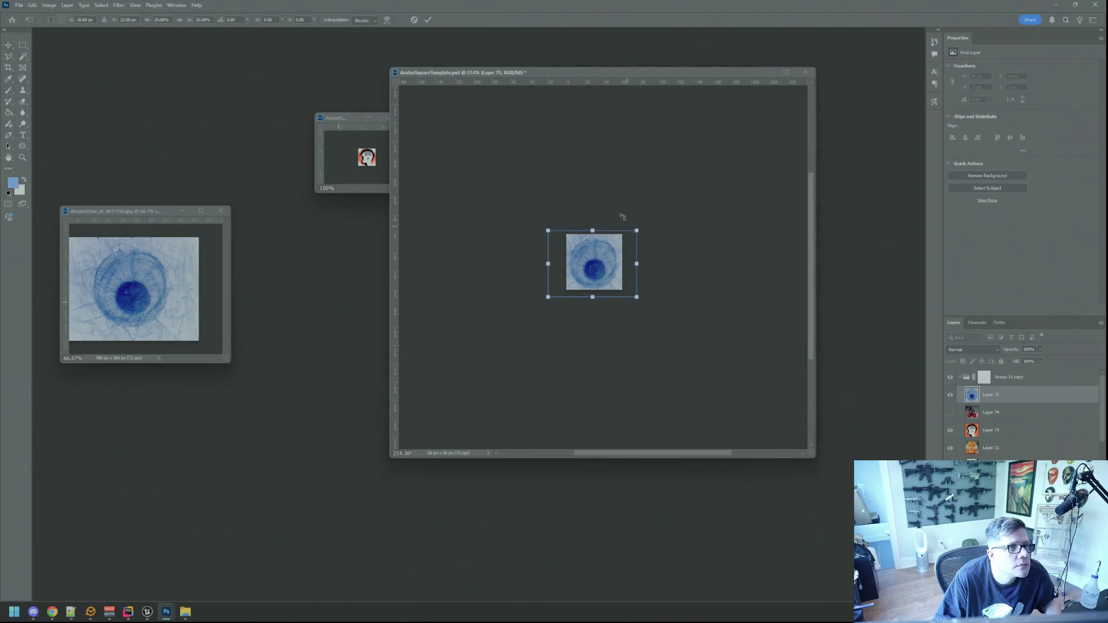
pyautogui.click(427, 20)
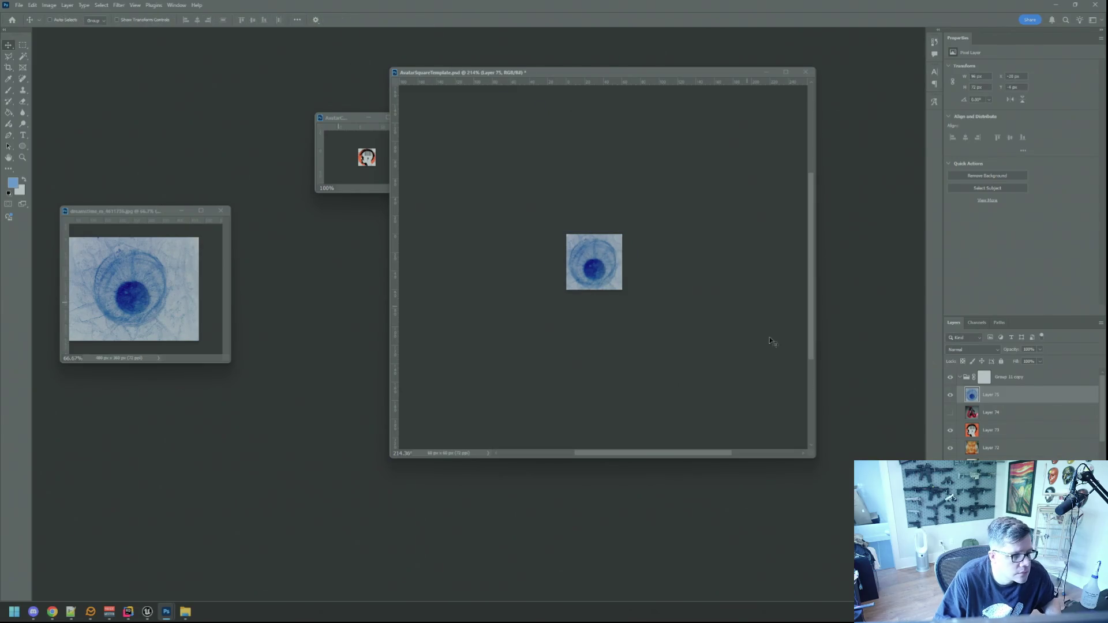
pyautogui.moveTo(814, 456); pyautogui.dragTo(690, 353)
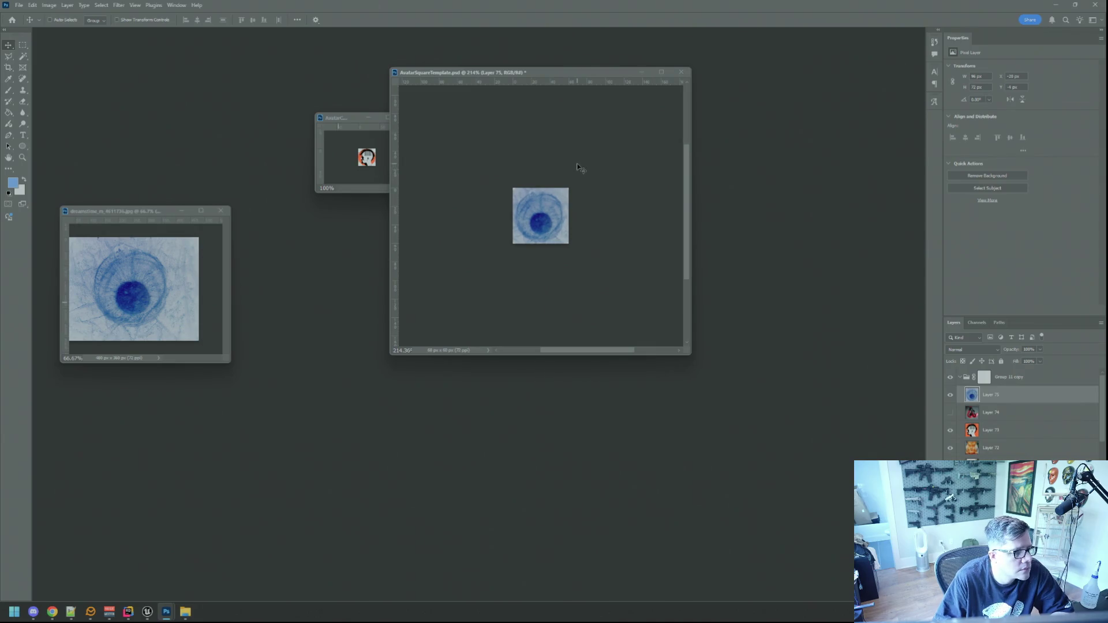
pyautogui.moveTo(564, 75)
pyautogui.mouseDown()
pyautogui.moveTo(564, 121)
pyautogui.moveTo(663, 145)
pyautogui.mouseUp()
pyautogui.hotkey('ctrl', '1')
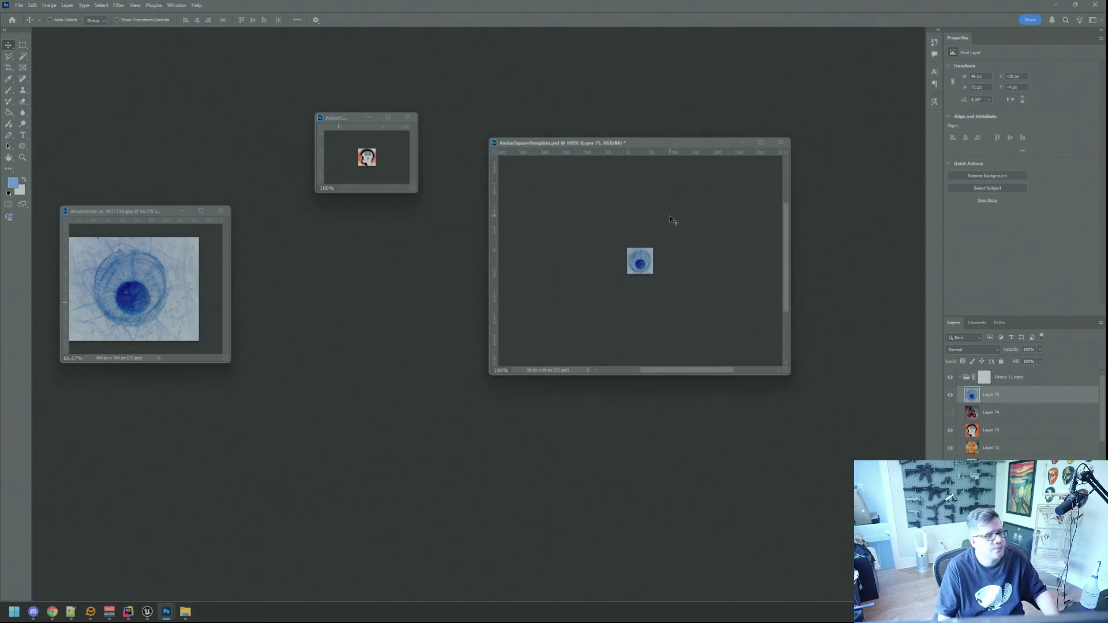
# Preview the square avatar in Save for Web against the original, backing out of early save attempts.
pyautogui.hotkey('ctrl', 'shift', 'alt', 's')
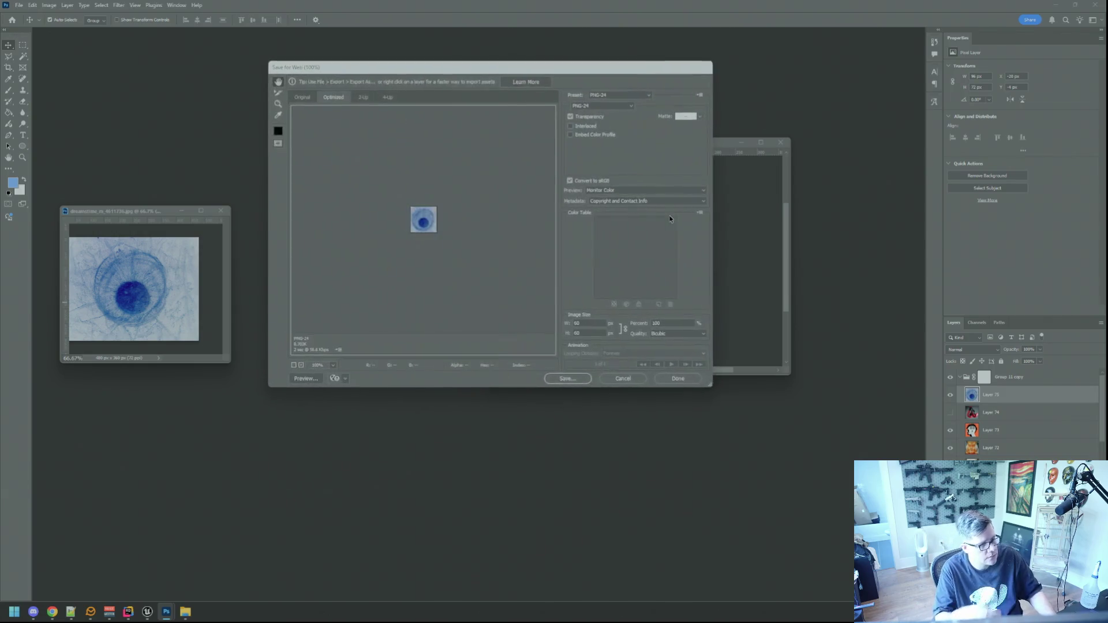
pyautogui.click(306, 94)
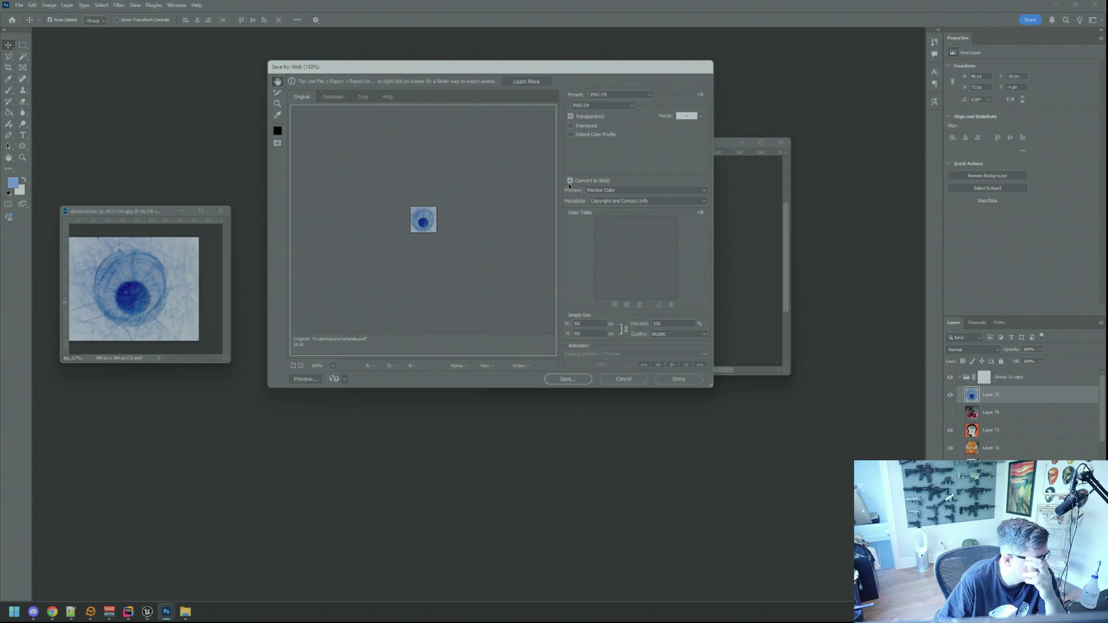
pyautogui.click(624, 379)
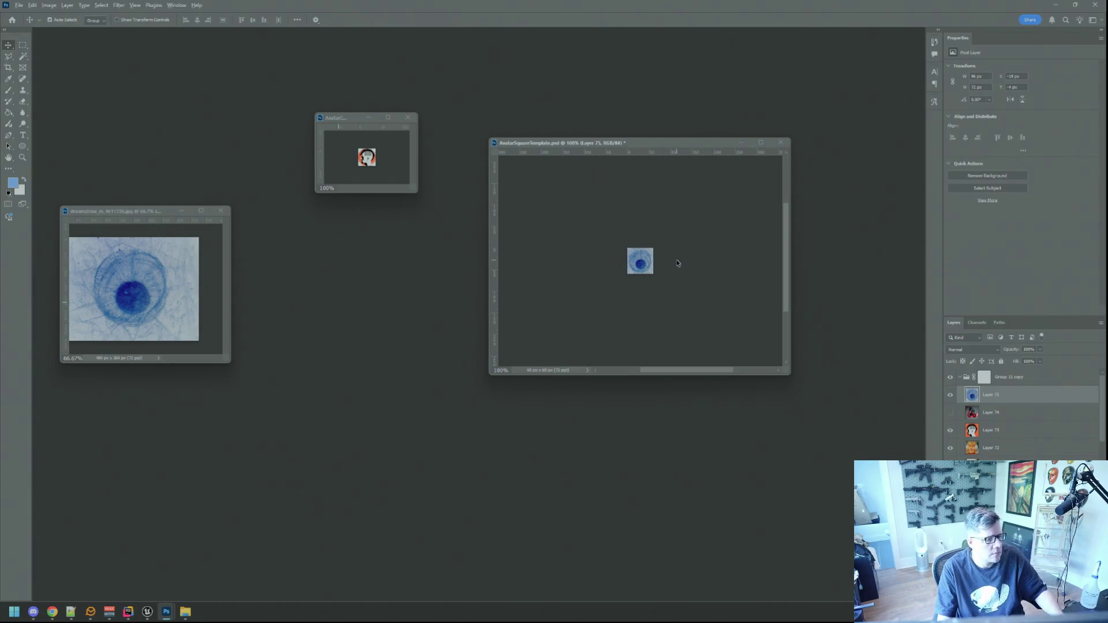
pyautogui.hotkey('ctrl', 'alt', 'shift', 's')
pyautogui.click(567, 379)
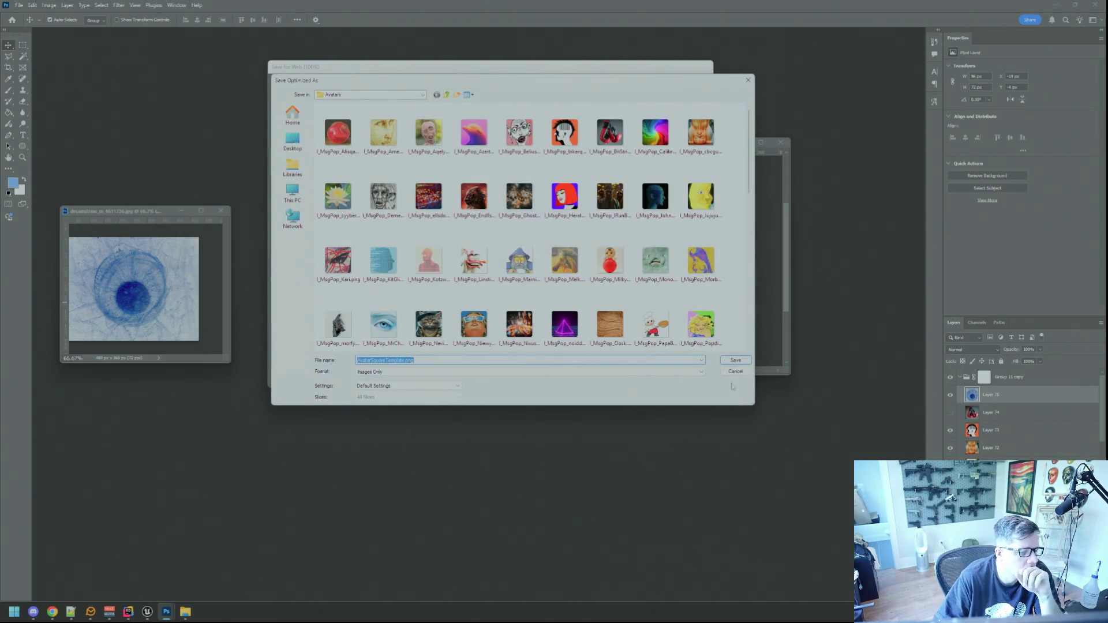
pyautogui.click(735, 372)
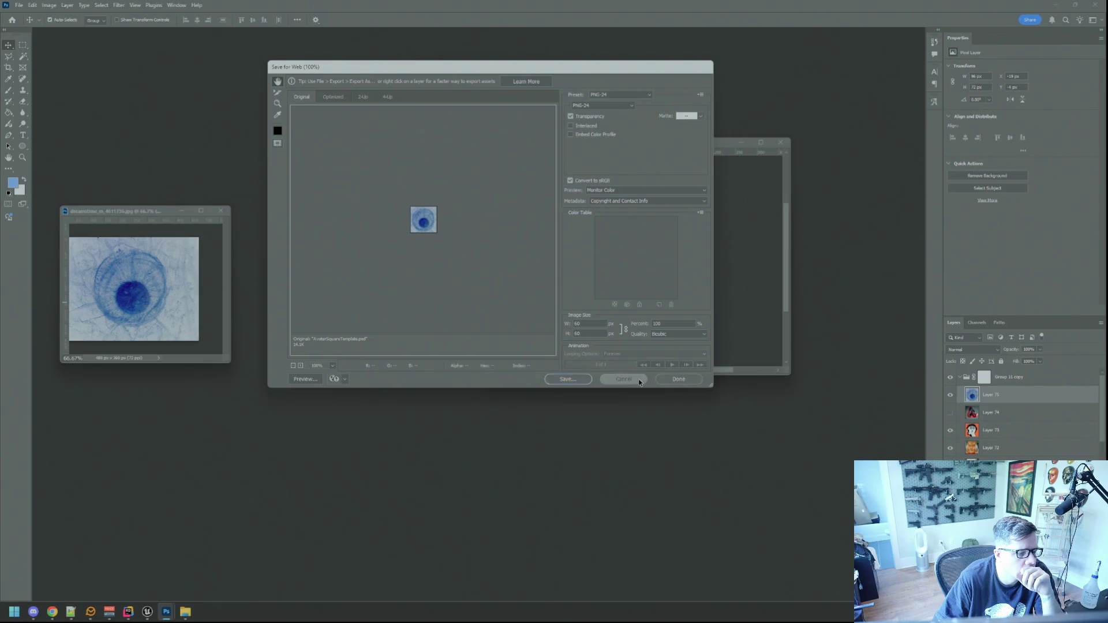
pyautogui.click(679, 379)
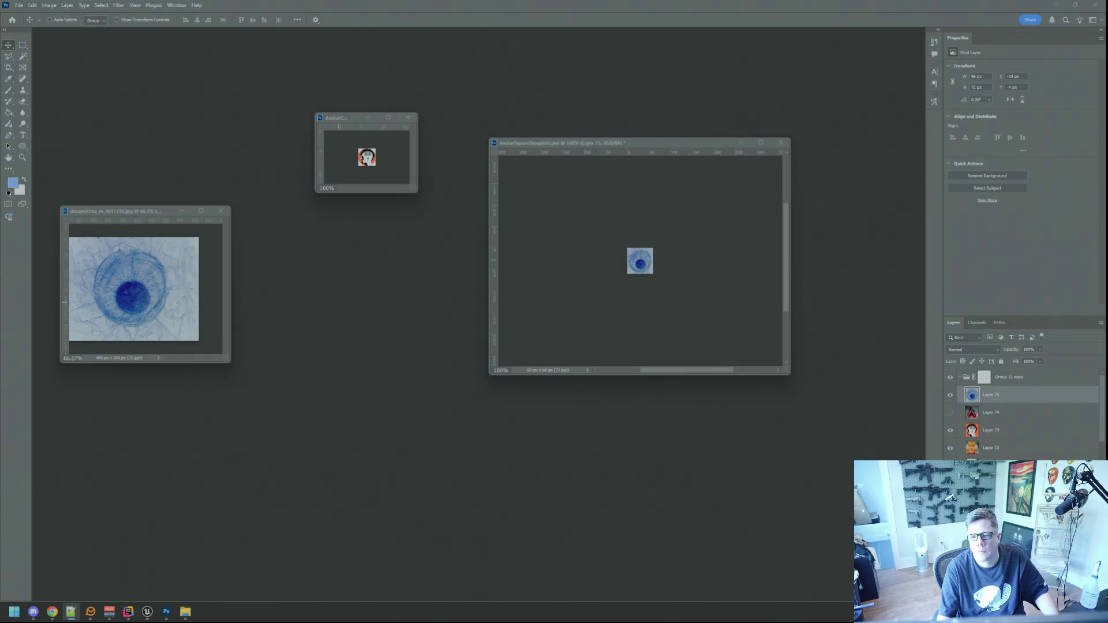
pyautogui.click(699, 234)
pyautogui.hotkey('ctrl', 'alt', 'shift', 's')
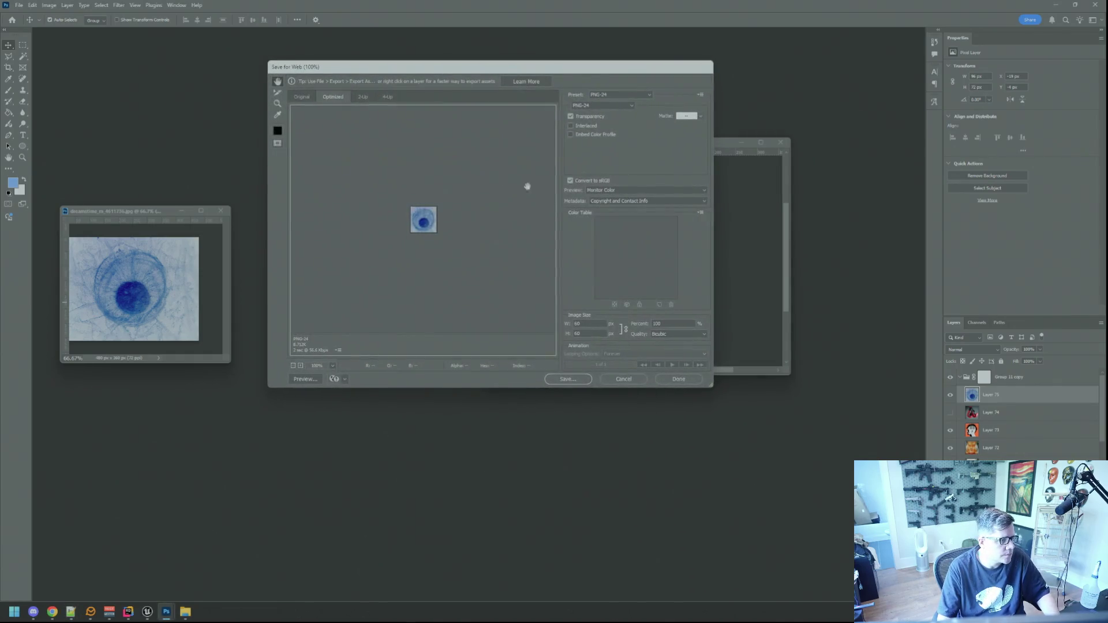
pyautogui.click(553, 379)
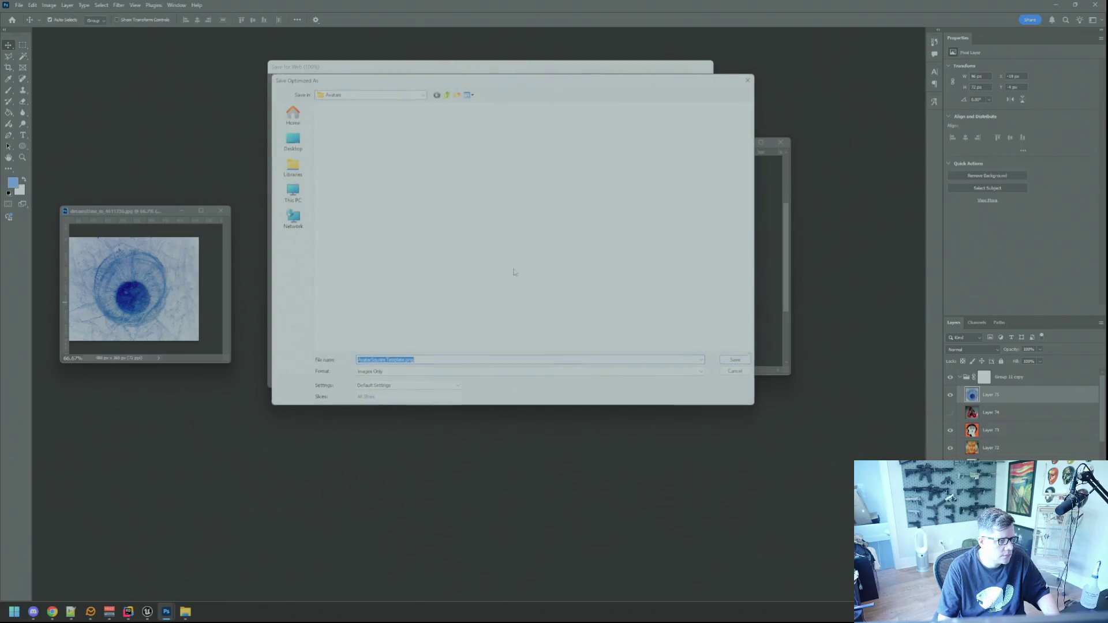
pyautogui.moveTo(511, 84); pyautogui.dragTo(368, 126)
pyautogui.press('Escape')
pyautogui.moveTo(566, 67)
pyautogui.mouseDown()
pyautogui.moveTo(600, 235)
pyautogui.moveTo(664, 316)
pyautogui.moveTo(583, 179)
pyautogui.mouseUp()
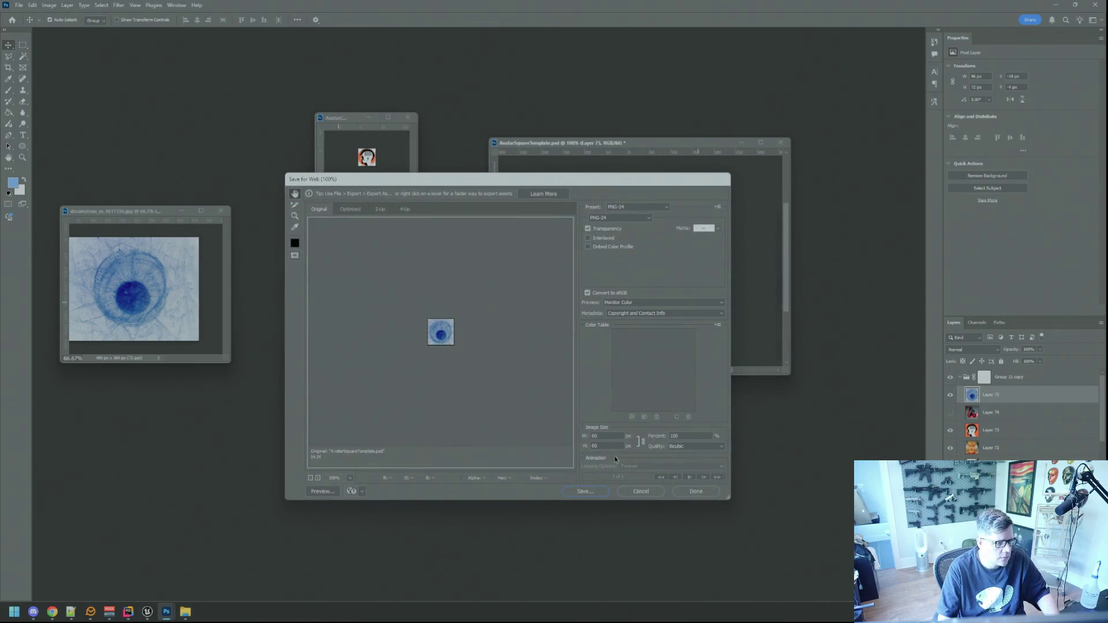
# Save the square avatar as I_MsgPop_xodre5.png in Avatars and copy the texture into the circle template.
pyautogui.click(585, 491)
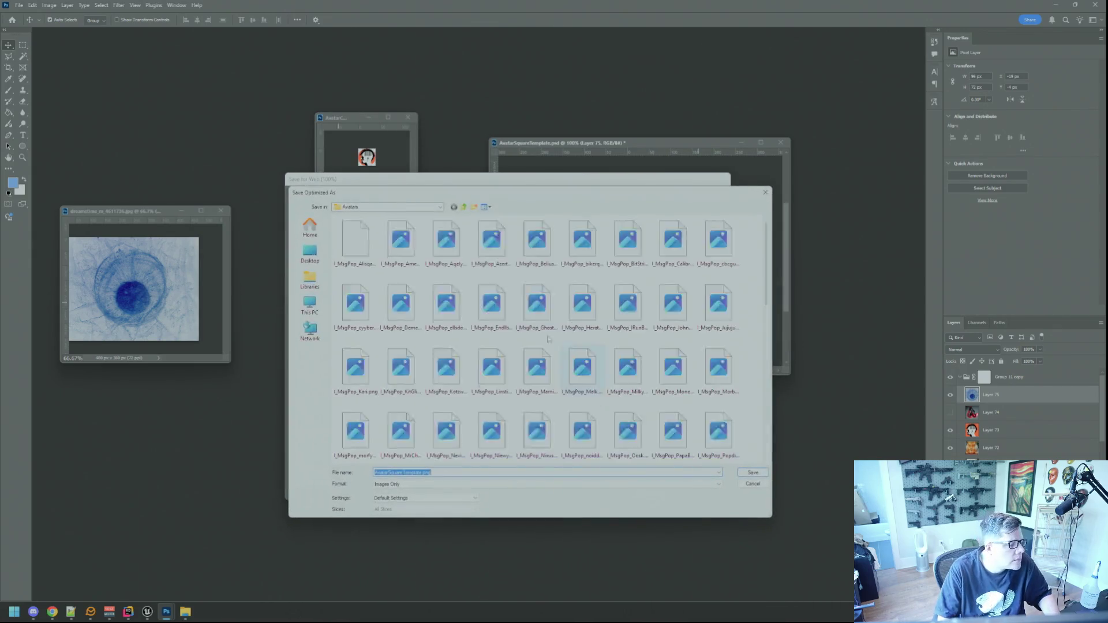
pyautogui.click(408, 472)
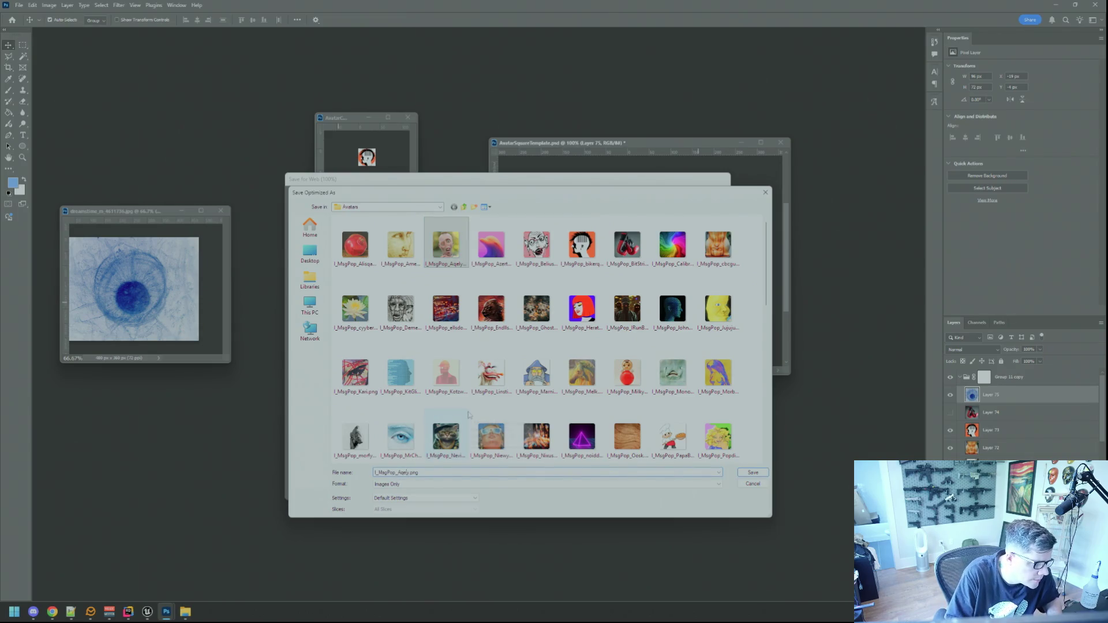
pyautogui.press('BackSpace')
pyautogui.press('BackSpace')
pyautogui.press('BackSpace')
pyautogui.write('xodre5')
pyautogui.press('Return')
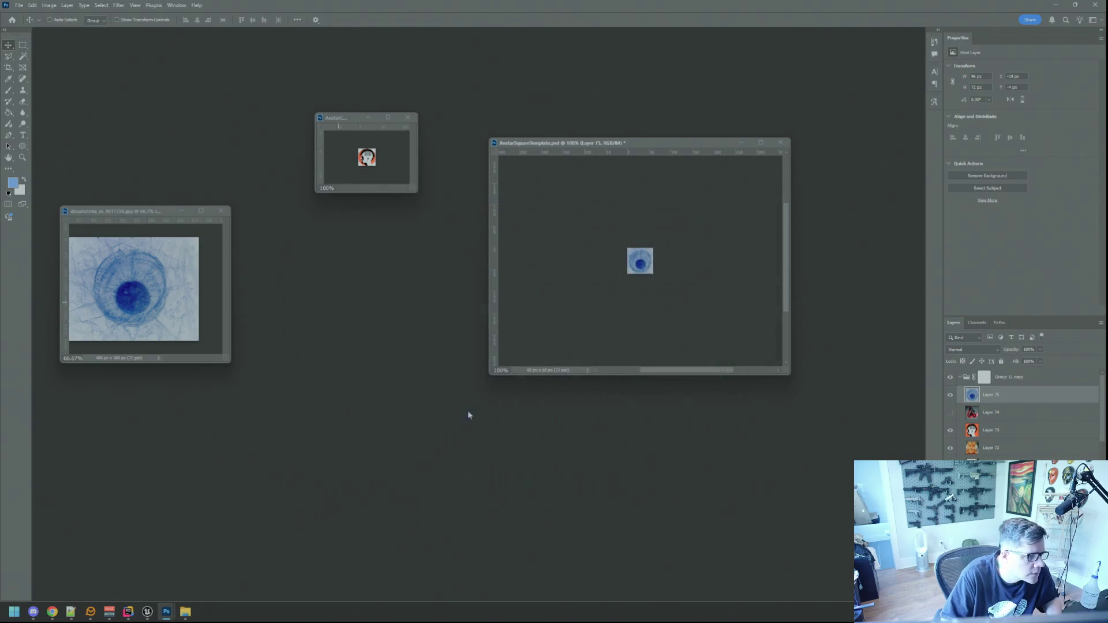
pyautogui.moveTo(637, 284)
pyautogui.mouseDown()
pyautogui.moveTo(376, 159)
pyautogui.moveTo(573, 321)
pyautogui.mouseUp()
# Scale the blue texture up in the circle template and nudge it left and down.
pyautogui.hotkey('ctrl', 't')
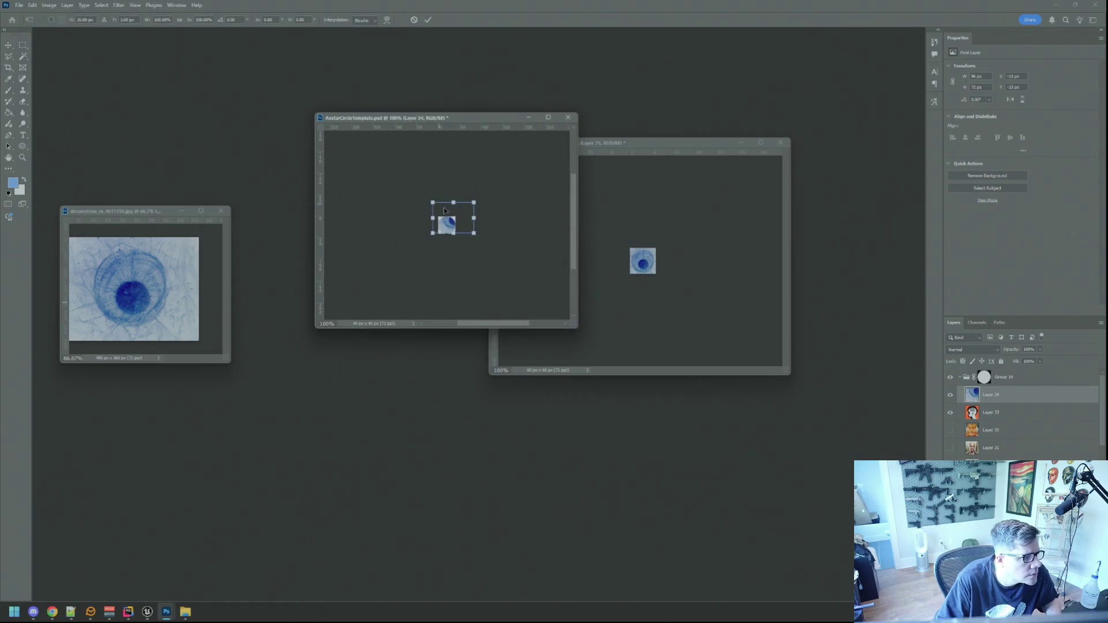
pyautogui.moveTo(454, 232); pyautogui.dragTo(462, 236)
pyautogui.click(427, 20)
pyautogui.press('Left')
pyautogui.press('Left')
pyautogui.press('Down')
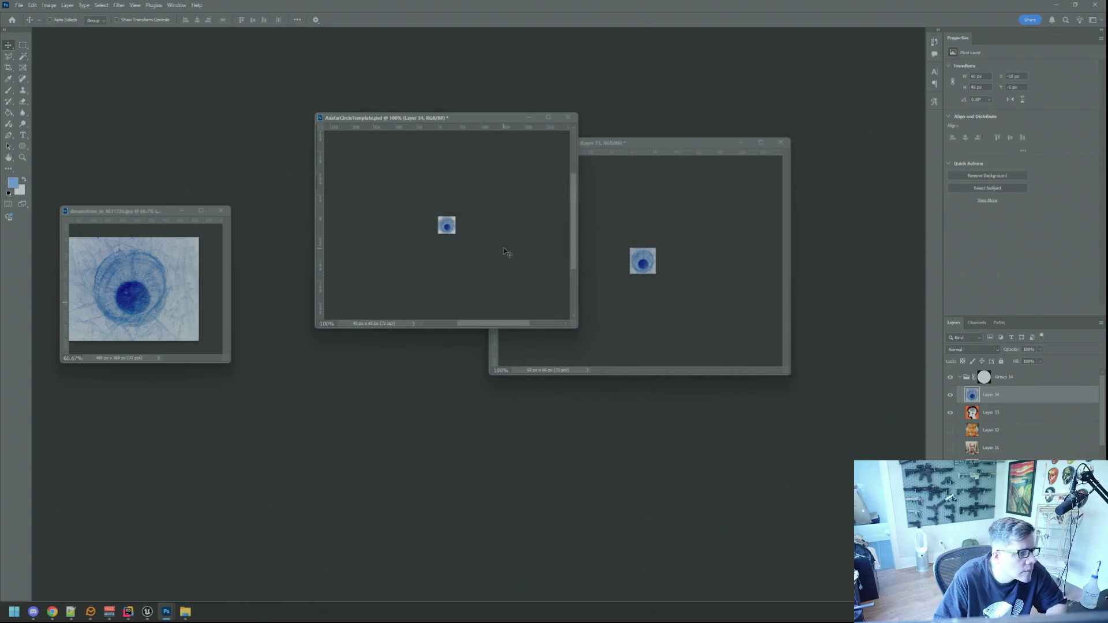
pyautogui.hotkey('ctrl', 'shift', 'alt', 's')
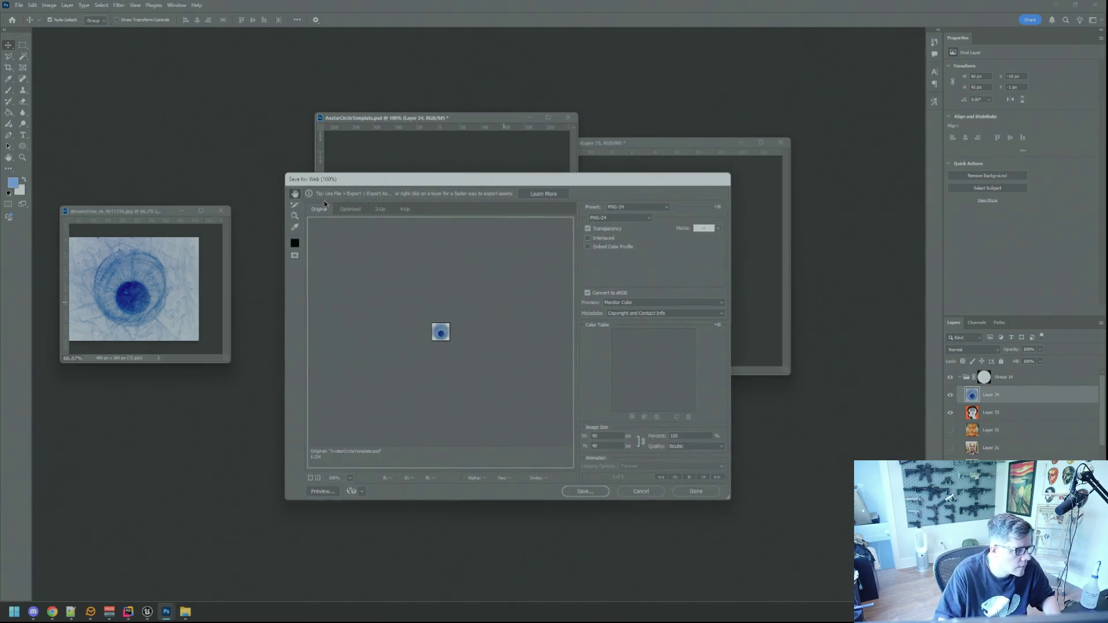
# Save the circle avatar PNG to Avatars under an edited I_MsgWindow file name.
pyautogui.click(585, 491)
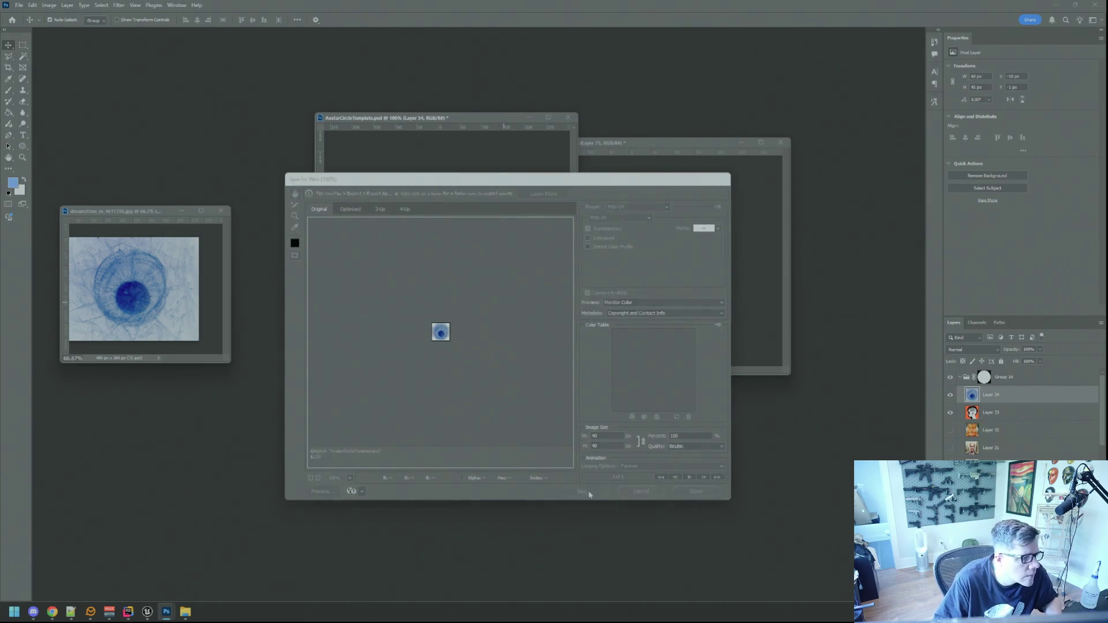
pyautogui.scroll(-10, 482, 280)
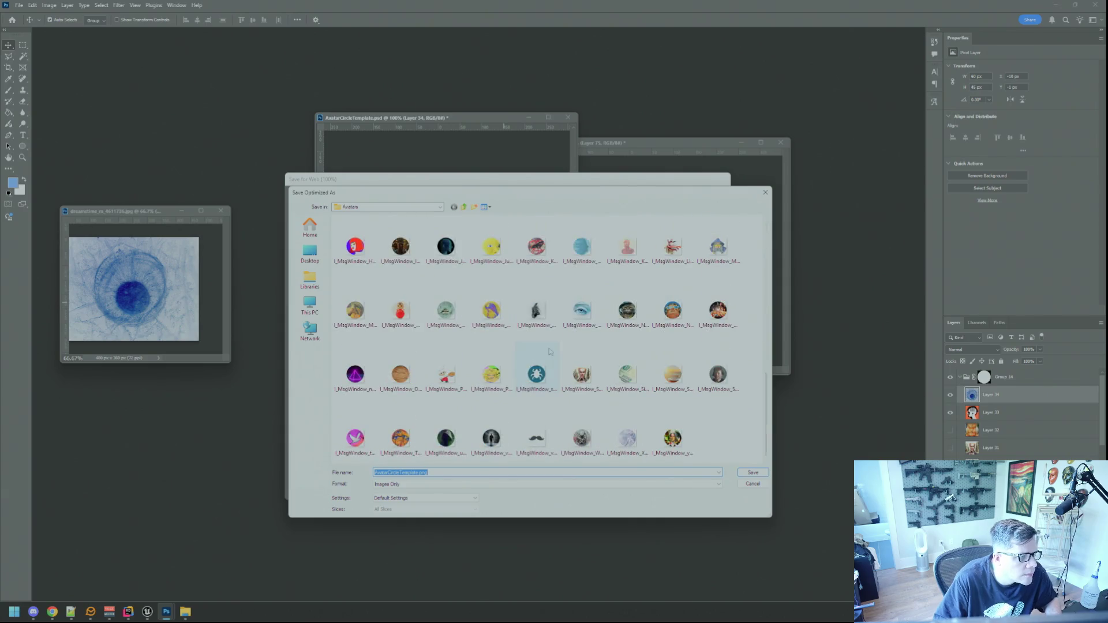
pyautogui.click(581, 310)
pyautogui.click(430, 473)
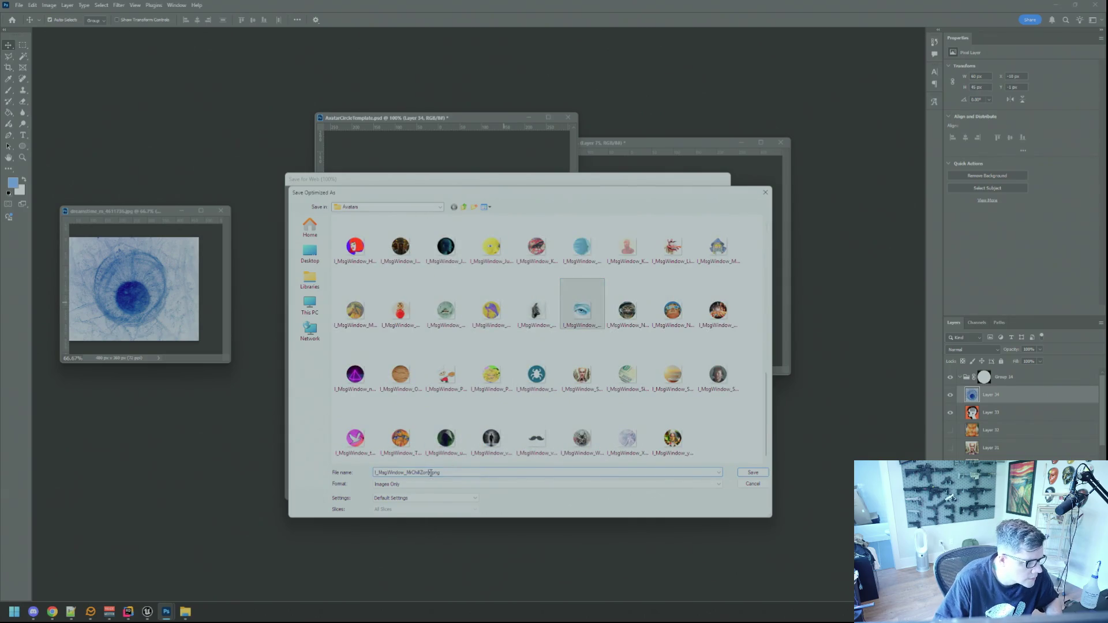
pyautogui.press('BackSpace')
pyautogui.press('BackSpace')
pyautogui.press('BackSpace')
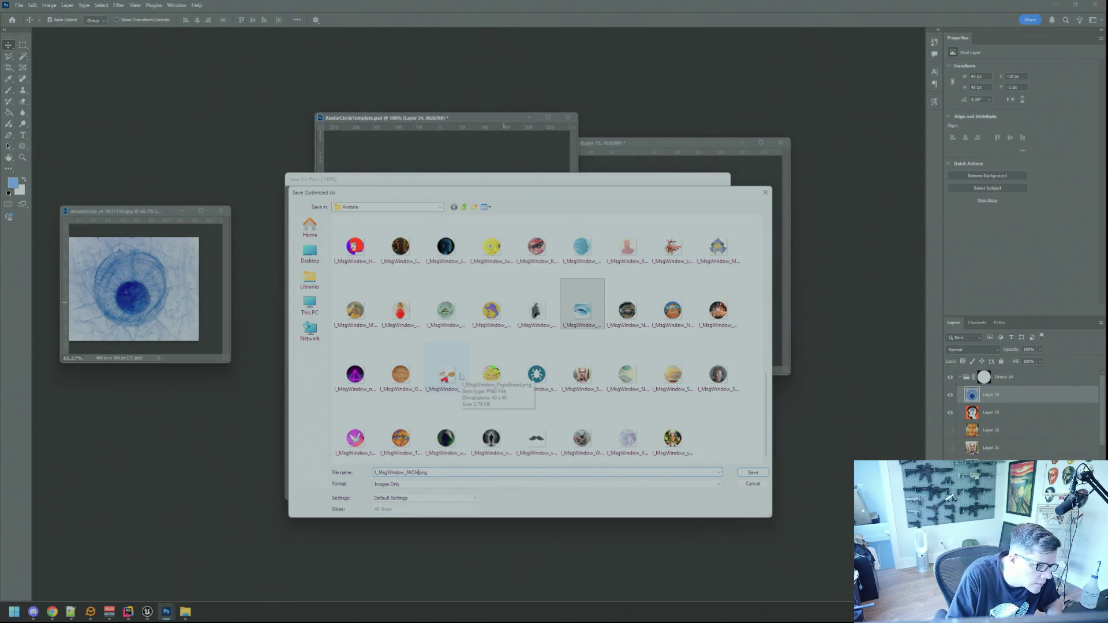
pyautogui.write('scale')
pyautogui.press('Return')
# Rearrange the template windows and open the tree-headed man stock image in Photoshop.
pyautogui.moveTo(446, 119)
pyautogui.mouseDown()
pyautogui.moveTo(352, 92)
pyautogui.moveTo(349, 75)
pyautogui.mouseUp()
pyautogui.click(588, 218)
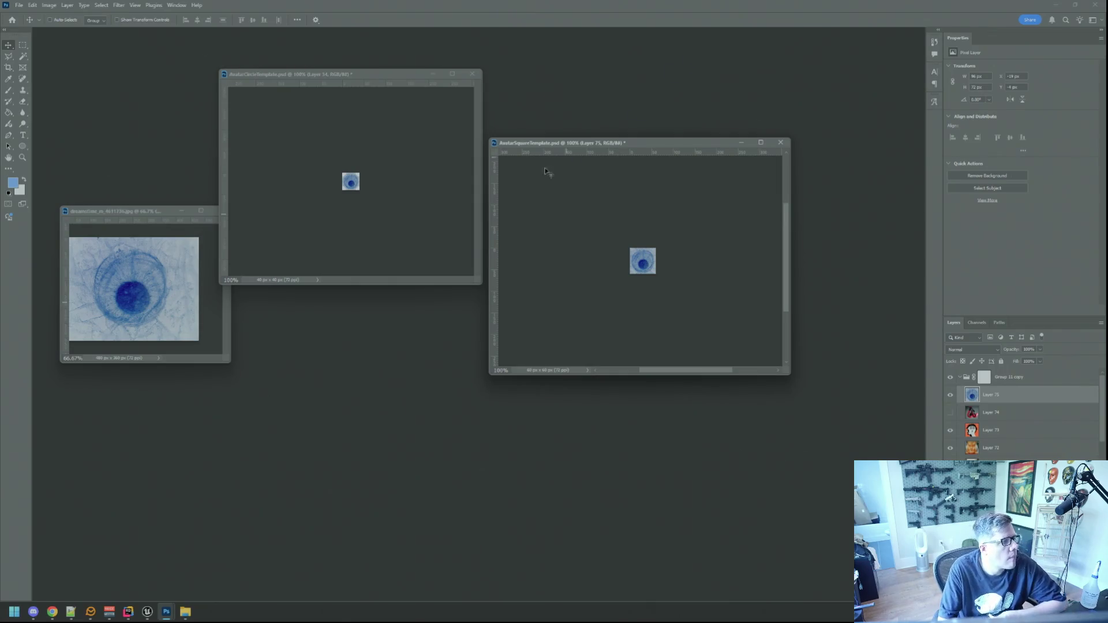
pyautogui.moveTo(337, 76); pyautogui.dragTo(344, 79)
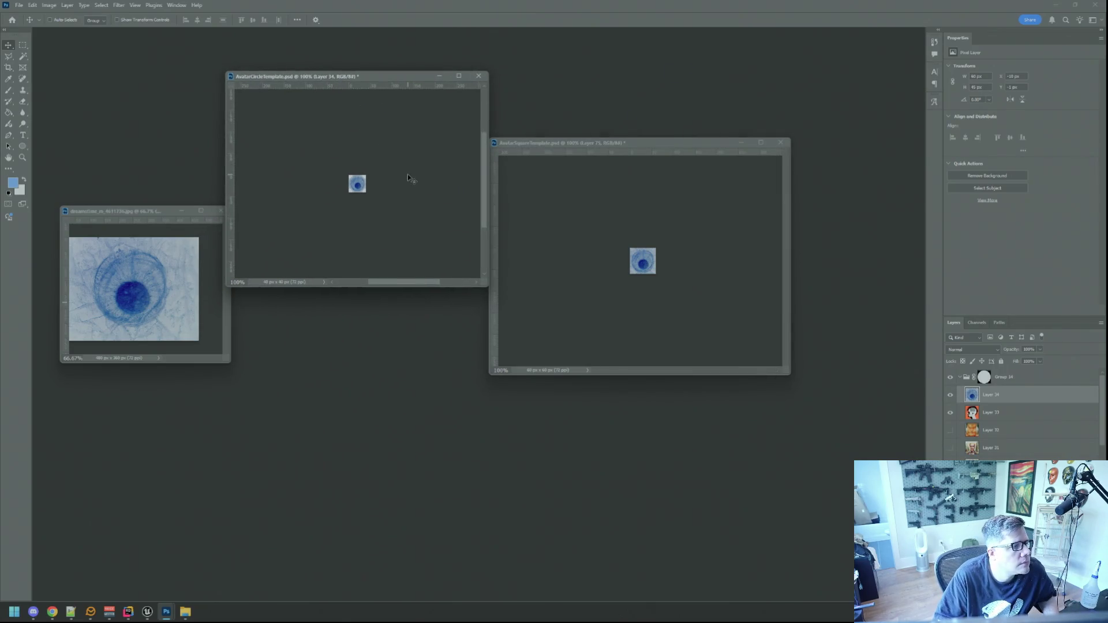
pyautogui.moveTo(145, 211); pyautogui.dragTo(137, 219)
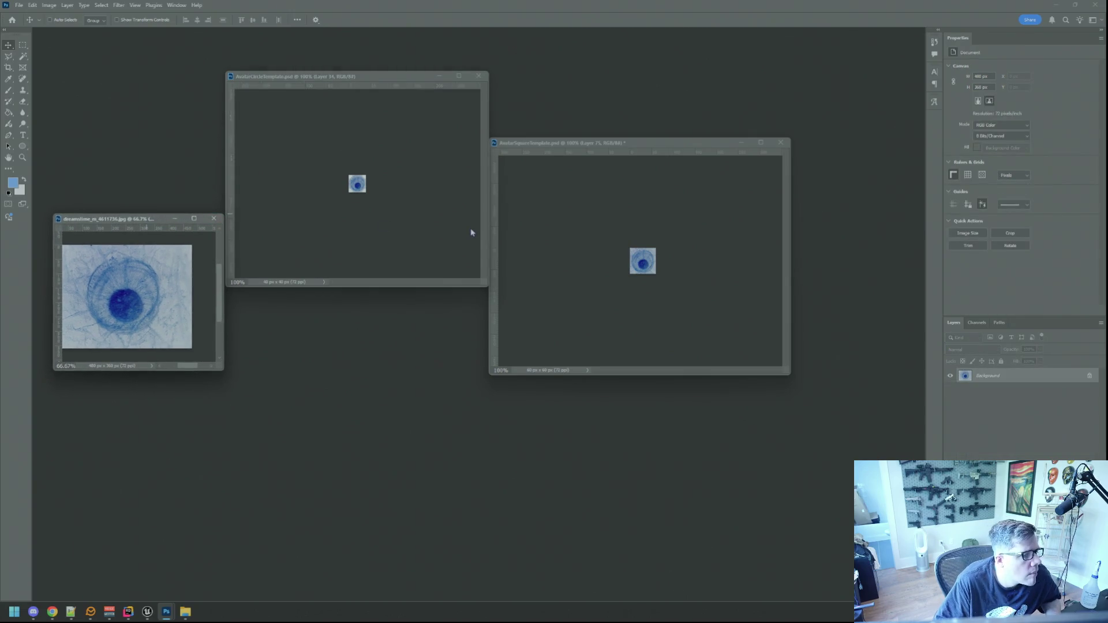
pyautogui.click(678, 247)
pyautogui.hotkey('alt', 'Tab')
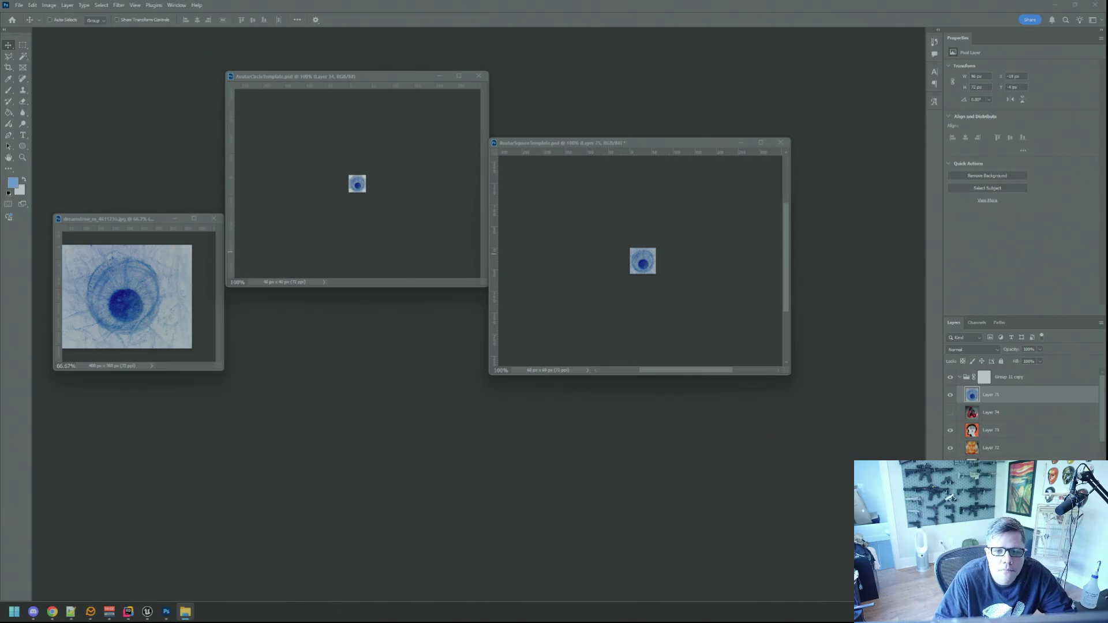
pyautogui.moveTo(923, 260); pyautogui.dragTo(846, 268)
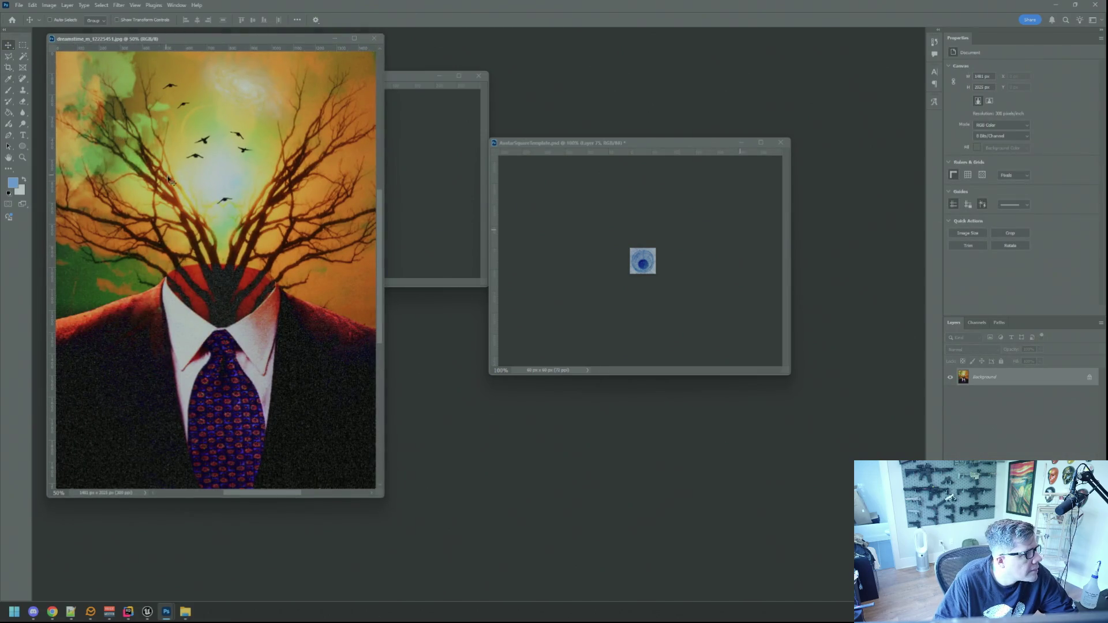
# Resize the tree-head photo to 72 ppi.
pyautogui.click(49, 5)
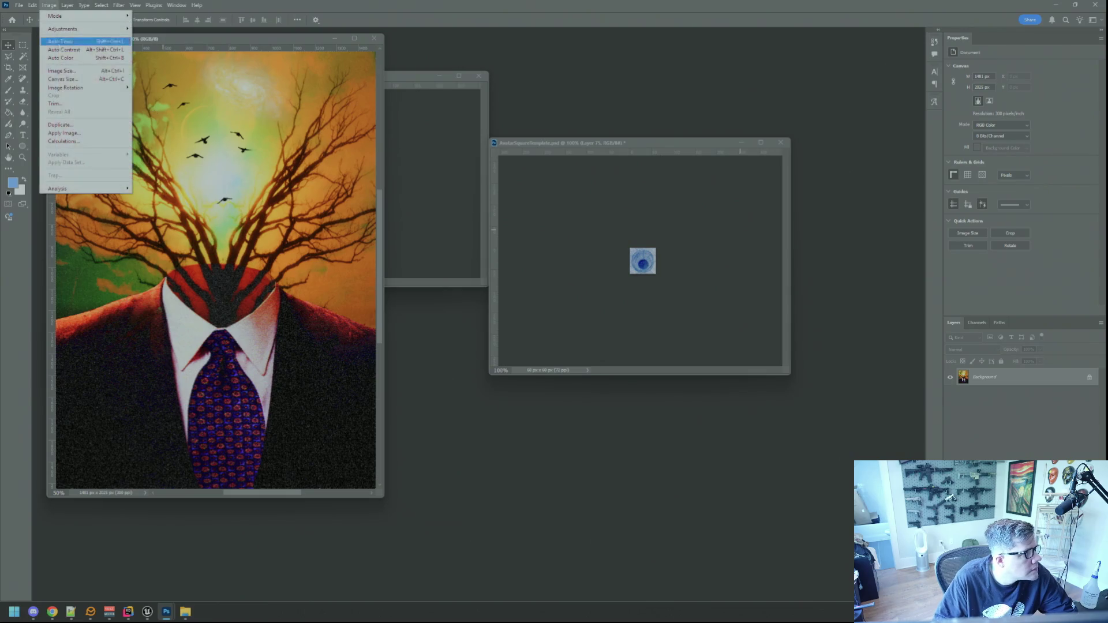
pyautogui.click(76, 73)
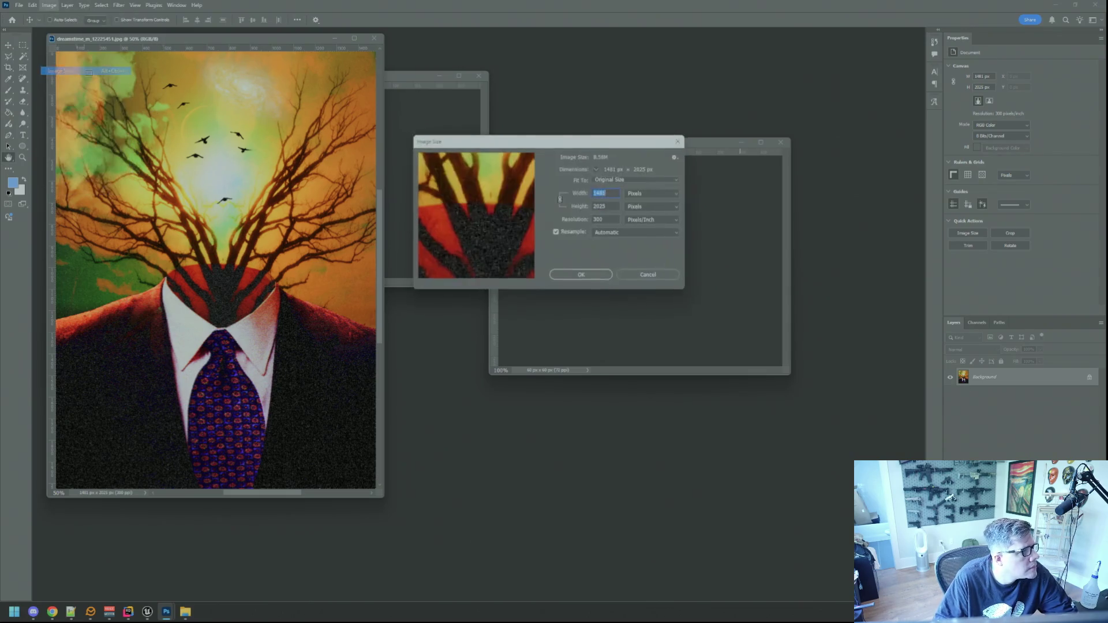
pyautogui.write('72')
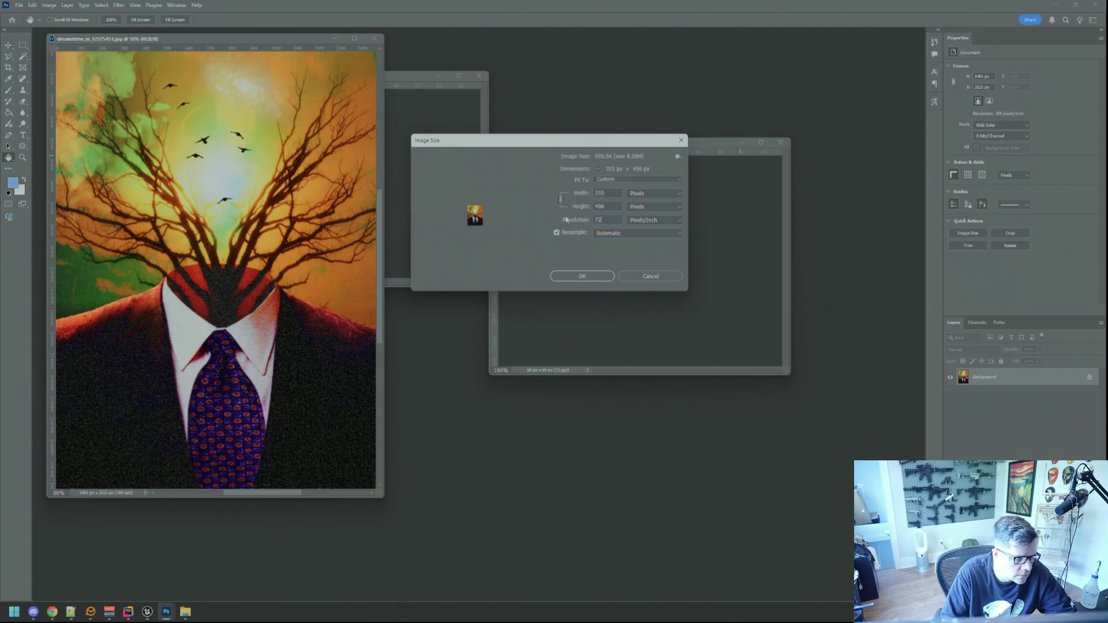
pyautogui.click(582, 276)
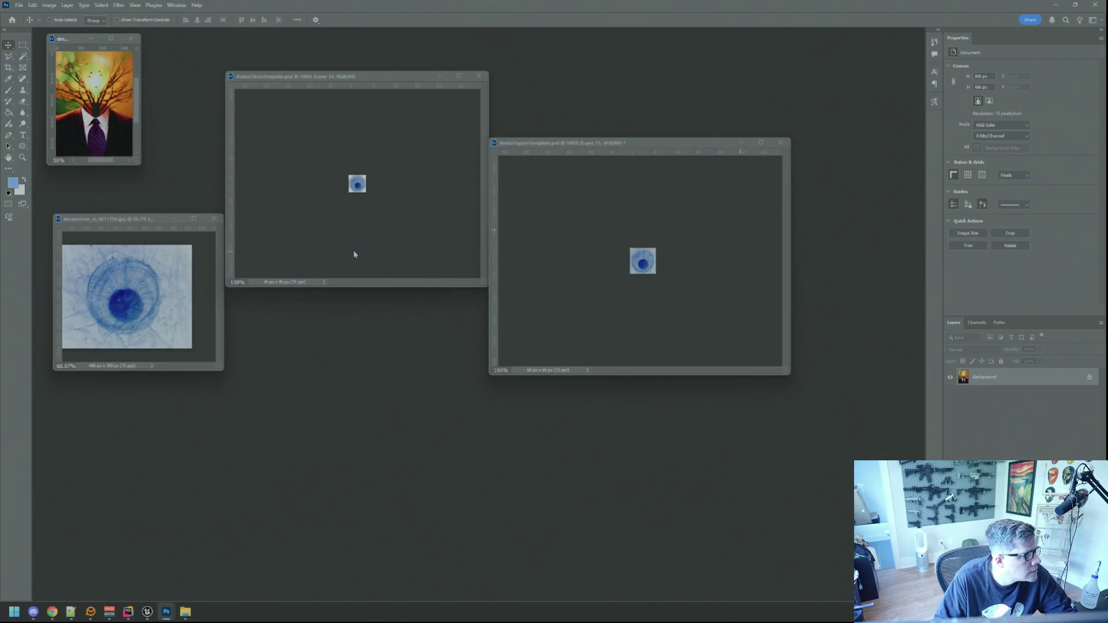
# Copy the tree-head image into the square template and shrink it to avatar size.
pyautogui.press('v')
pyautogui.moveTo(657, 287); pyautogui.dragTo(688, 291)
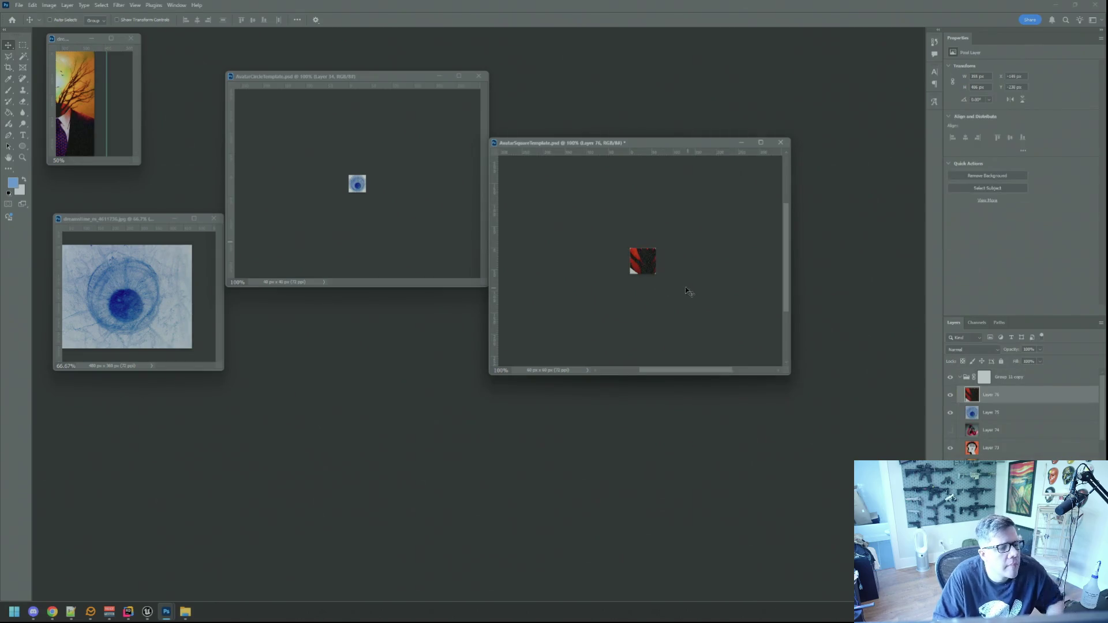
pyautogui.hotkey('ctrl', 't')
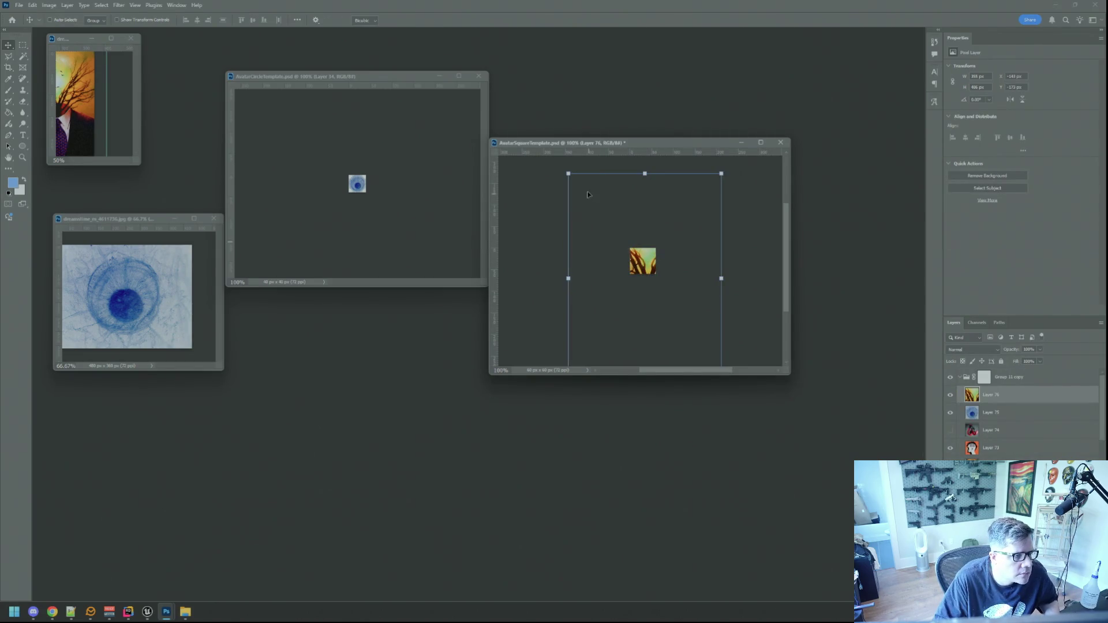
pyautogui.moveTo(569, 173); pyautogui.dragTo(648, 279)
pyautogui.moveTo(673, 316); pyautogui.dragTo(650, 276)
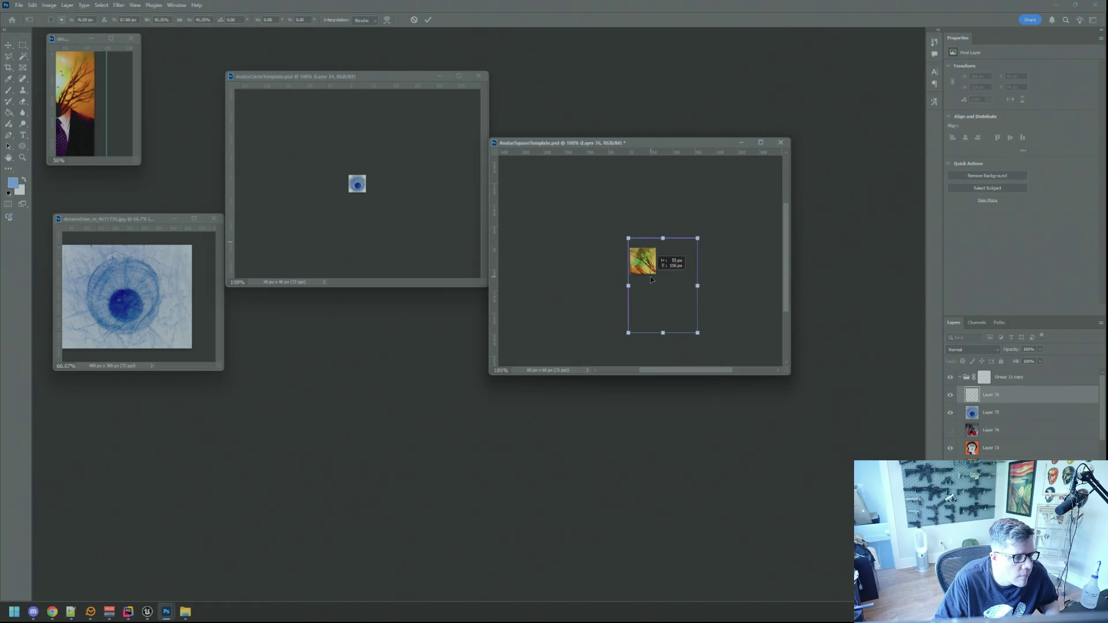
pyautogui.moveTo(698, 334)
pyautogui.mouseDown()
pyautogui.moveTo(662, 285)
pyautogui.moveTo(651, 288)
pyautogui.mouseUp()
pyautogui.click(427, 20)
# Position the tree-head layer in the square, moving it down about 14 px and nudging 1 px.
pyautogui.scroll(2, 660, 274)
pyautogui.scroll(3, 660, 275)
pyautogui.moveTo(627, 241)
pyautogui.mouseDown()
pyautogui.moveTo(630, 265)
pyautogui.moveTo(629, 254)
pyautogui.mouseUp()
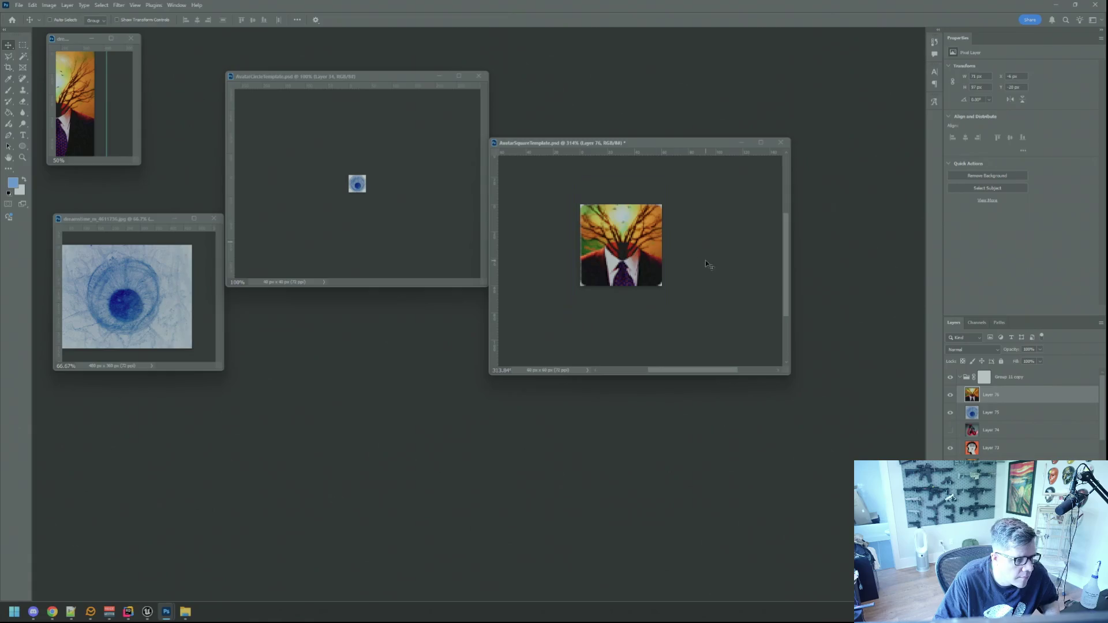
pyautogui.hotkey('ctrl', '1')
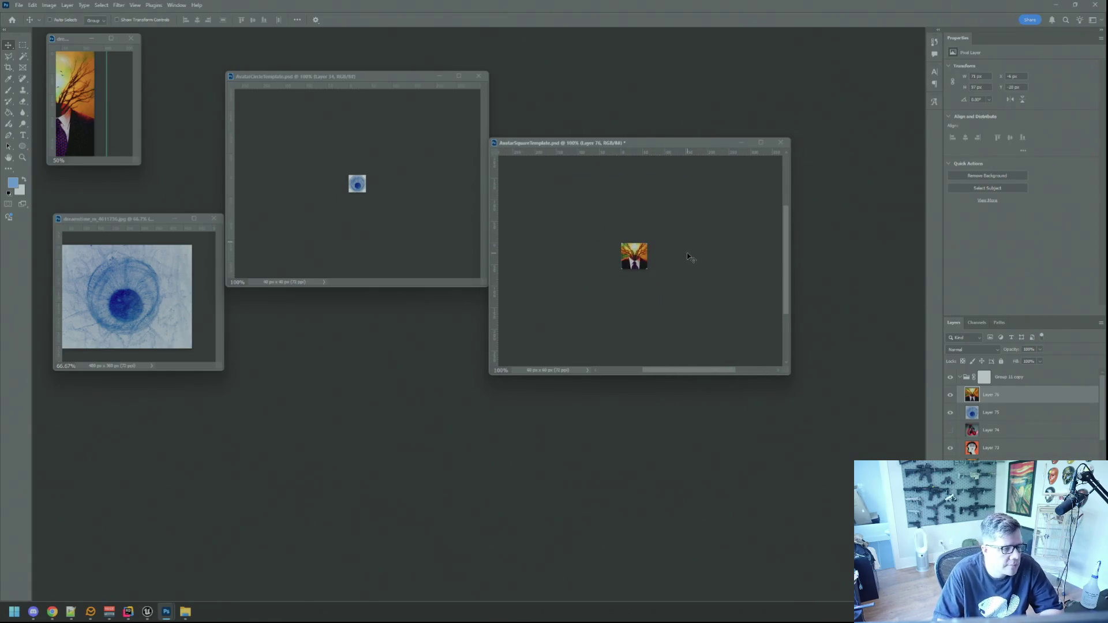
pyautogui.press('Up')
pyautogui.press('Down')
pyautogui.press('Down')
pyautogui.press('Up')
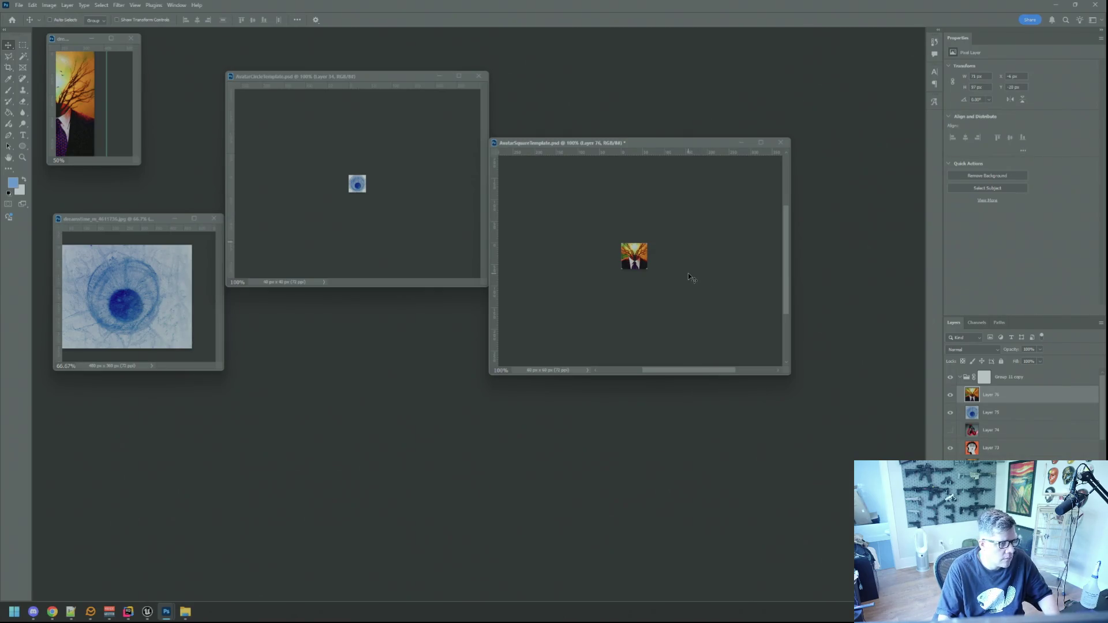
pyautogui.hotkey('ctrl', 'alt', 'shift', 's')
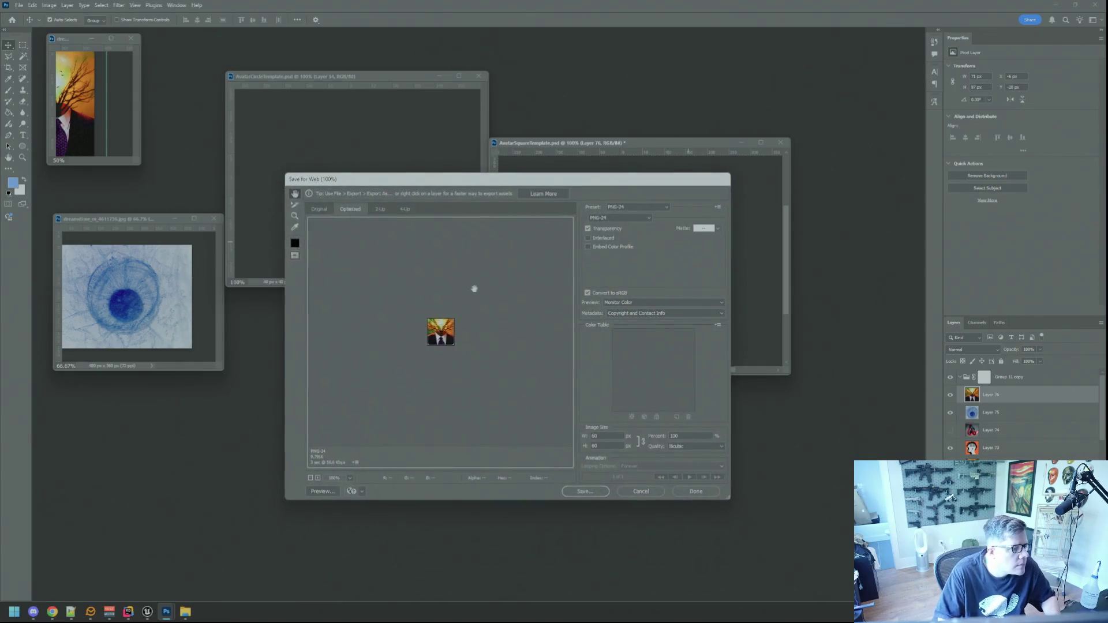
# Save the square tree-head avatar to Avatars as a new I_MsgPop PNG with the name ending in 'Di'.
pyautogui.click(584, 491)
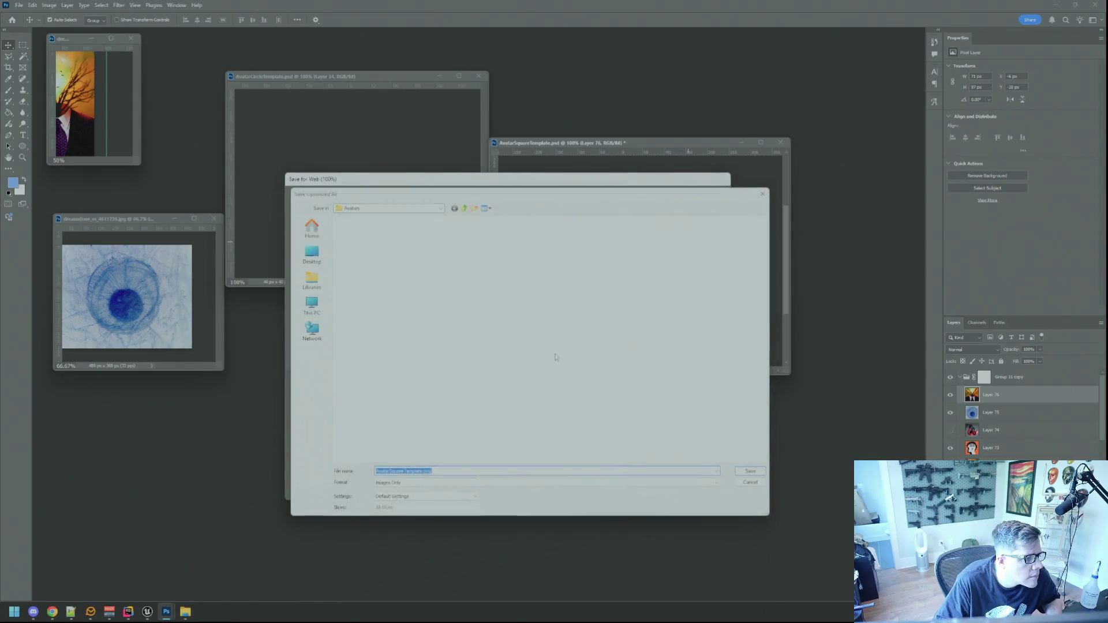
pyautogui.click(446, 245)
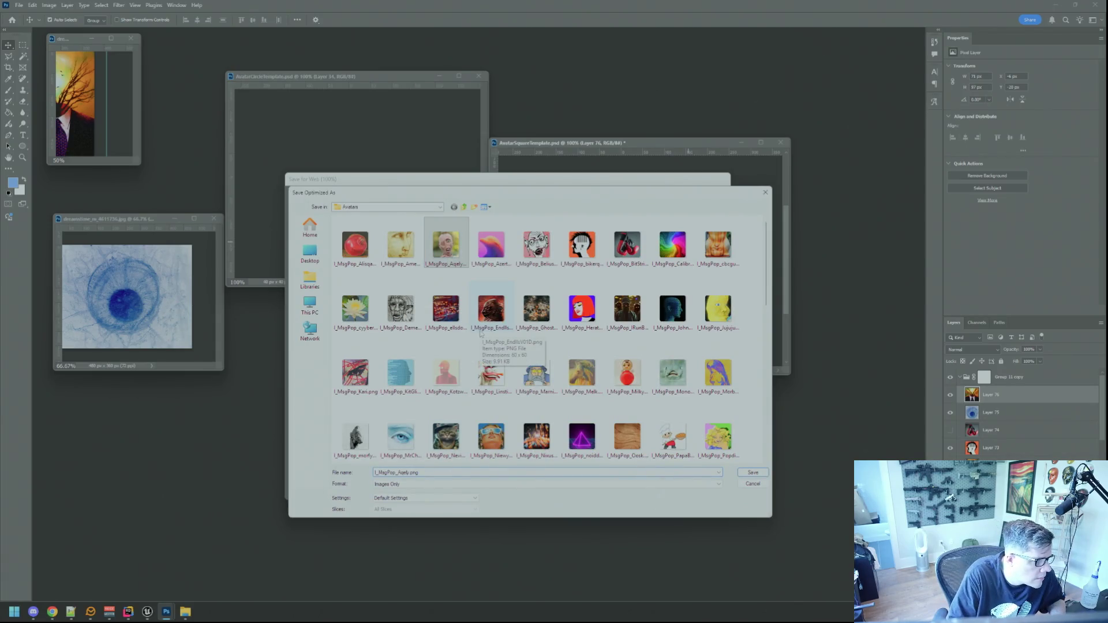
pyautogui.press('Delete')
pyautogui.press('BackSpace')
pyautogui.press('BackSpace')
pyautogui.write('Din')
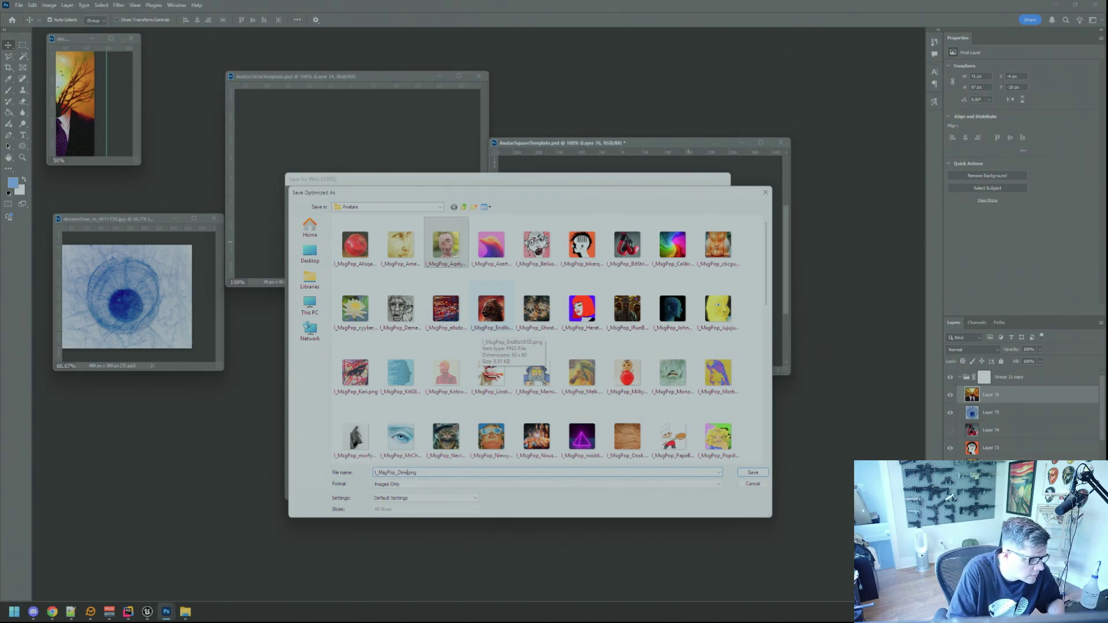
pyautogui.press('Return')
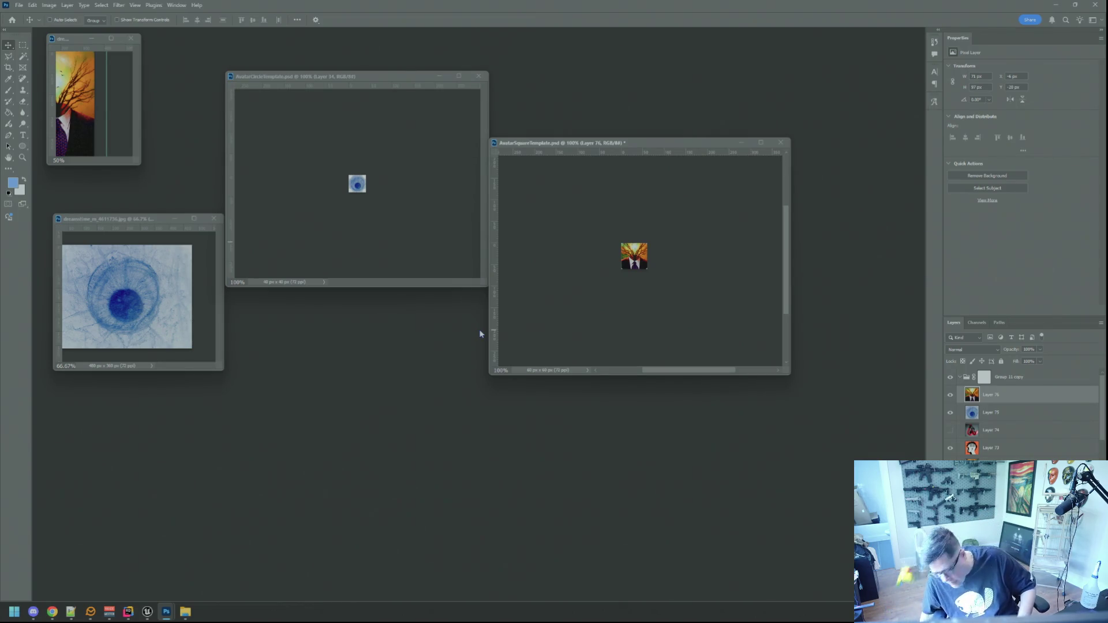
# Copy the tree-head artwork into the 40 × 40 circle template and nudge it into the frame.
pyautogui.moveTo(644, 238)
pyautogui.mouseDown()
pyautogui.moveTo(660, 247)
pyautogui.moveTo(404, 228)
pyautogui.moveTo(616, 382)
pyautogui.mouseUp()
pyautogui.hotkey('ctrl', 't')
pyautogui.moveTo(435, 252); pyautogui.dragTo(430, 253)
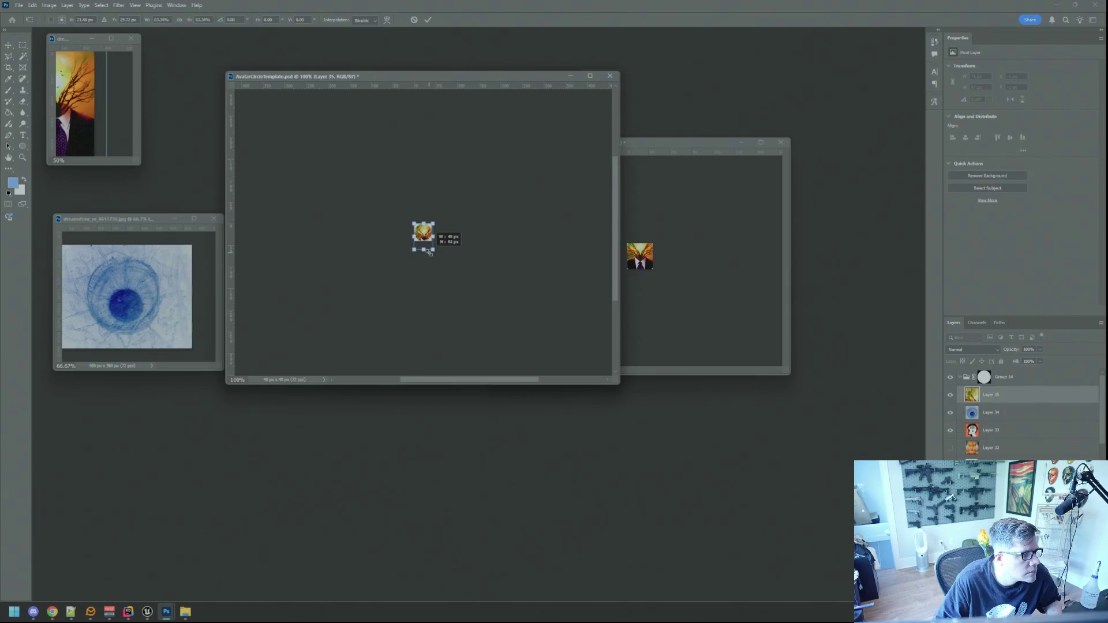
pyautogui.click(428, 19)
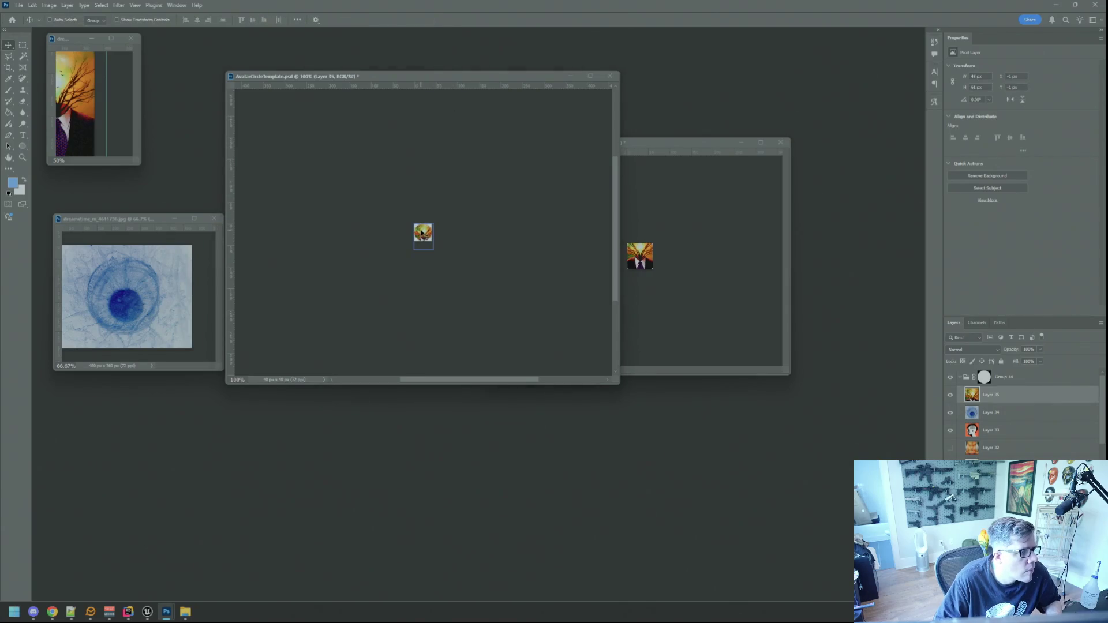
pyautogui.press('Up')
pyautogui.press('Up')
pyautogui.press('Up')
pyautogui.hotkey('shift', 'Up')
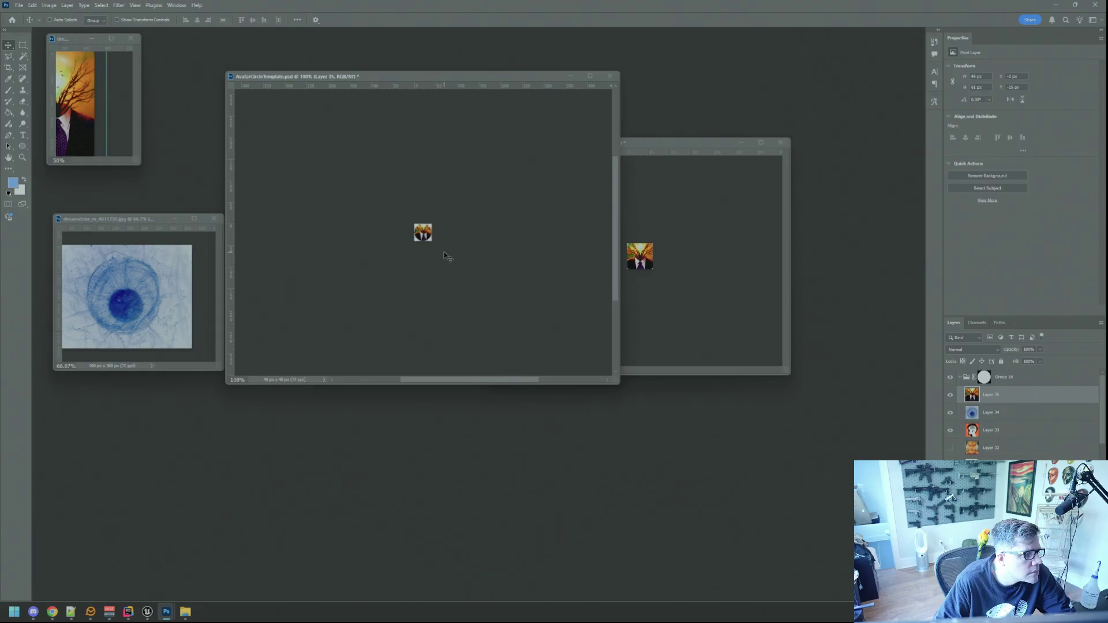
pyautogui.press('Down')
pyautogui.press('Down')
pyautogui.press('Down')
pyautogui.press('Up')
pyautogui.press('Up')
pyautogui.press('Up')
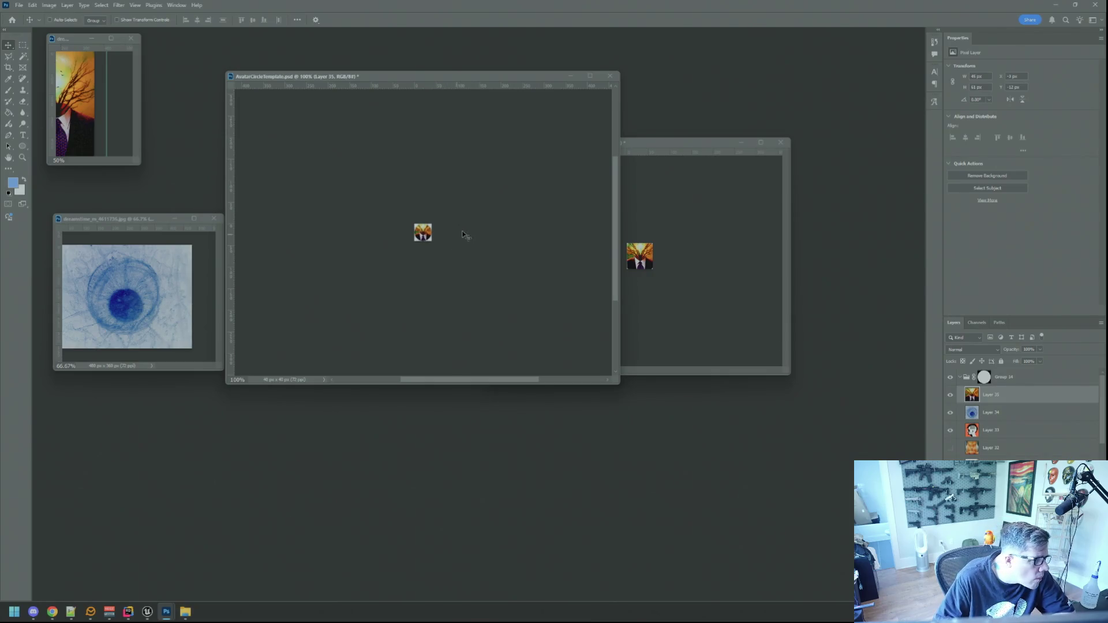
pyautogui.hotkey('ctrl', 'shift', 'alt', 's')
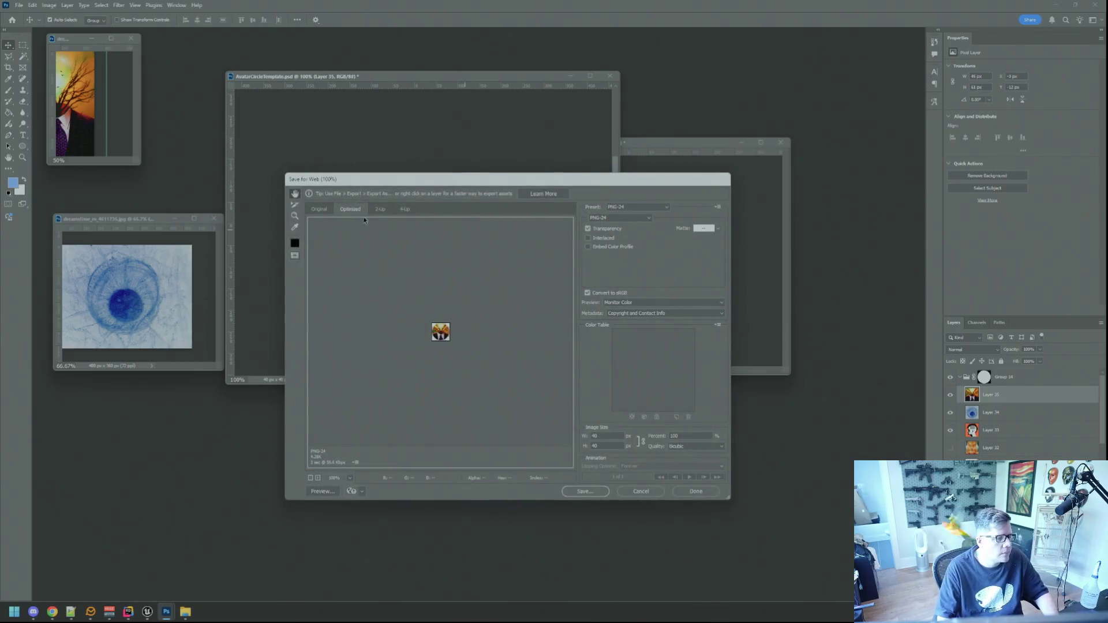
# Save the circle avatar as I_MsgWindow_Dine.png in Avatars, then close the first stock photo.
pyautogui.click(584, 491)
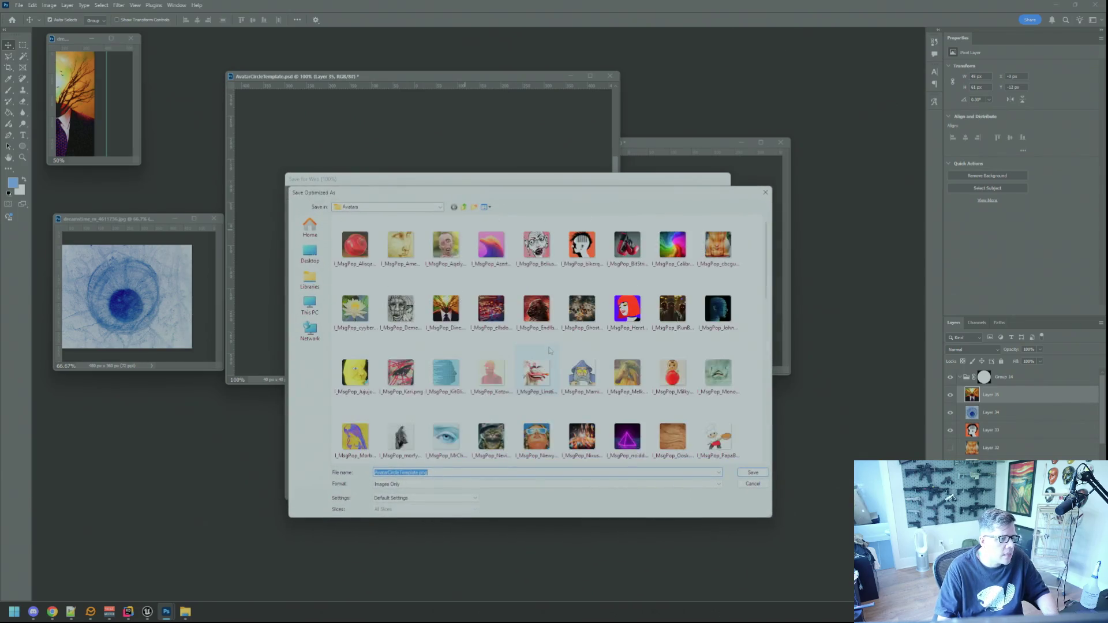
pyautogui.scroll(-10, 549, 350)
pyautogui.click(537, 311)
pyautogui.click(427, 472)
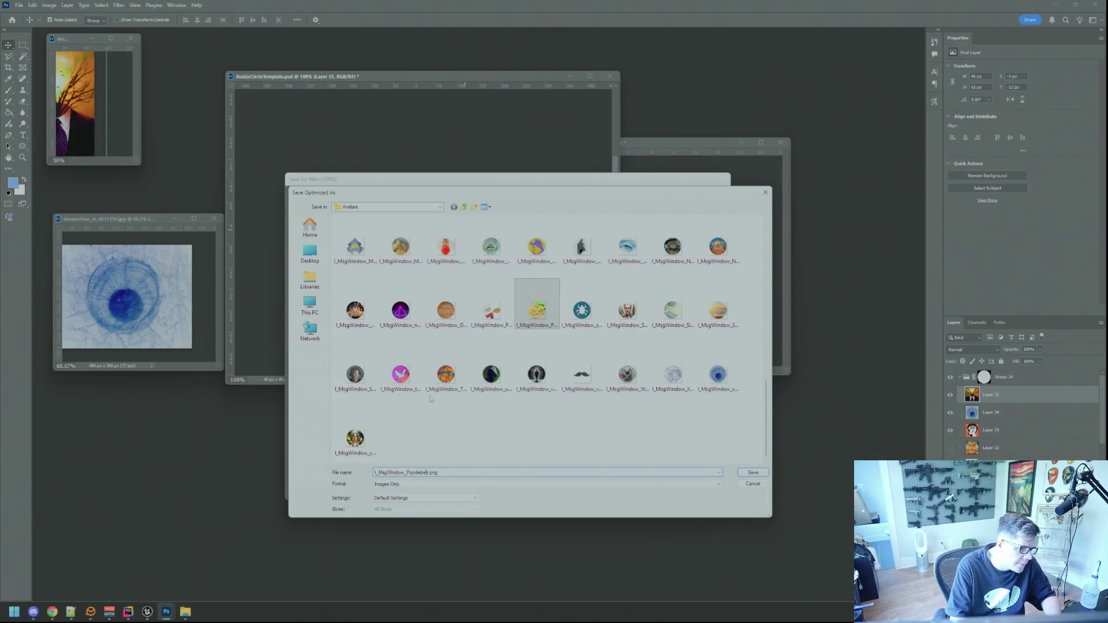
pyautogui.press('BackSpace')
pyautogui.press('BackSpace')
pyautogui.press('BackSpace')
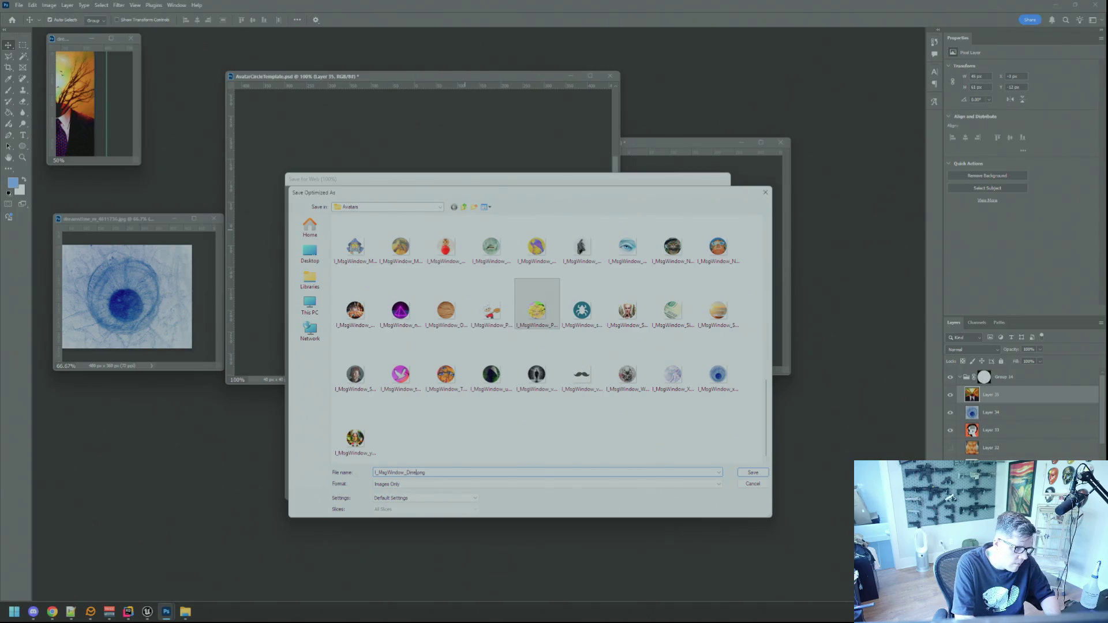
pyautogui.press('Return')
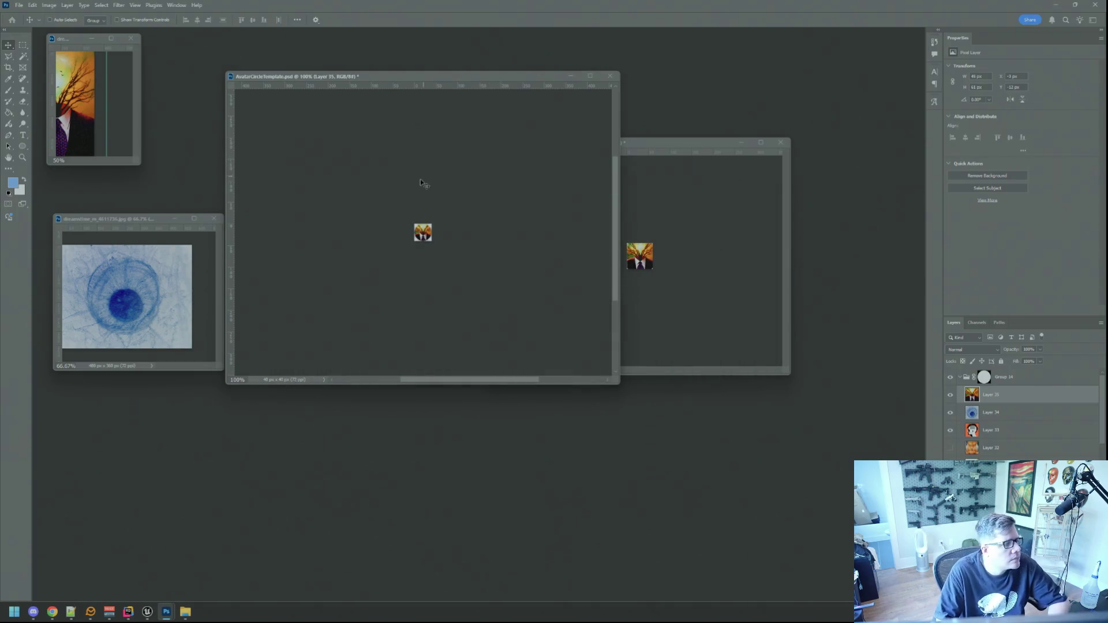
pyautogui.click(213, 218)
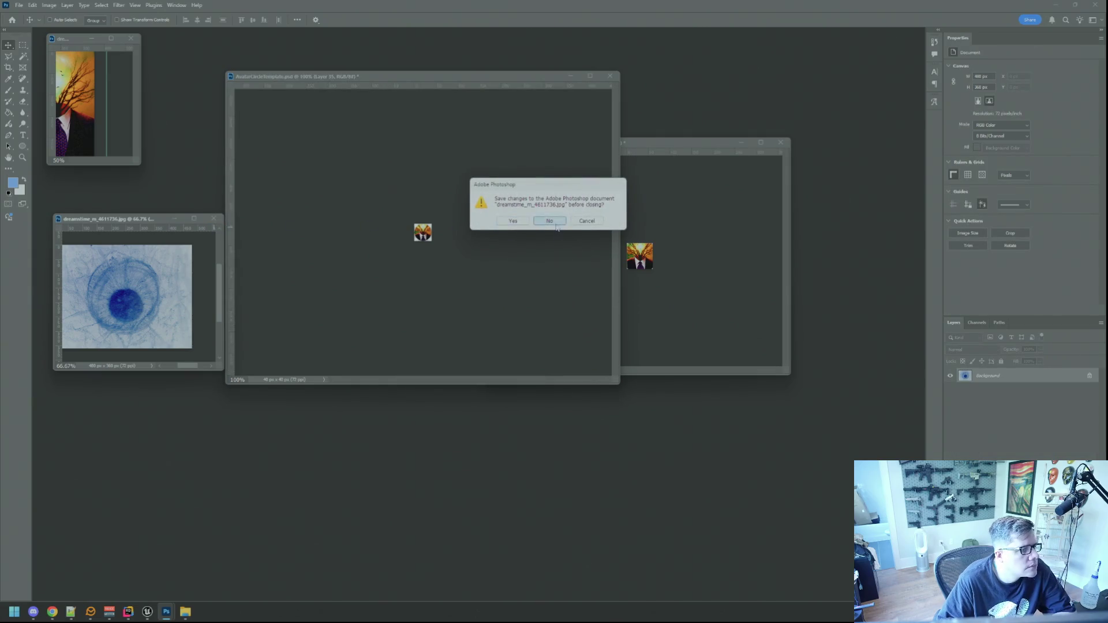
# Close both dreamstime stock photo documents without saving changes.
pyautogui.click(549, 221)
pyautogui.click(131, 38)
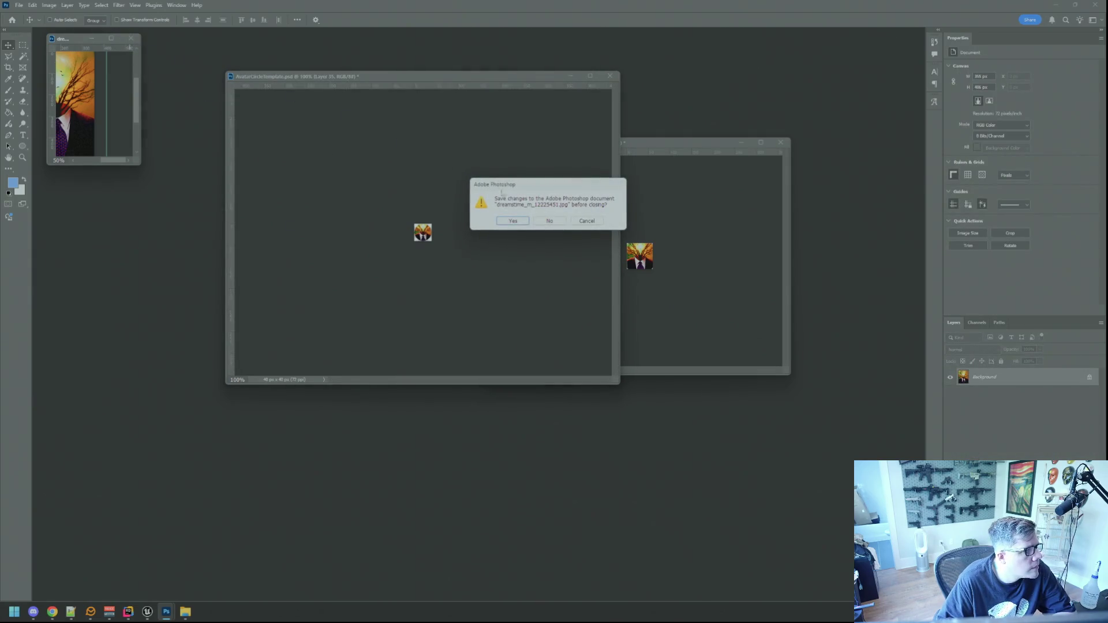
pyautogui.click(552, 221)
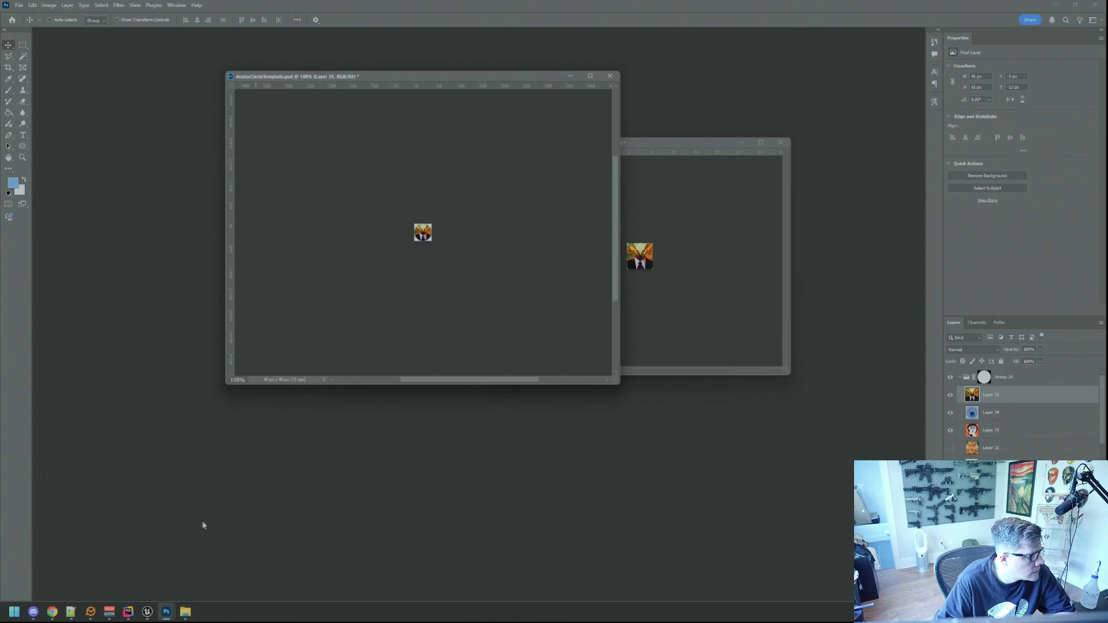
# Shrink the circle template window so the square template sits beside it, and bring the square template forward.
pyautogui.click(149, 611)
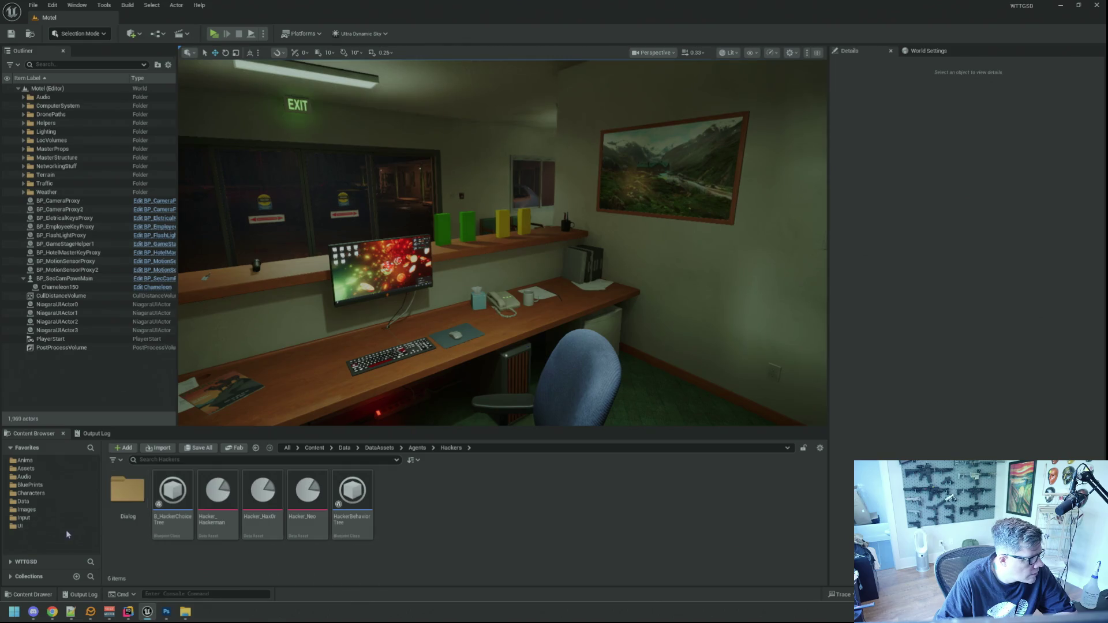
pyautogui.click(166, 612)
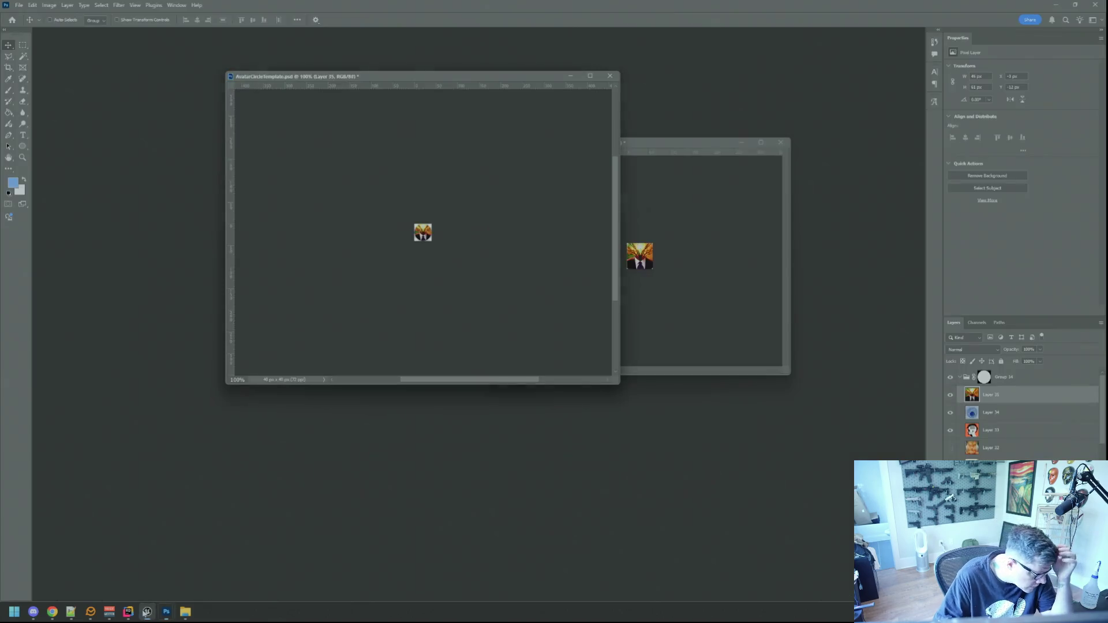
pyautogui.moveTo(619, 384); pyautogui.dragTo(467, 335)
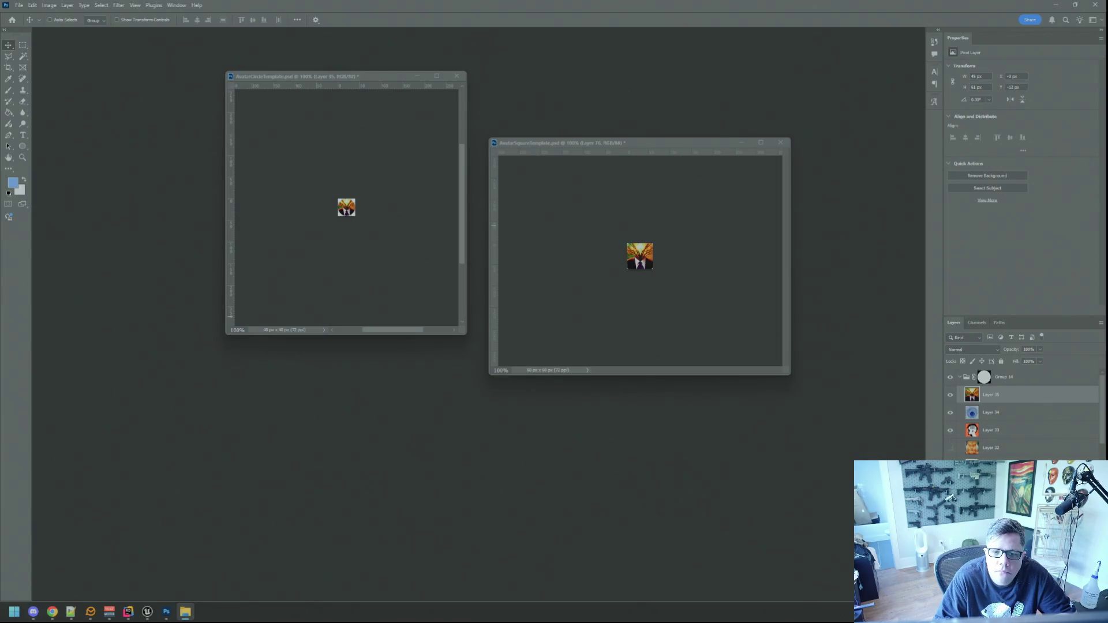
pyautogui.click(737, 250)
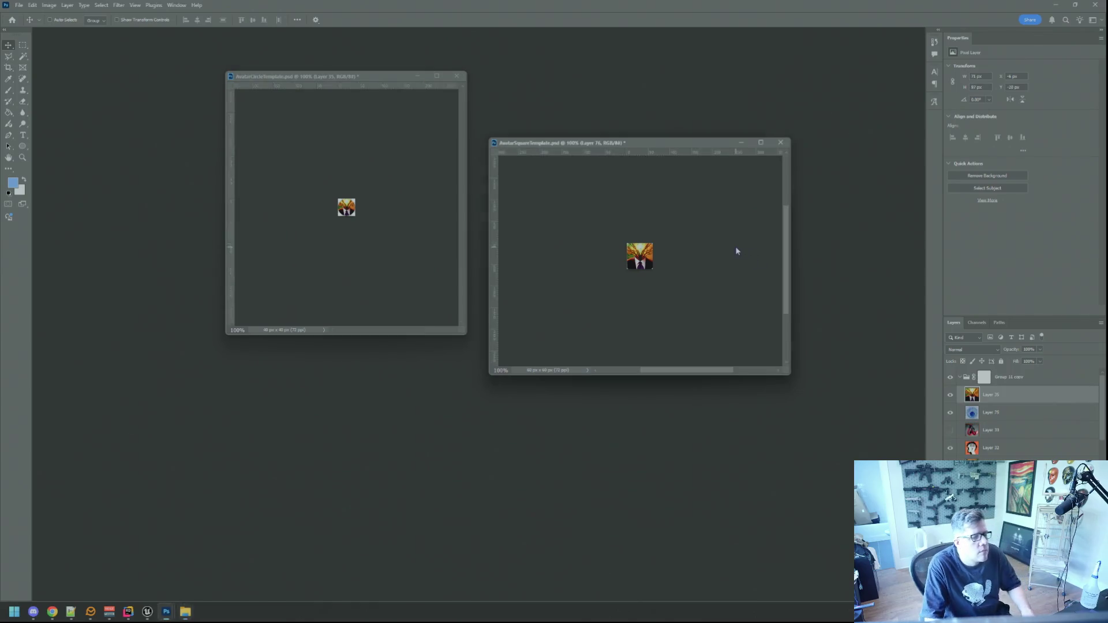
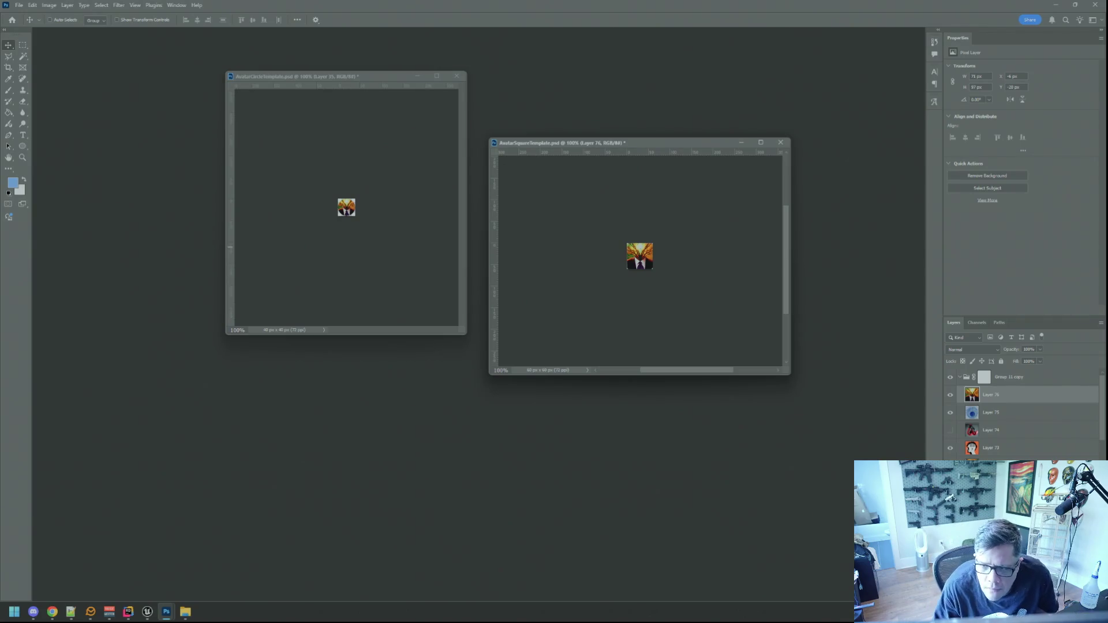
# Switch from Photoshop to the cosmic portrait JPG in the image viewer.
pyautogui.hotkey('alt', 'Tab')
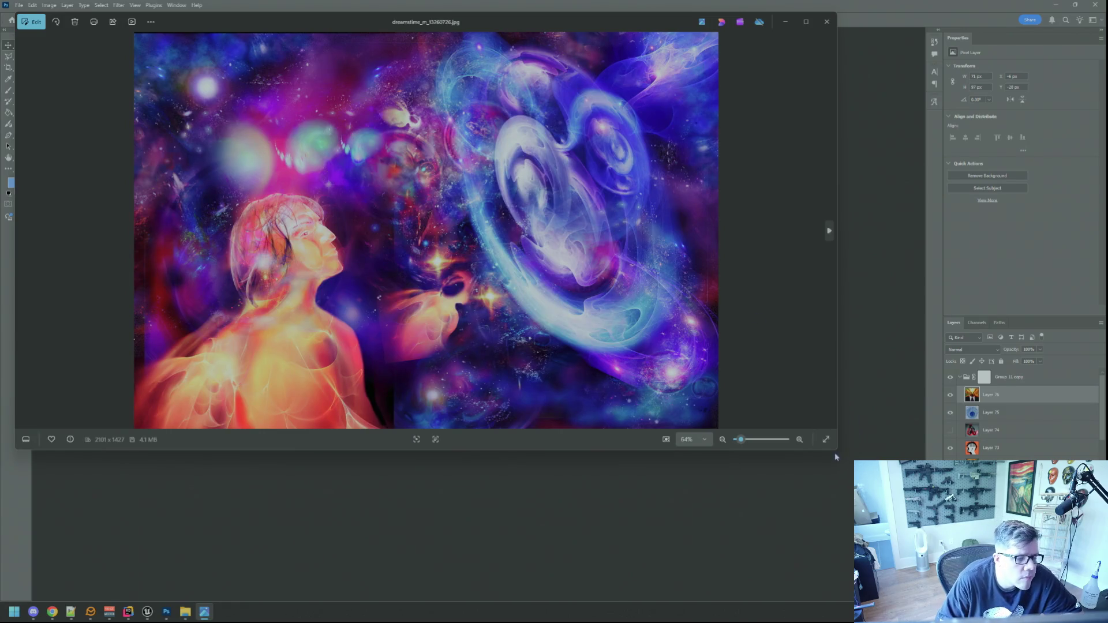
# Enlarge the viewer, look through the cosmic and dot-pattern stock images, then close it.
pyautogui.moveTo(835, 458); pyautogui.dragTo(784, 527)
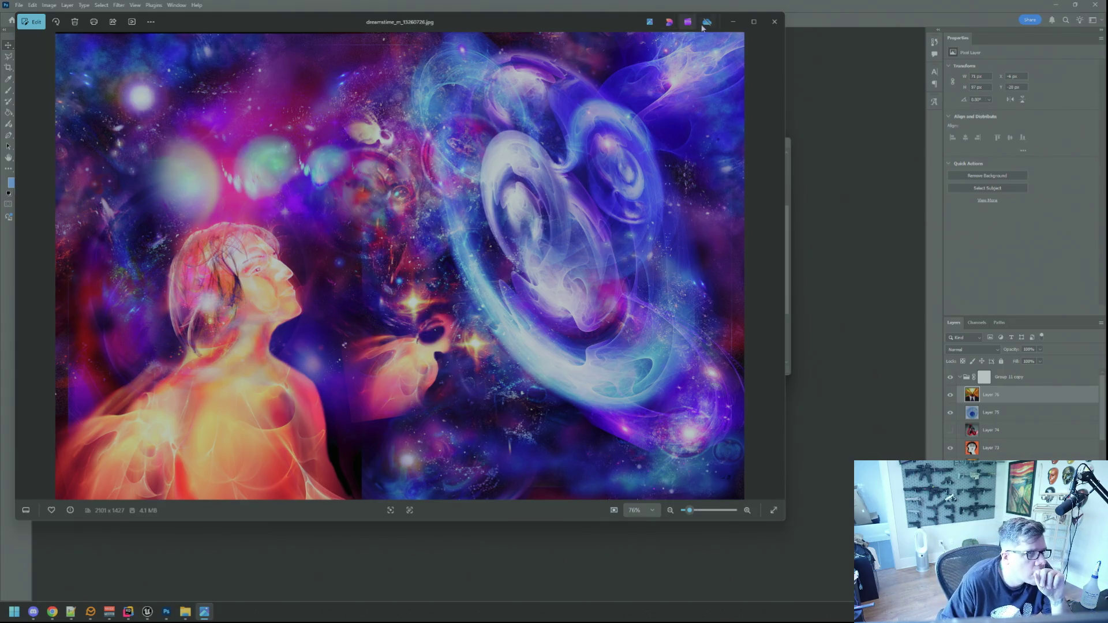
pyautogui.click(775, 21)
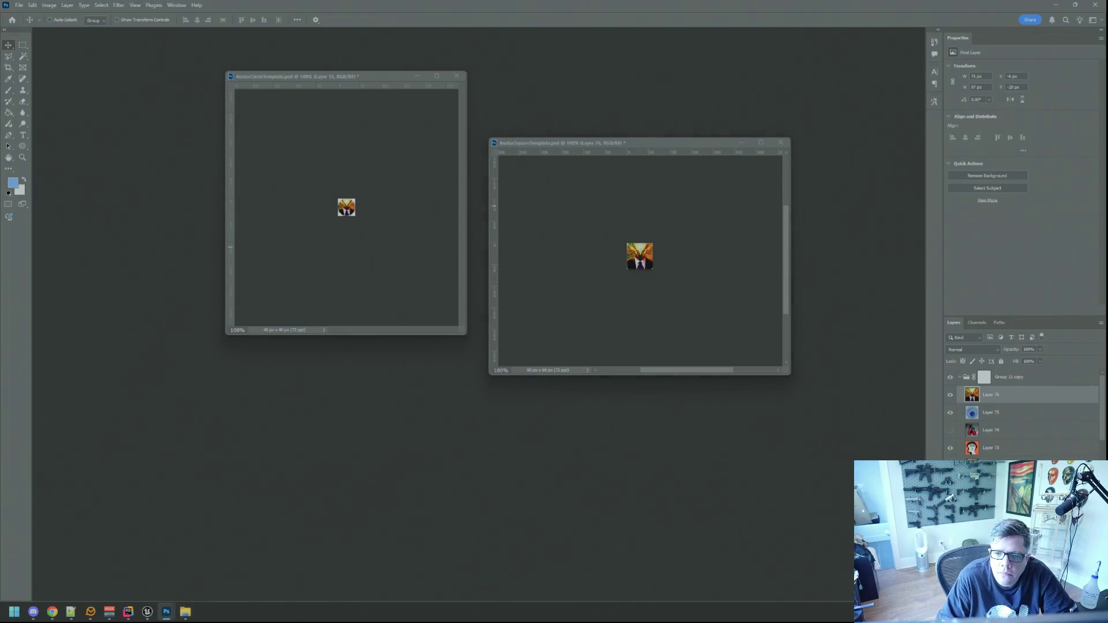
pyautogui.press('Return')
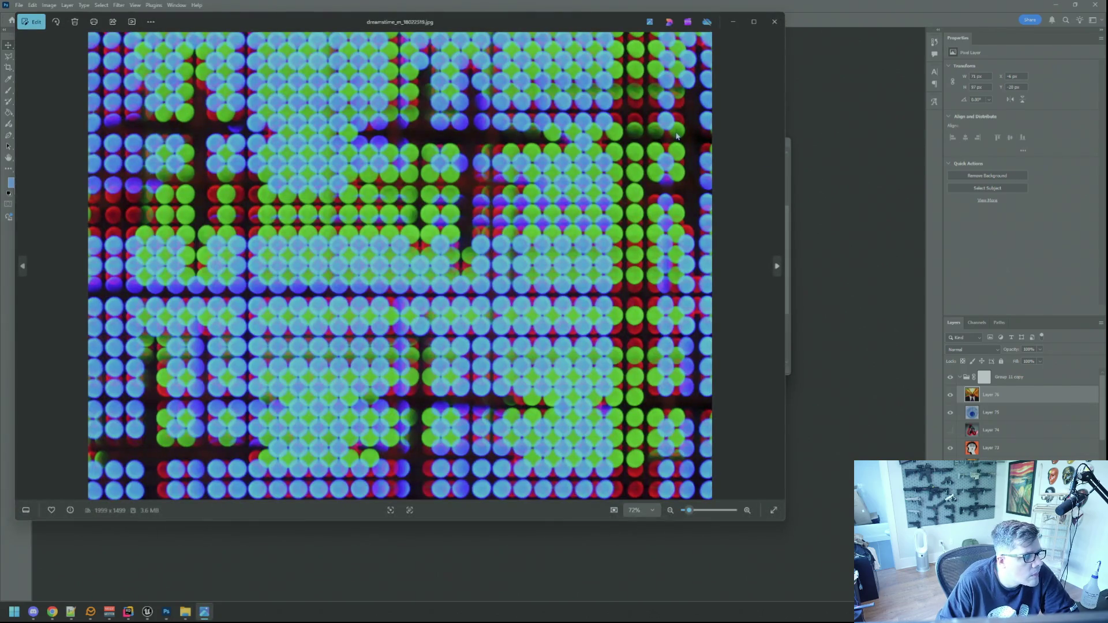
pyautogui.click(775, 21)
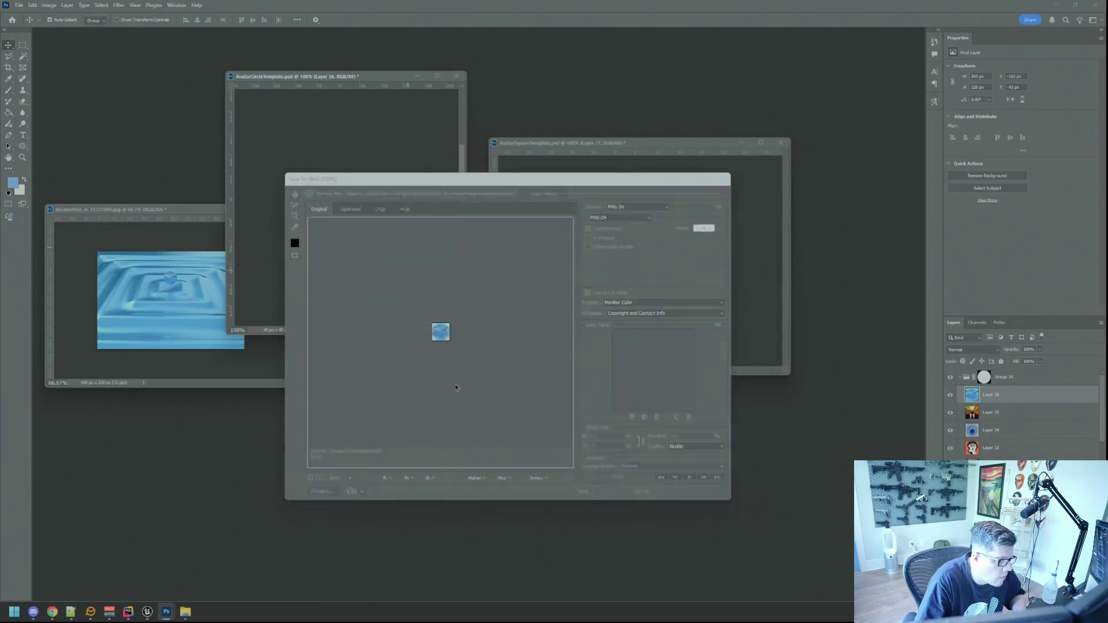
# Close the blue ripple source image without saving changes.
pyautogui.click(283, 209)
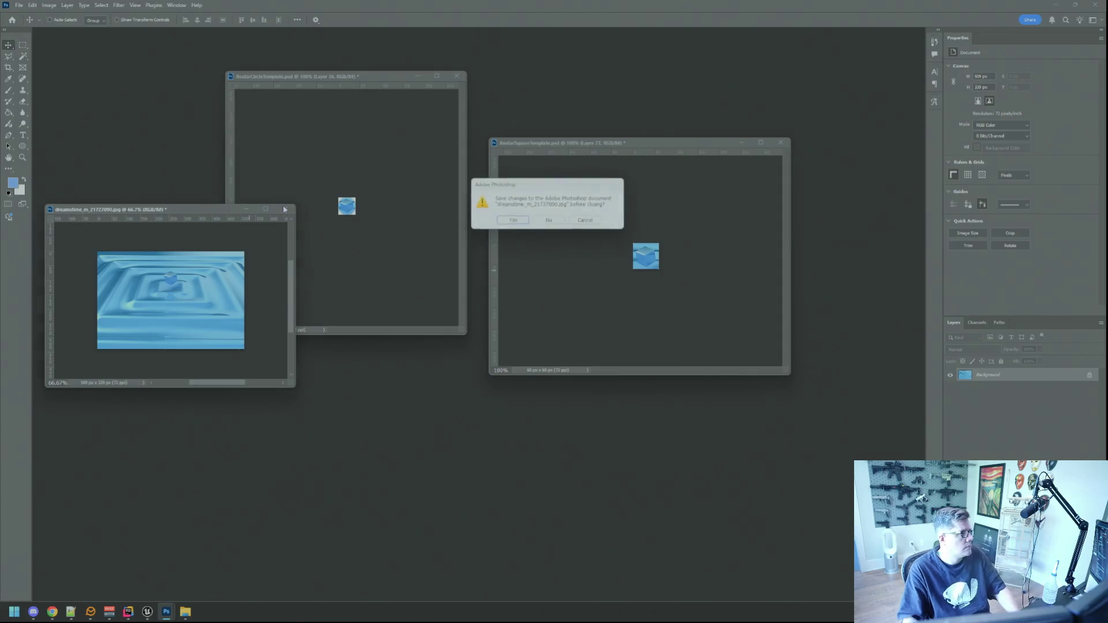
pyautogui.click(548, 220)
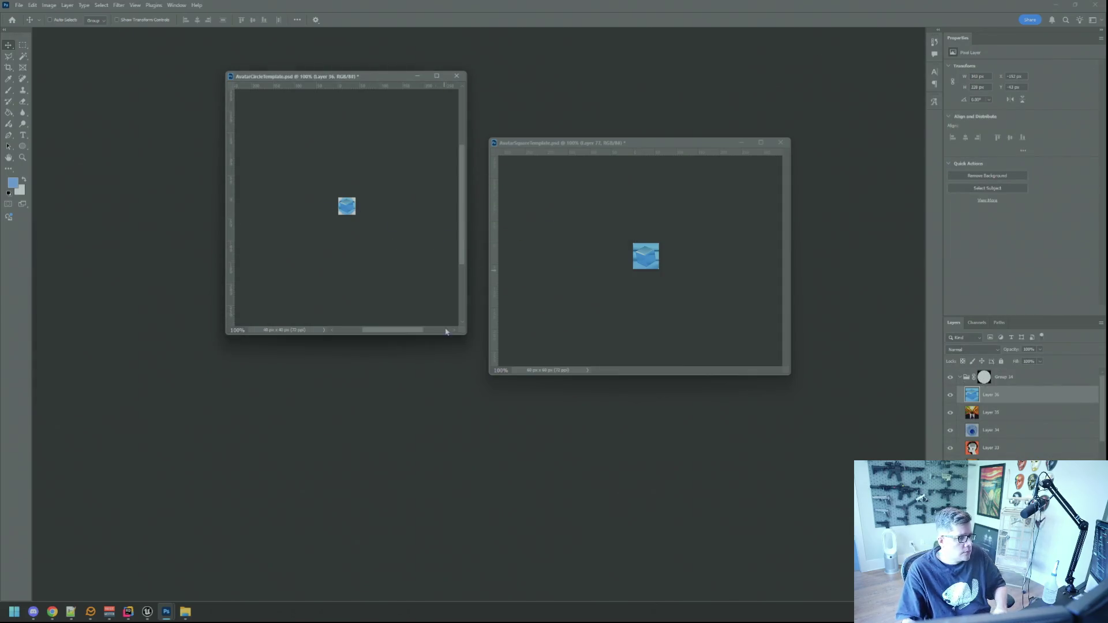
# Shrink the circle template window and spread both templates apart, with the square template active.
pyautogui.moveTo(460, 326); pyautogui.dragTo(396, 265)
pyautogui.moveTo(583, 144)
pyautogui.mouseDown()
pyautogui.moveTo(489, 100)
pyautogui.moveTo(513, 97)
pyautogui.mouseUp()
pyautogui.moveTo(272, 76); pyautogui.dragTo(201, 107)
pyautogui.click(483, 203)
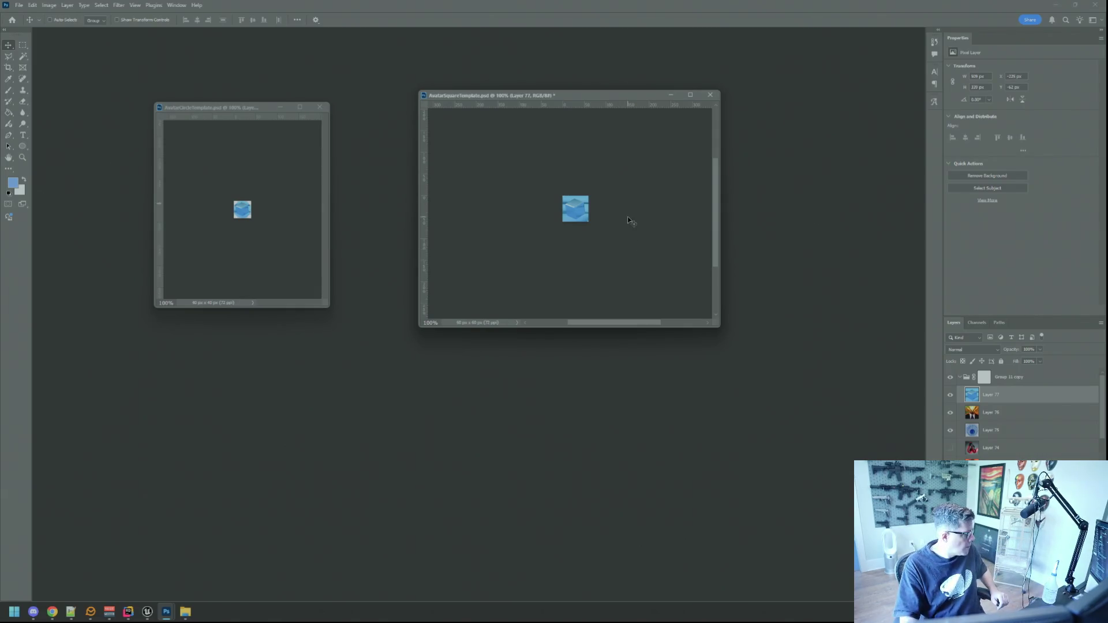
# Preview the cable-haired head stock image, then drag it into Photoshop as a document.
pyautogui.hotkey('alt', 'Tab')
pyautogui.hotkey('alt', 'Tab')
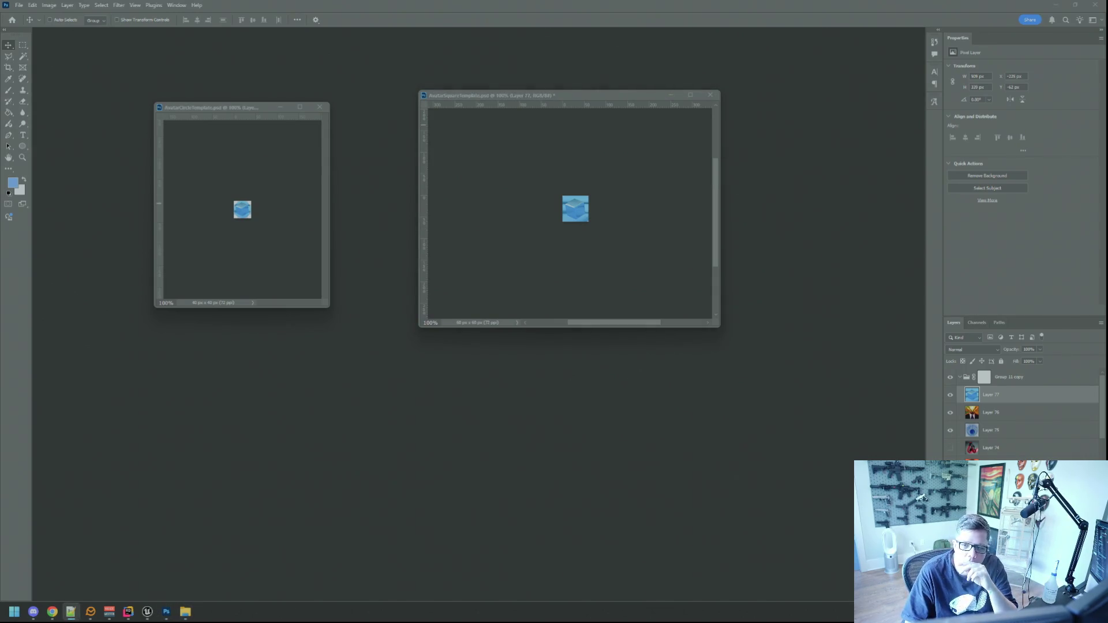
pyautogui.press('Return')
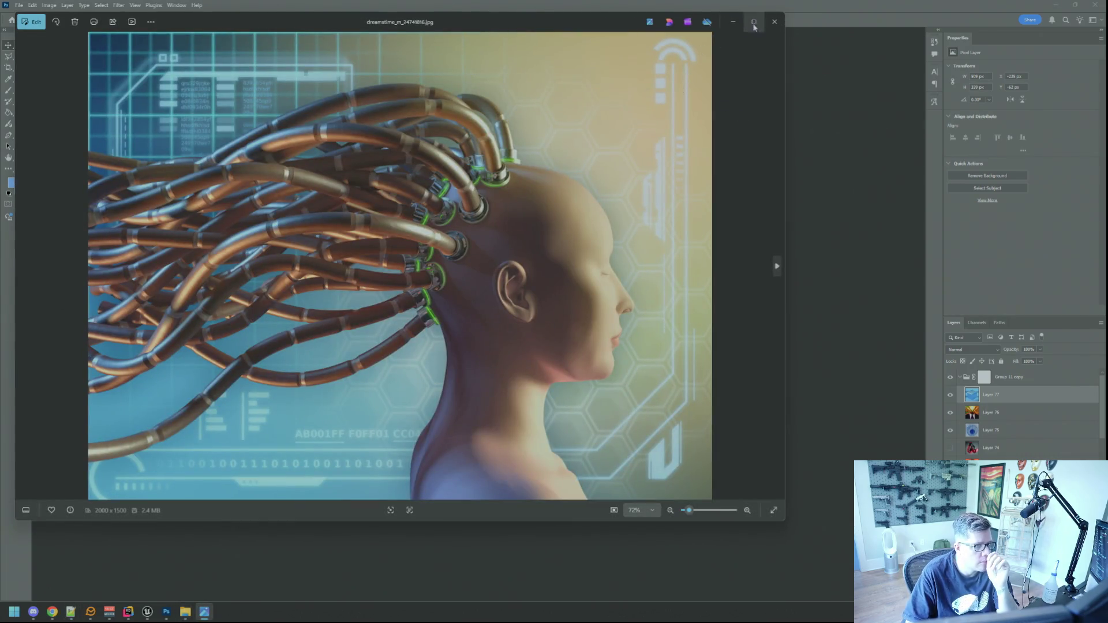
pyautogui.click(775, 22)
pyautogui.click(623, 187)
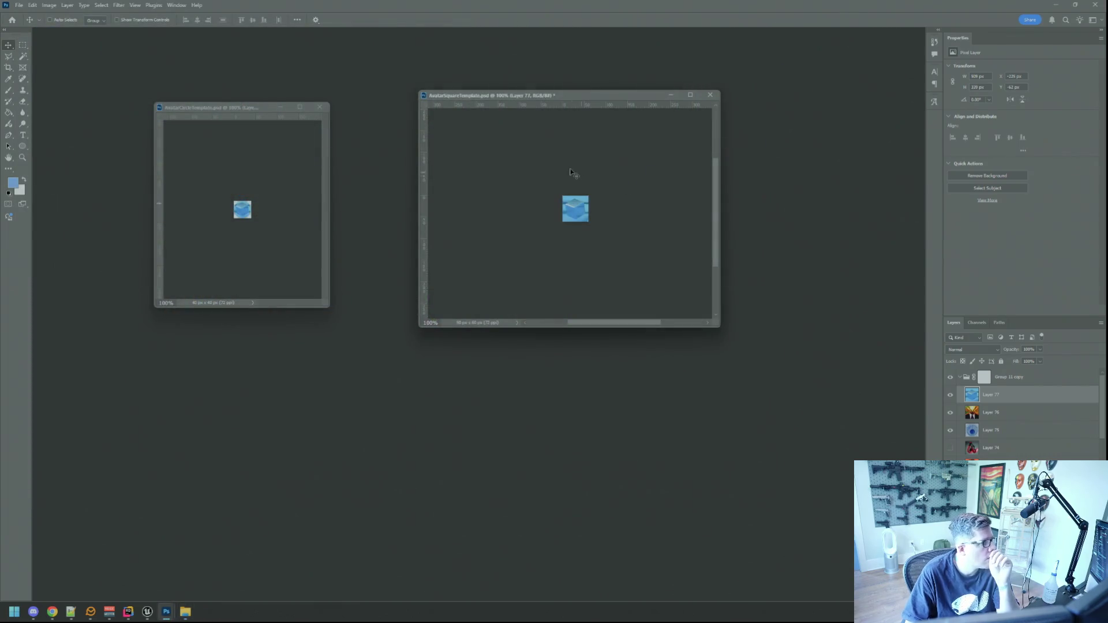
pyautogui.hotkey('alt', 'Tab')
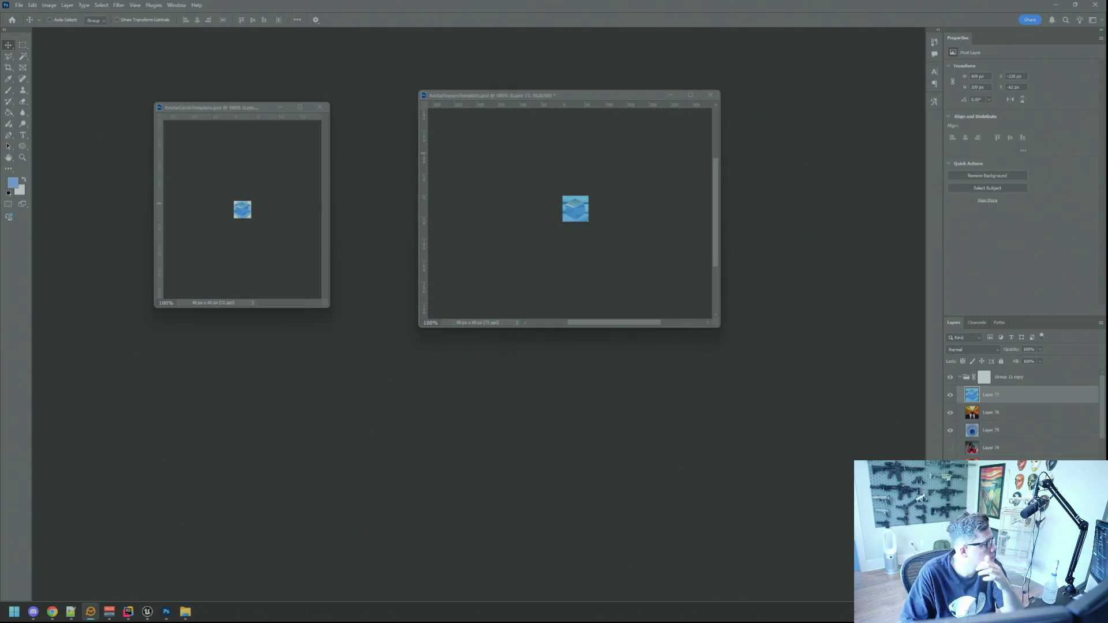
pyautogui.click(547, 248)
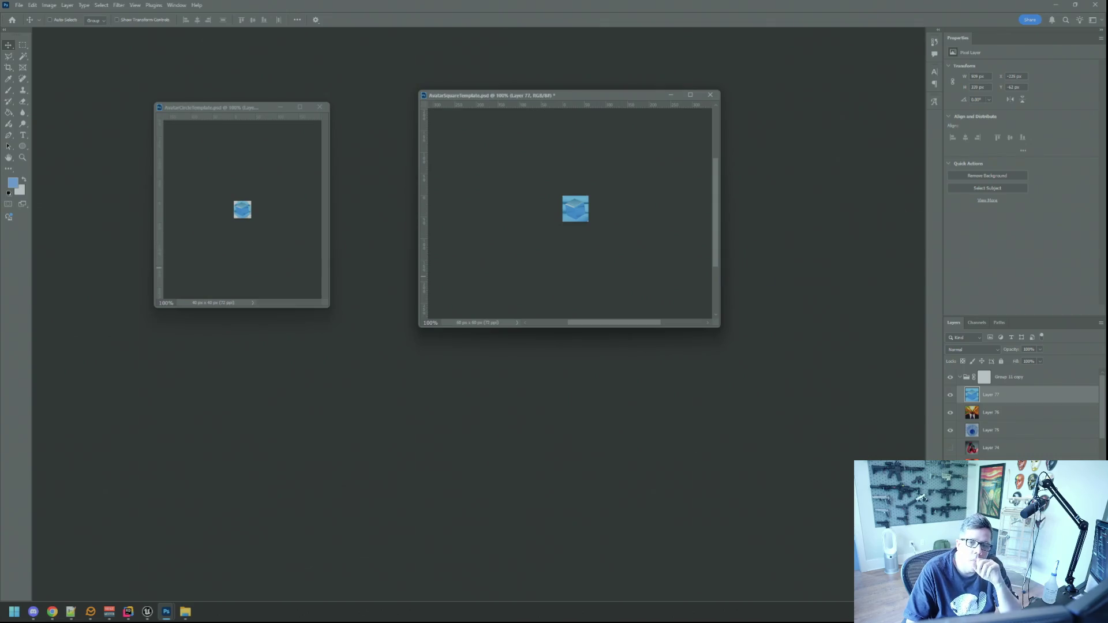
pyautogui.moveTo(1107, 231)
pyautogui.mouseDown()
pyautogui.moveTo(959, 263)
pyautogui.moveTo(799, 260)
pyautogui.mouseUp()
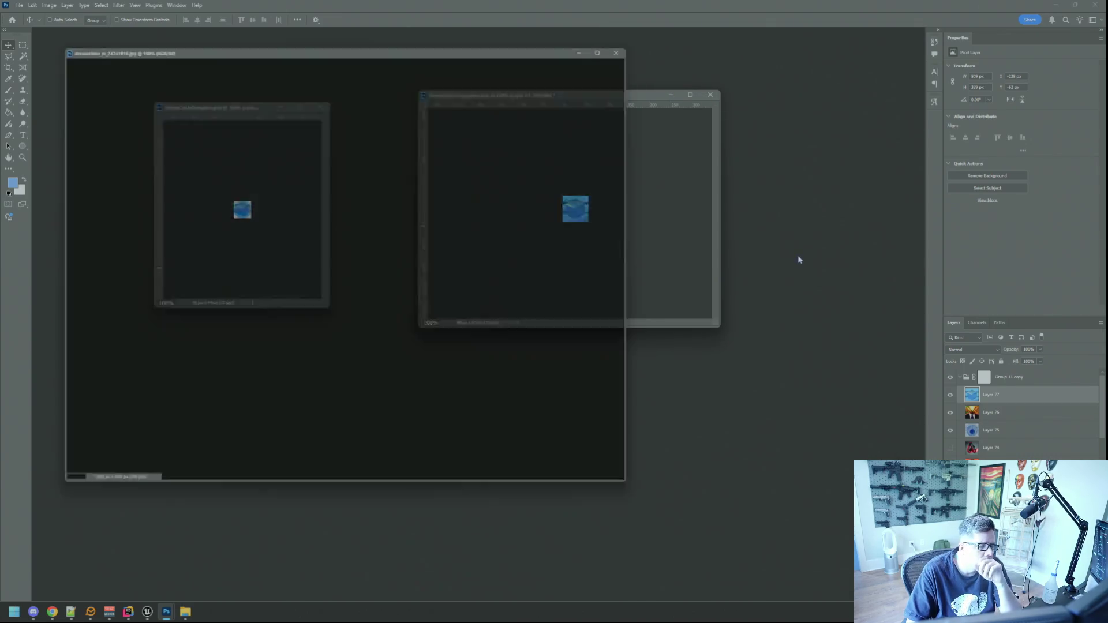
# Resize the cable-haired head image to 72 ppi, giving 480×360.
pyautogui.click(49, 4)
pyautogui.click(64, 71)
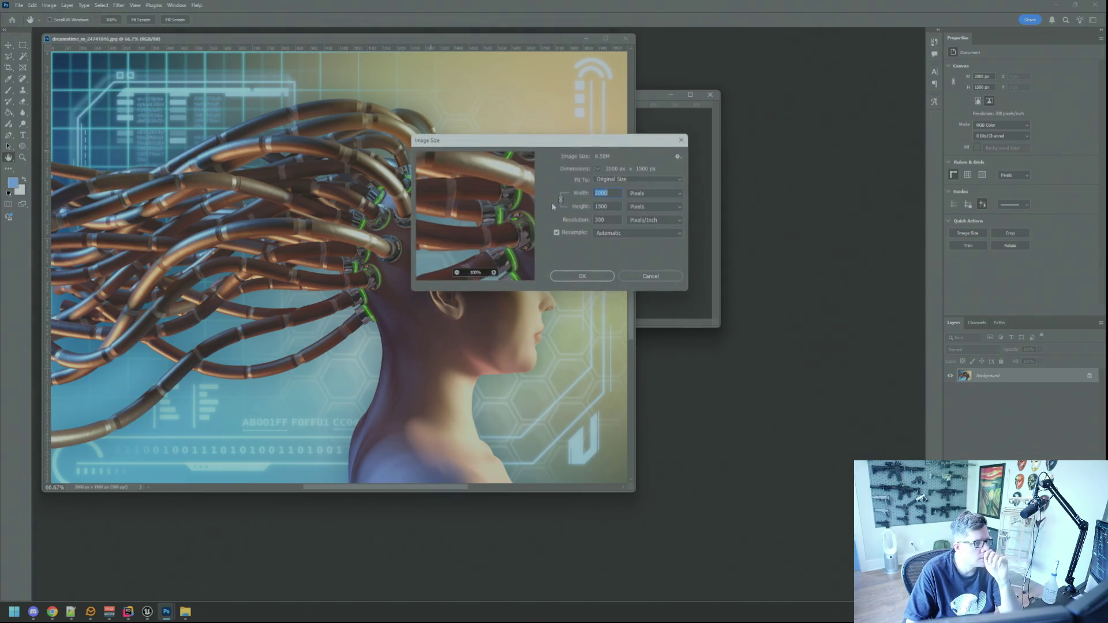
pyautogui.doubleClick(606, 220)
pyautogui.write('72')
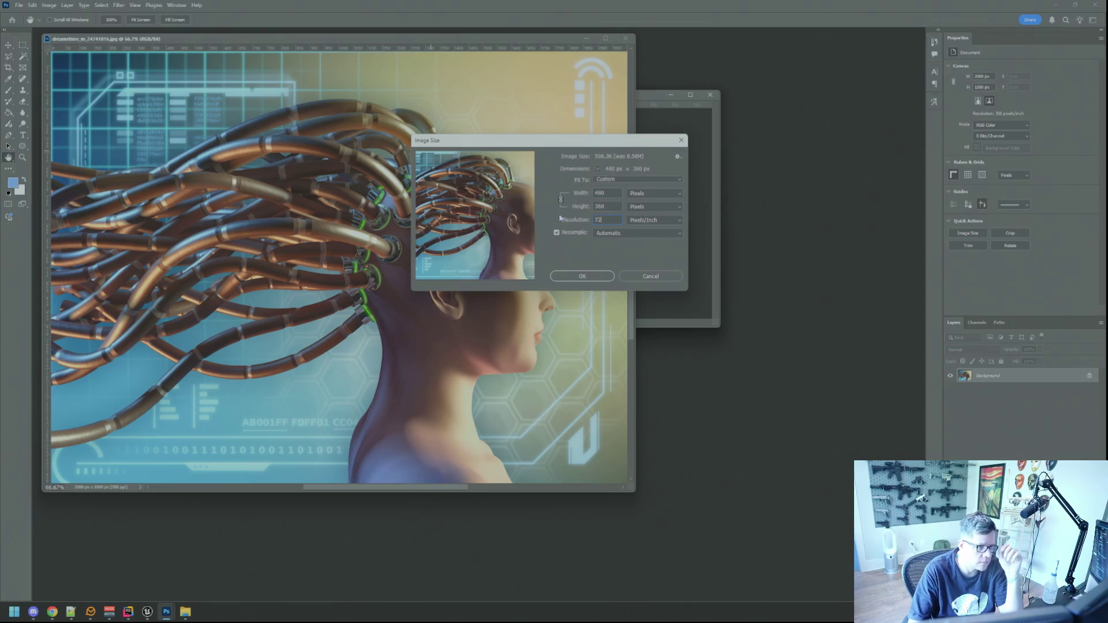
pyautogui.click(581, 276)
# Copy the head into the square template, scale it down, commit, and nudge it up.
pyautogui.press('v')
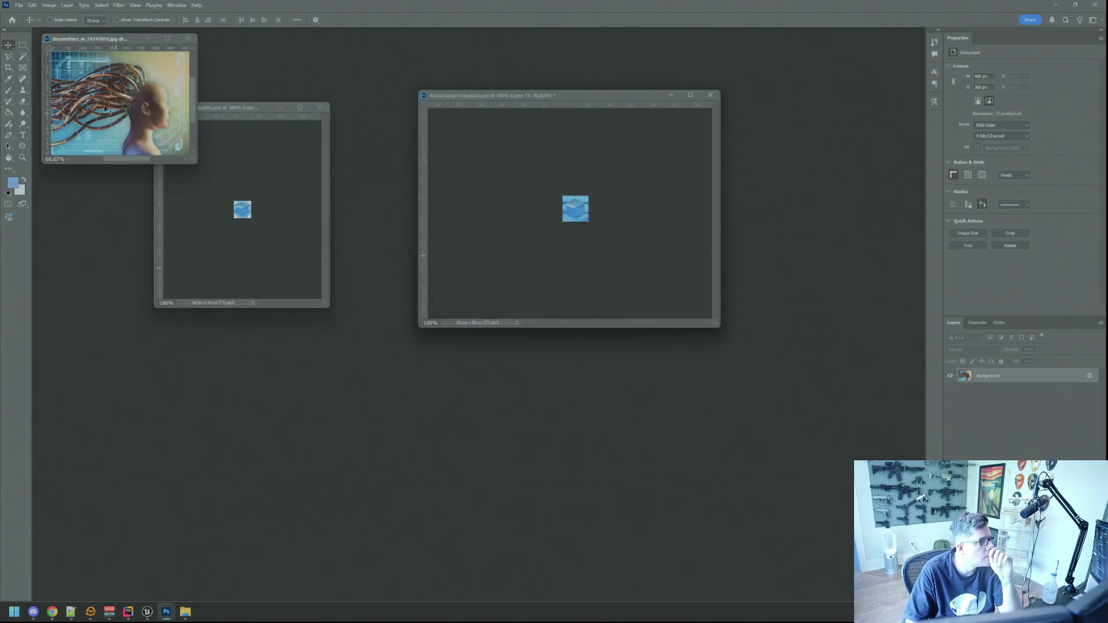
pyautogui.moveTo(108, 92)
pyautogui.mouseDown()
pyautogui.moveTo(566, 222)
pyautogui.moveTo(596, 235)
pyautogui.moveTo(627, 279)
pyautogui.mouseUp()
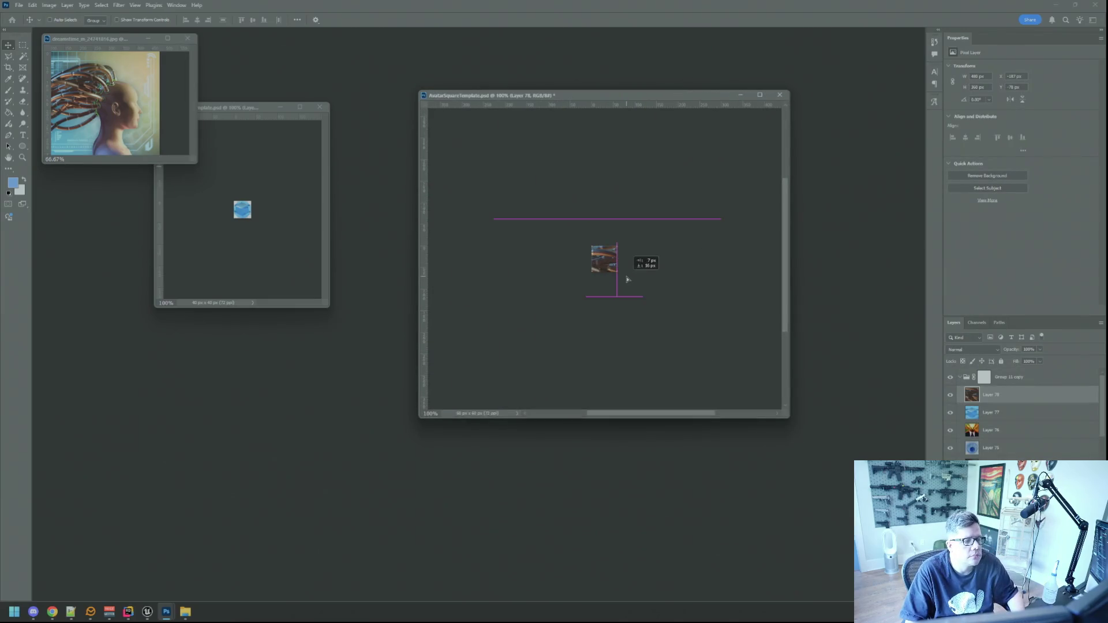
pyautogui.hotkey('ctrl', 't')
pyautogui.moveTo(508, 213); pyautogui.dragTo(589, 223)
pyautogui.moveTo(688, 313); pyautogui.dragTo(636, 277)
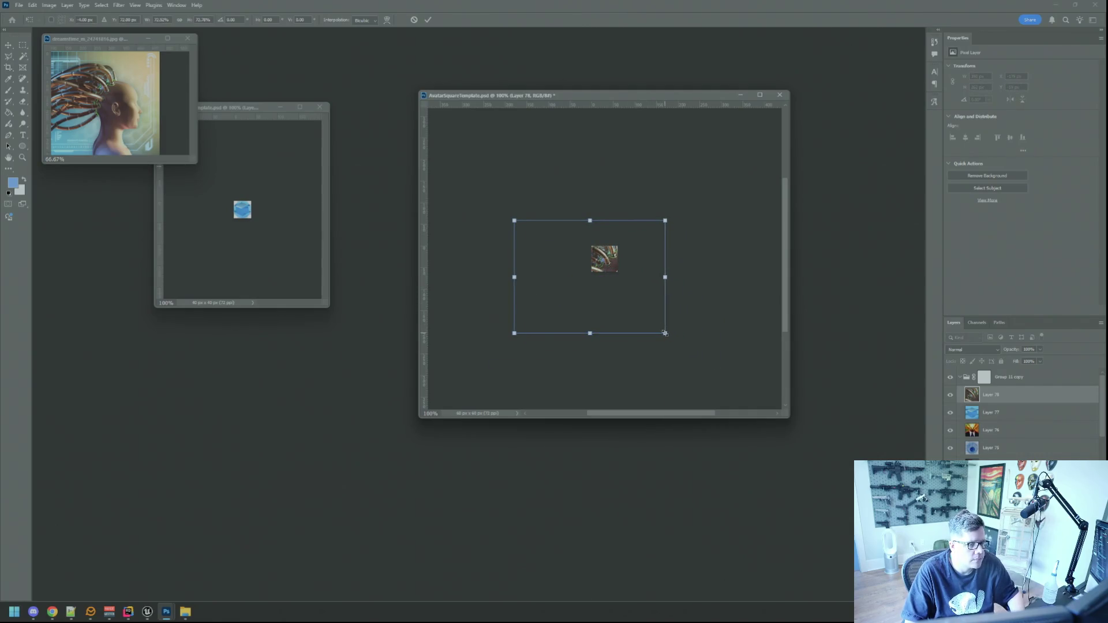
pyautogui.moveTo(666, 334); pyautogui.dragTo(627, 306)
pyautogui.moveTo(622, 263); pyautogui.dragTo(640, 263)
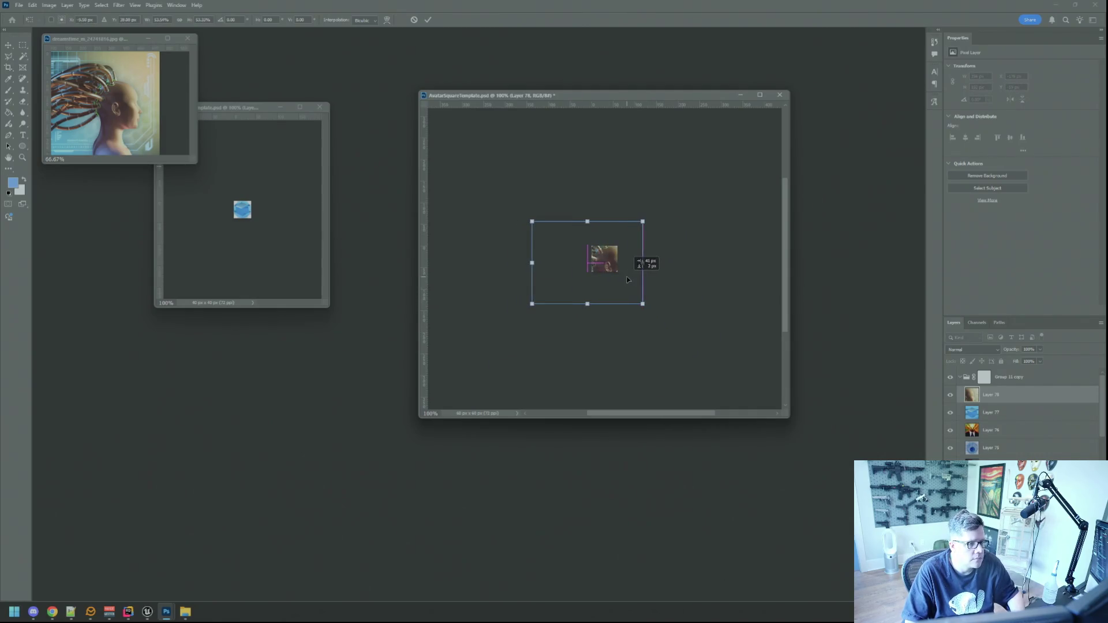
pyautogui.moveTo(643, 301)
pyautogui.mouseDown()
pyautogui.moveTo(607, 275)
pyautogui.moveTo(616, 277)
pyautogui.mouseUp()
pyautogui.hotkey('ctrl', 'z')
pyautogui.click(427, 20)
pyautogui.press('Up')
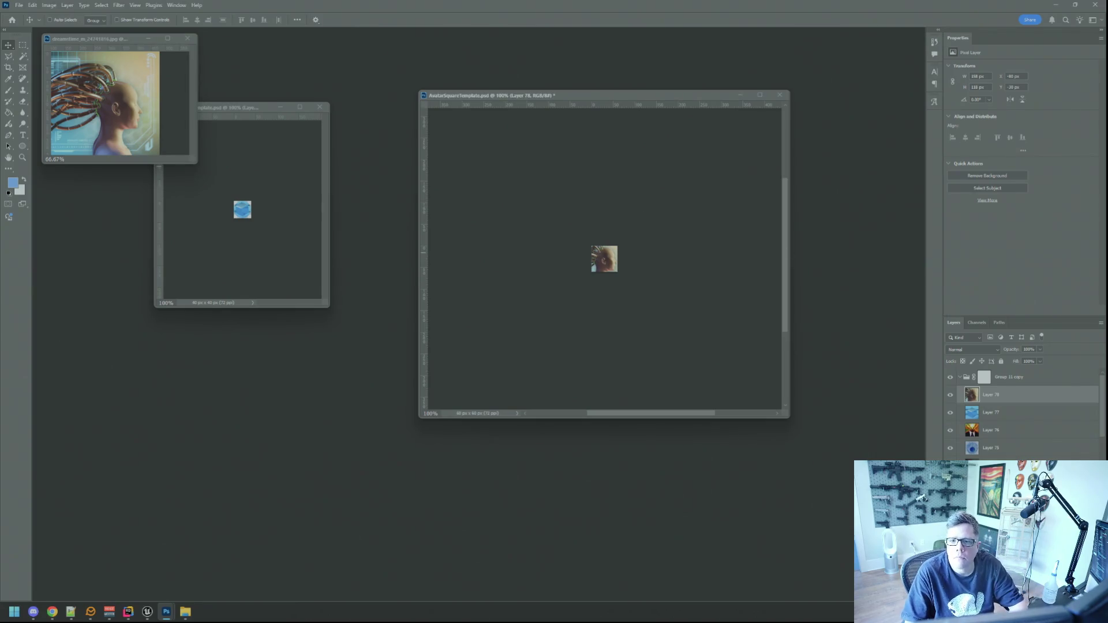
# Copy the head into the circle template, scale it to about 53% and reposition it.
pyautogui.moveTo(603, 260)
pyautogui.mouseDown()
pyautogui.moveTo(606, 271)
pyautogui.moveTo(503, 291)
pyautogui.moveTo(253, 221)
pyautogui.mouseUp()
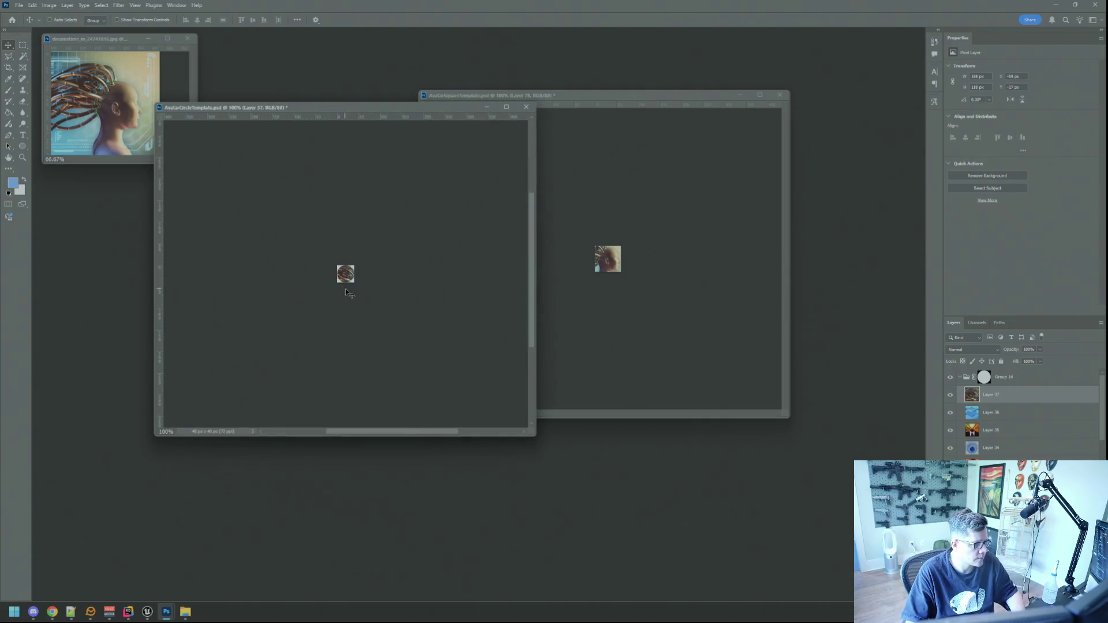
pyautogui.hotkey('ctrl', 't')
pyautogui.moveTo(380, 311)
pyautogui.mouseDown()
pyautogui.moveTo(361, 296)
pyautogui.moveTo(378, 289)
pyautogui.mouseUp()
pyautogui.scroll(5, 353, 293)
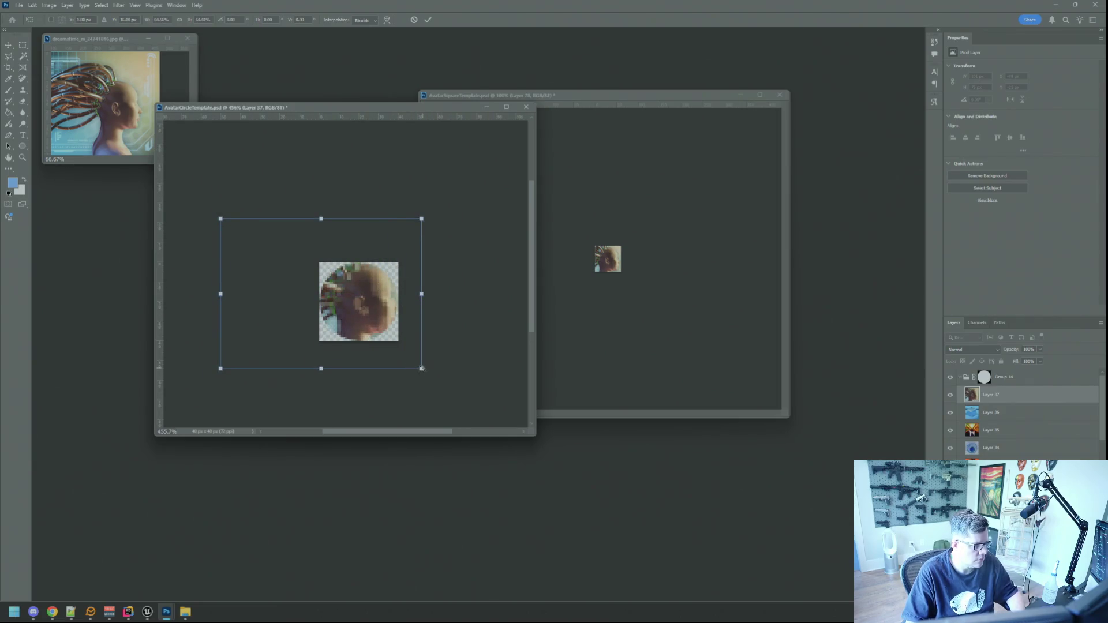
pyautogui.moveTo(422, 368); pyautogui.dragTo(398, 348)
pyautogui.moveTo(360, 312); pyautogui.dragTo(385, 330)
pyautogui.click(427, 20)
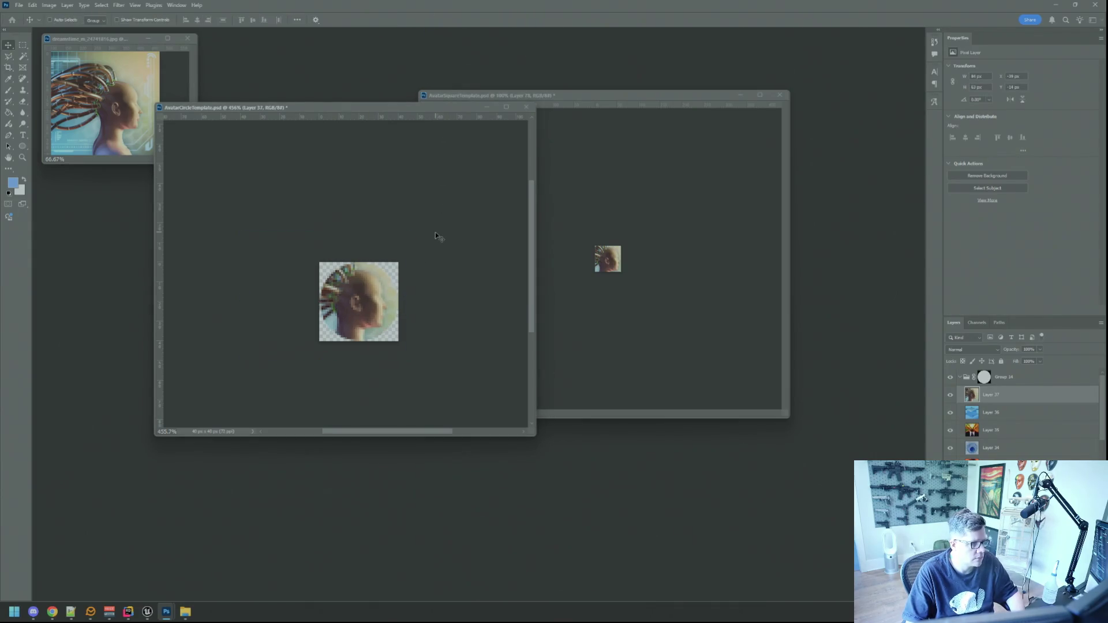
pyautogui.hotkey('ctrl', '-')
pyautogui.hotkey('ctrl', '-')
pyautogui.hotkey('ctrl', '-')
# Slightly rescale the head in the square template and nudge it up two pixels.
pyautogui.click(637, 231)
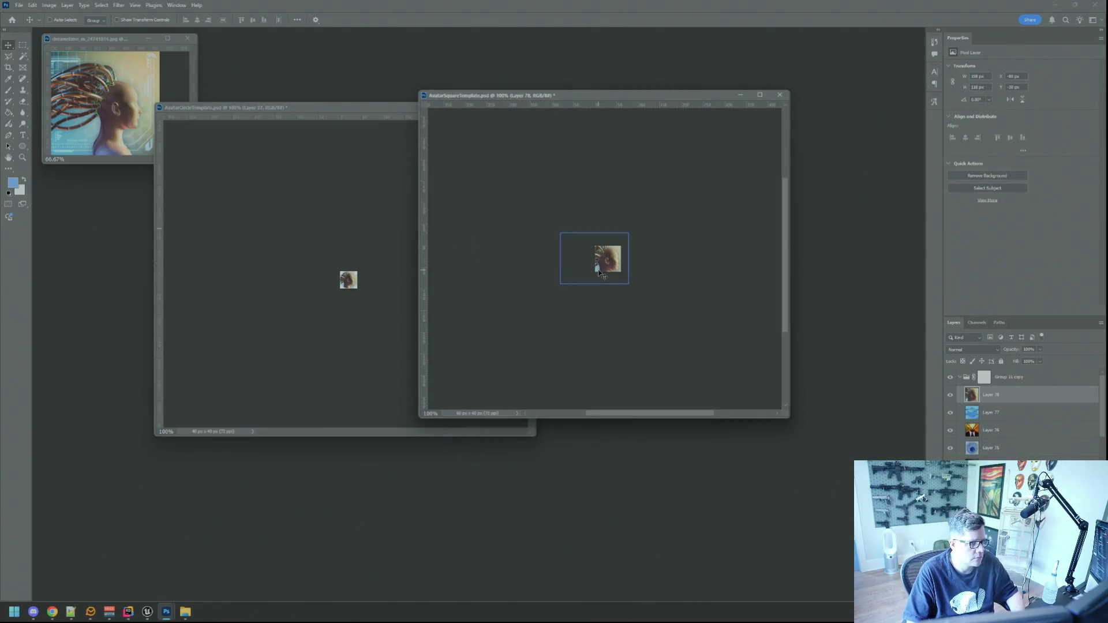
pyautogui.hotkey('ctrl', 't')
pyautogui.moveTo(628, 283); pyautogui.dragTo(620, 275)
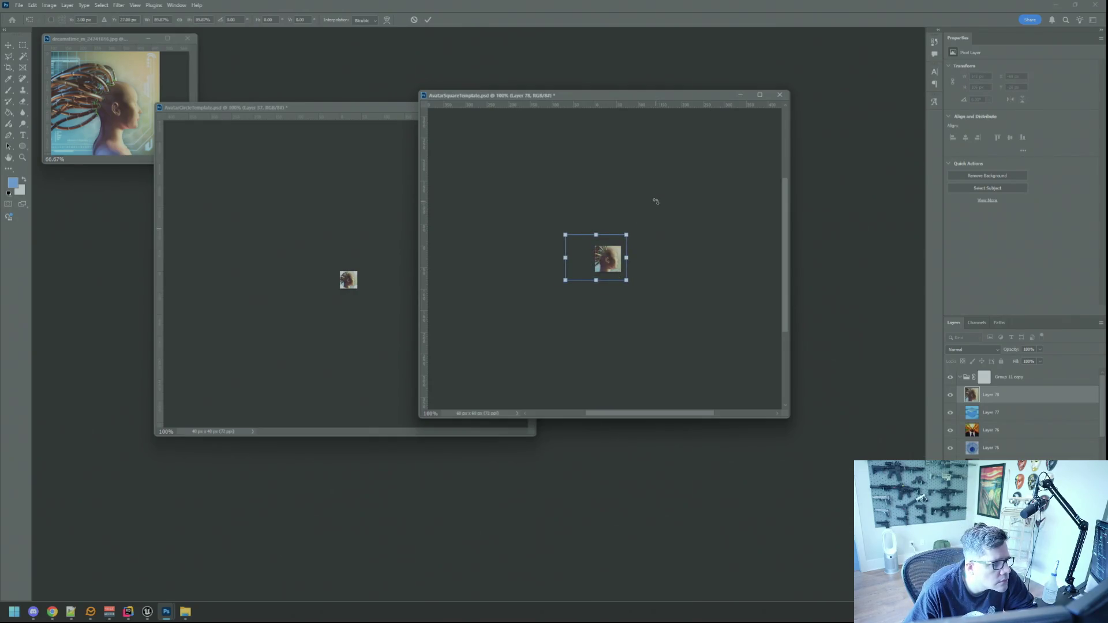
pyautogui.press('Up')
pyautogui.press('Up')
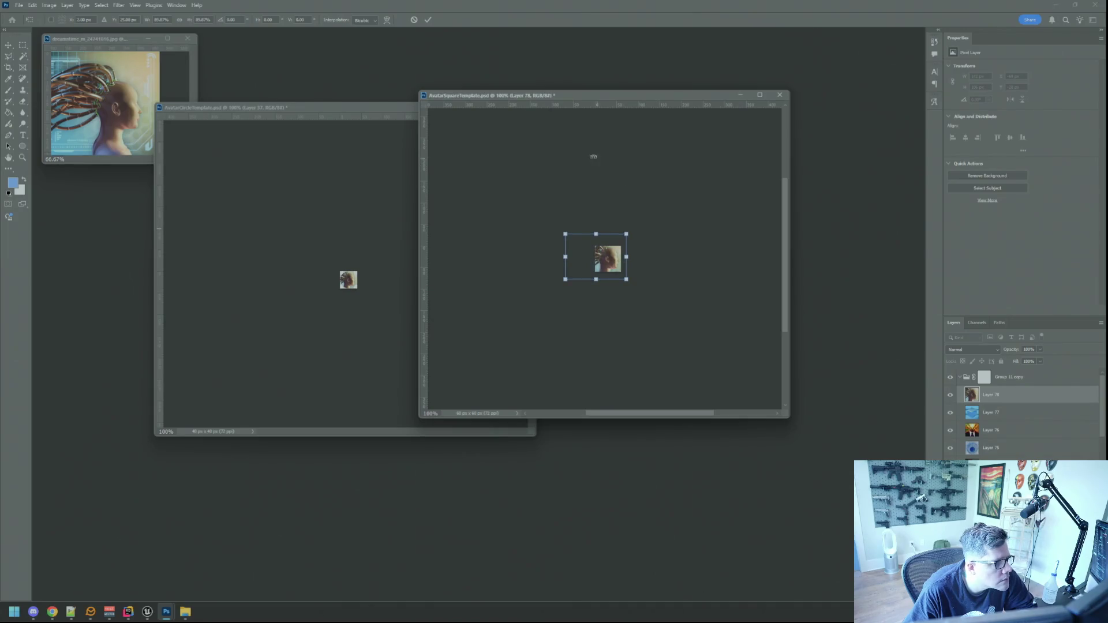
pyautogui.click(427, 19)
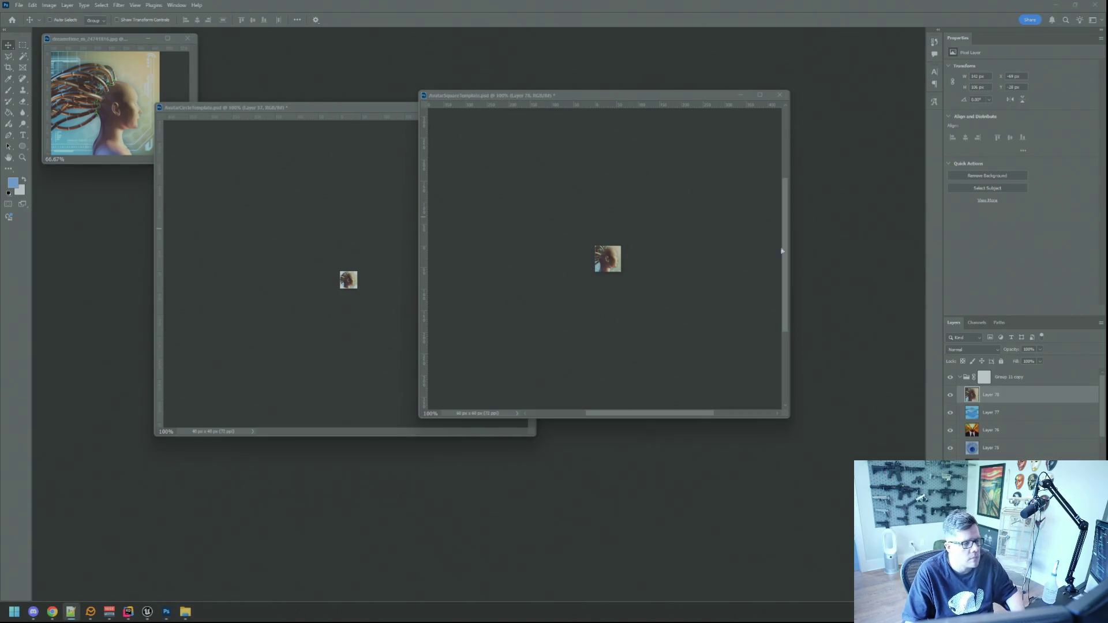
# Begin a Save for Web PNG export, renaming an existing avatar file to Siracha.
pyautogui.hotkey('ctrl', 'alt', 'shift', 's')
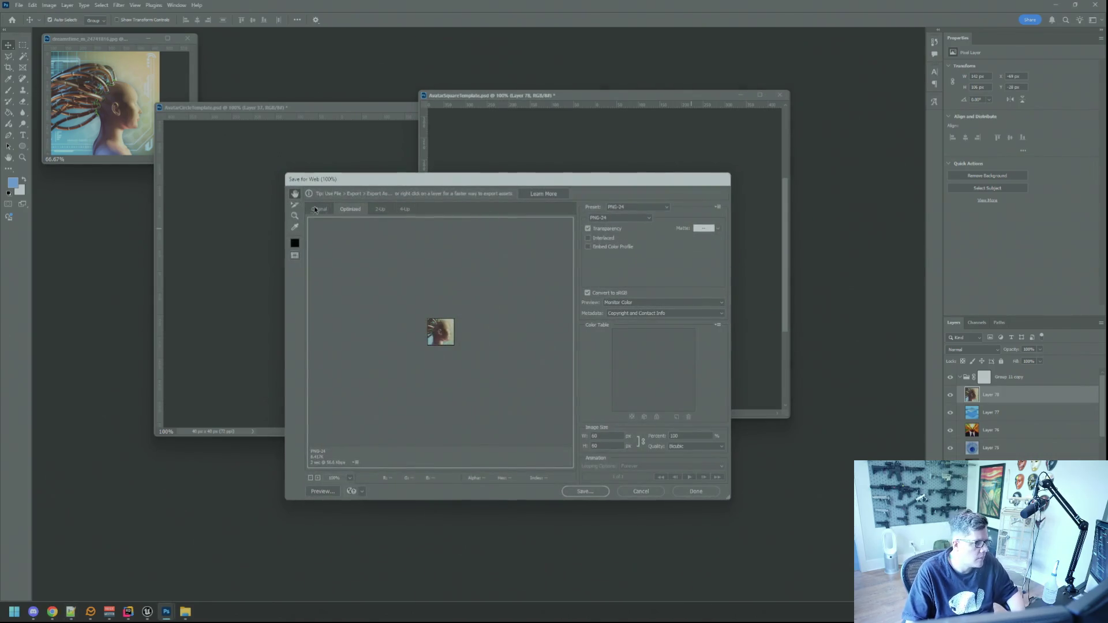
pyautogui.click(585, 491)
pyautogui.click(447, 244)
pyautogui.click(407, 472)
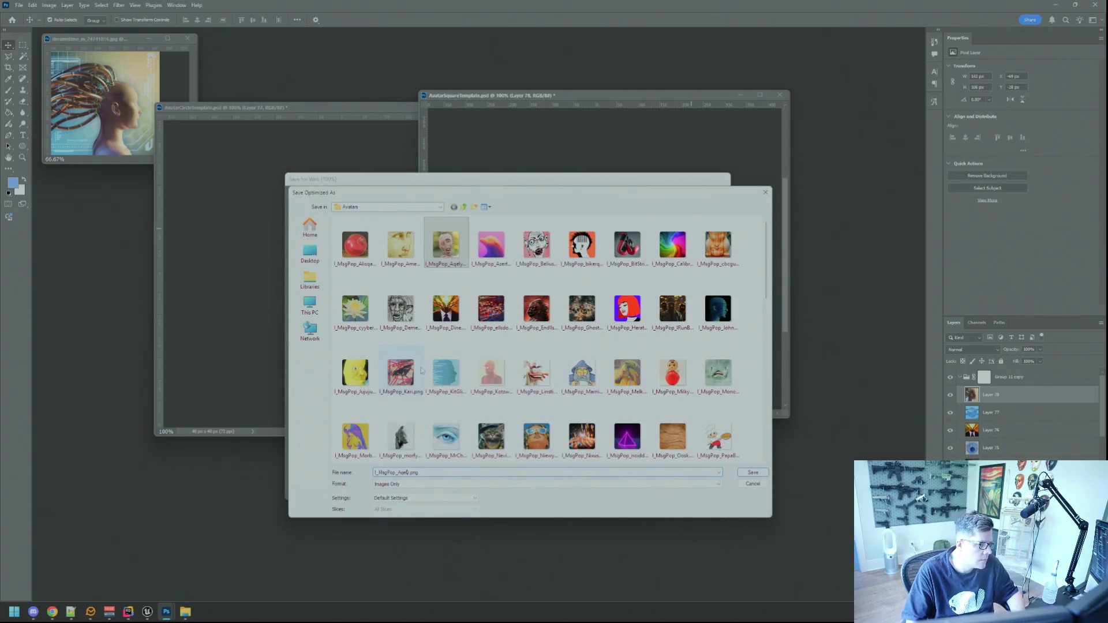
pyautogui.press('BackSpace')
pyautogui.press('BackSpace')
pyautogui.press('BackSpace')
pyautogui.write('Siracha')
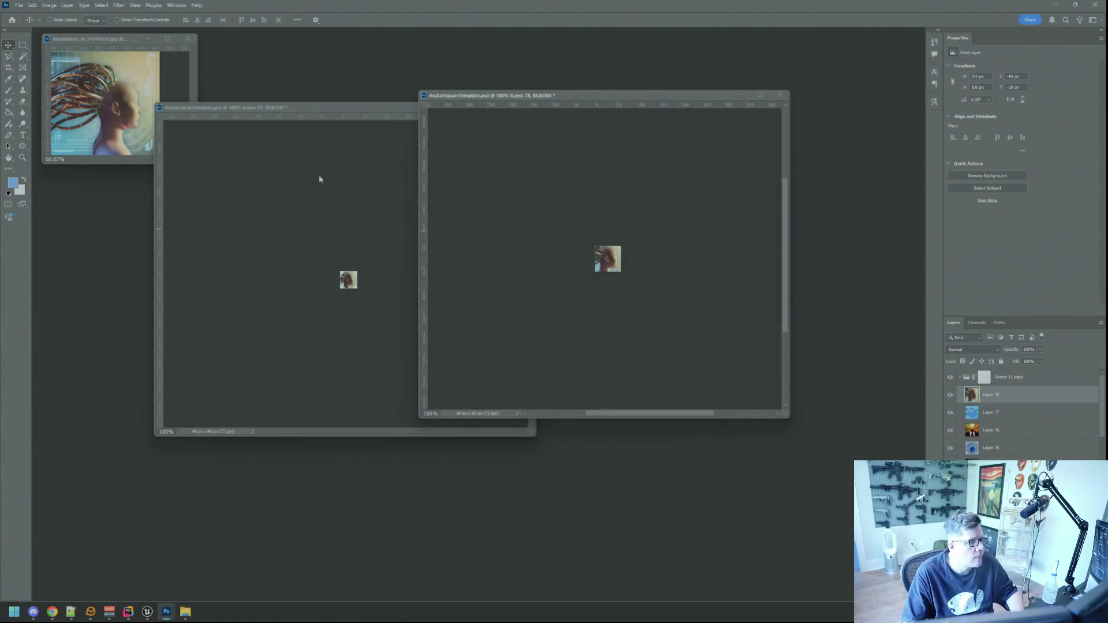
# Export the circle template as PNG-24 named I_MsgWindow_Scifi.png in the Avatars folder.
pyautogui.click(361, 216)
pyautogui.hotkey('ctrl', 'shift', 'alt', 's')
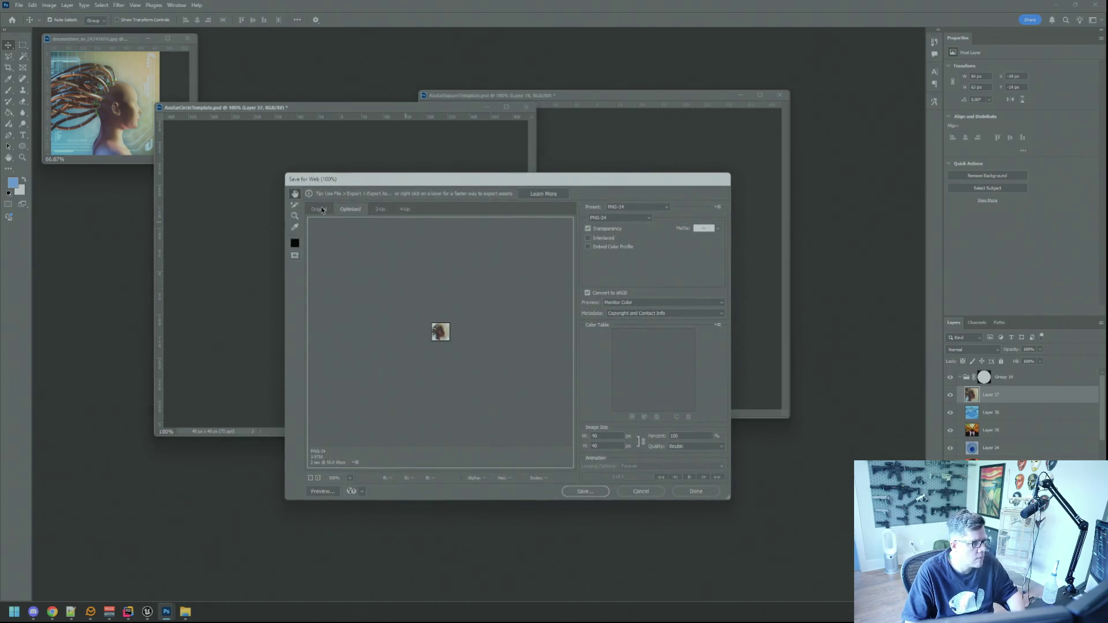
pyautogui.click(584, 492)
pyautogui.scroll(-10, 523, 355)
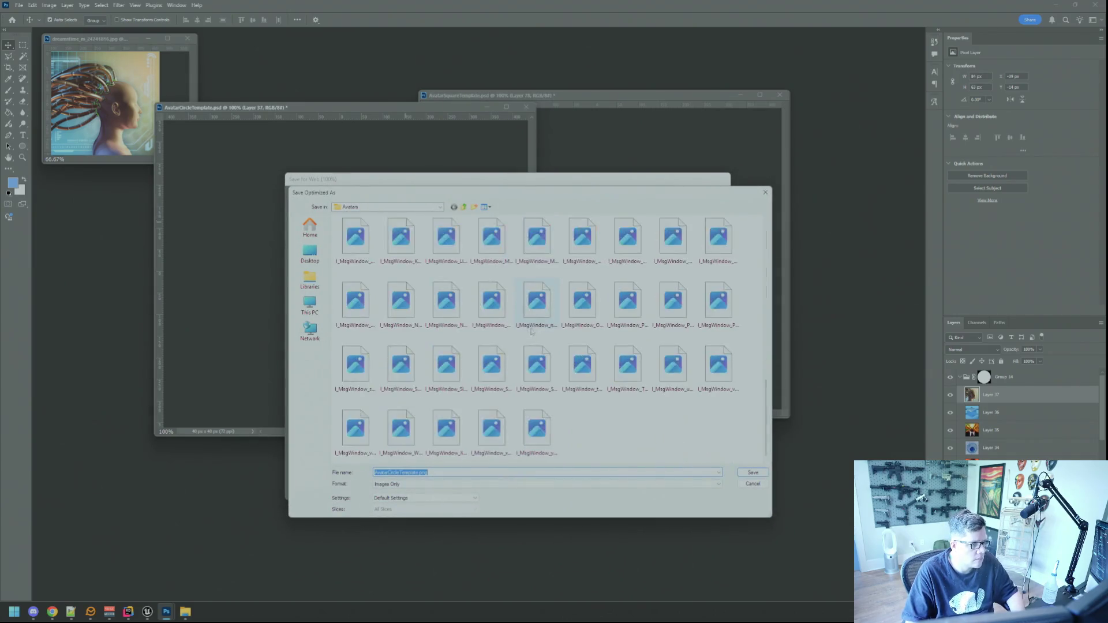
pyautogui.click(537, 372)
pyautogui.click(421, 472)
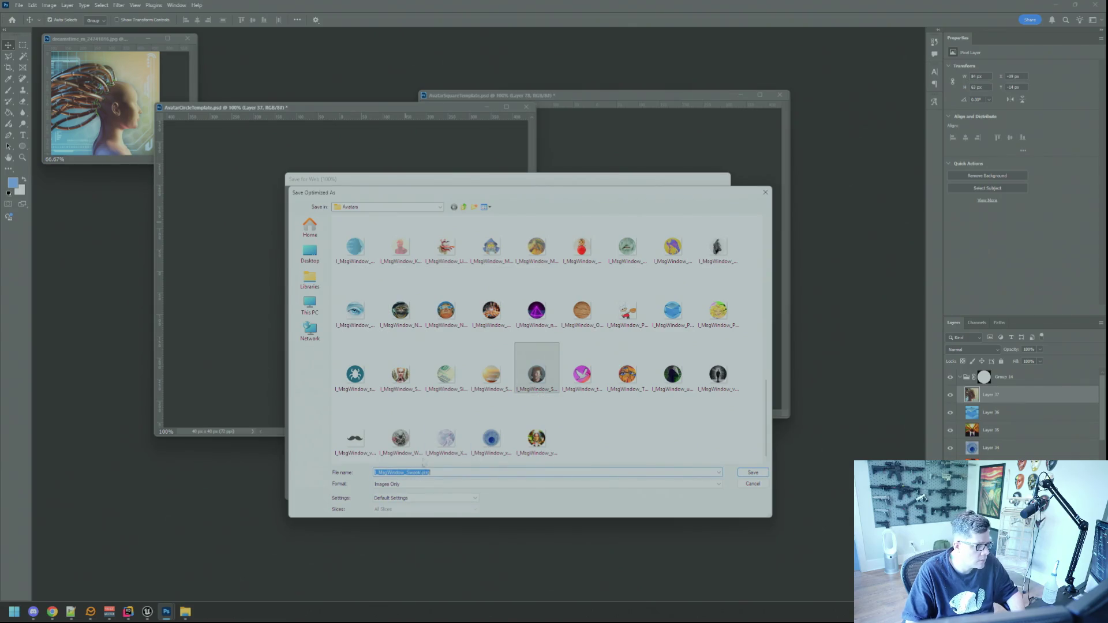
pyautogui.press('BackSpace')
pyautogui.press('BackSpace')
pyautogui.press('BackSpace')
pyautogui.write('Scifi')
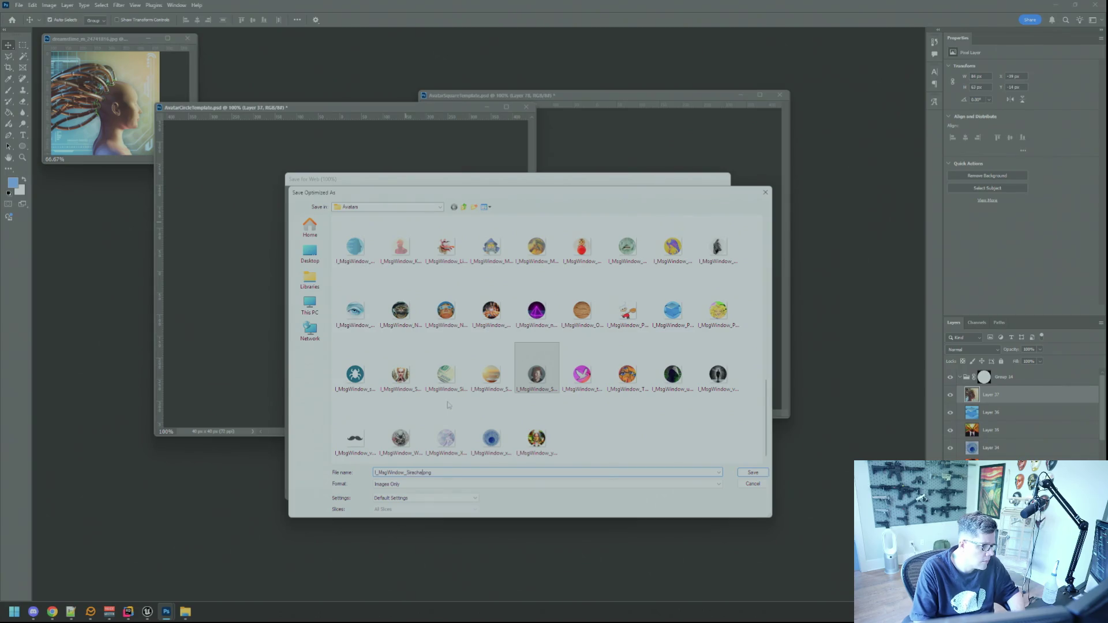
pyautogui.press('Return')
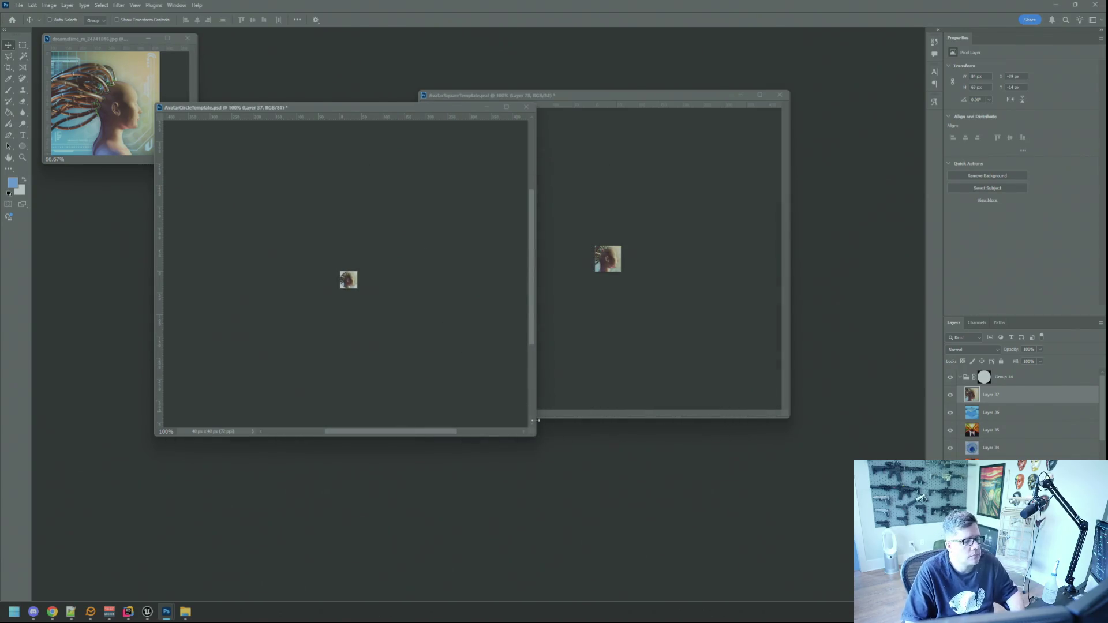
pyautogui.moveTo(532, 432); pyautogui.dragTo(401, 366)
# Resize and reposition the square and circle template windows side by side.
pyautogui.click(521, 291)
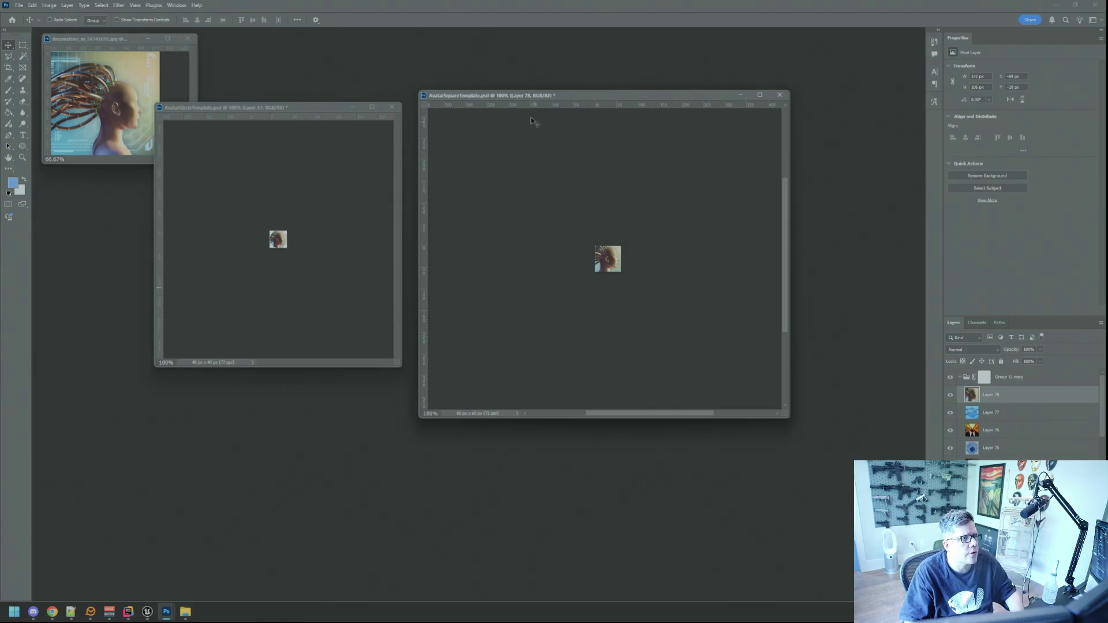
pyautogui.moveTo(527, 95); pyautogui.dragTo(524, 112)
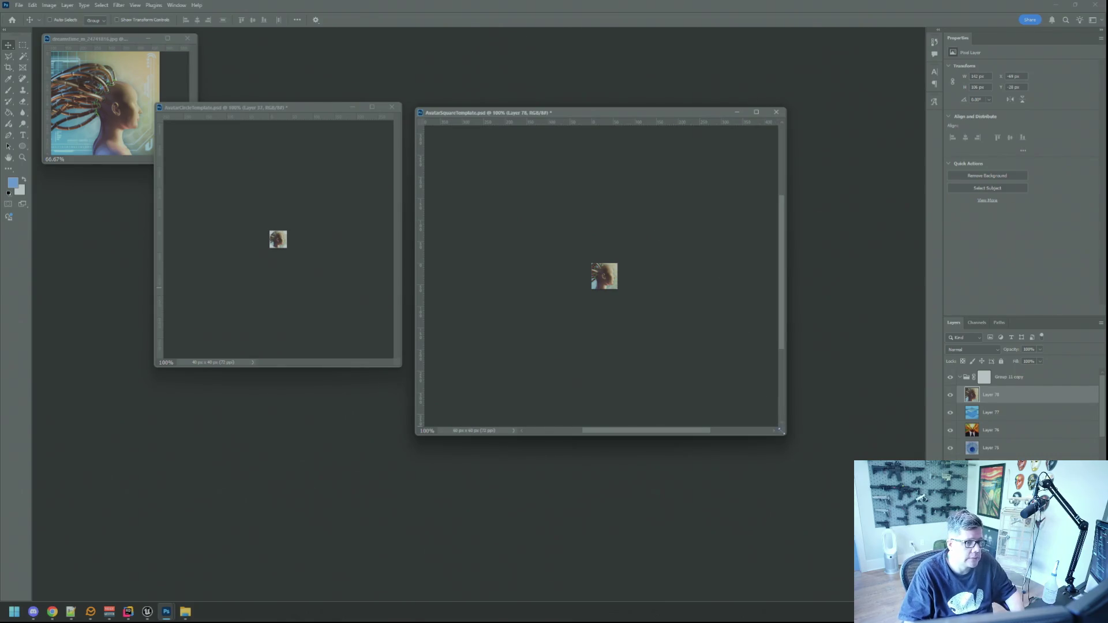
pyautogui.moveTo(781, 430); pyautogui.dragTo(678, 357)
pyautogui.moveTo(509, 115); pyautogui.dragTo(516, 122)
pyautogui.click(337, 143)
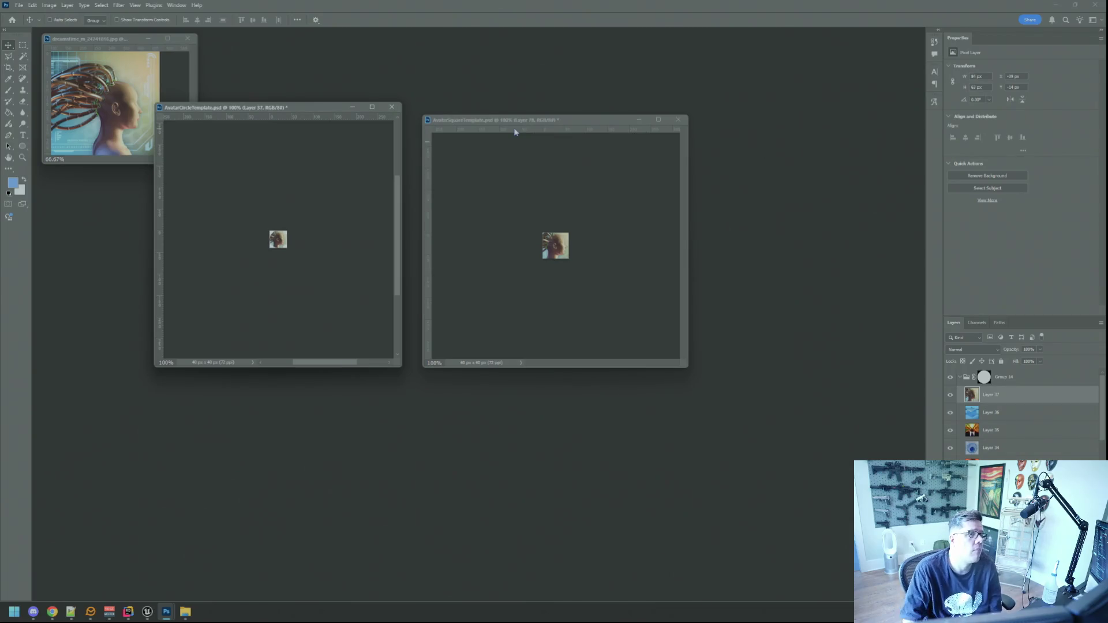
pyautogui.click(564, 155)
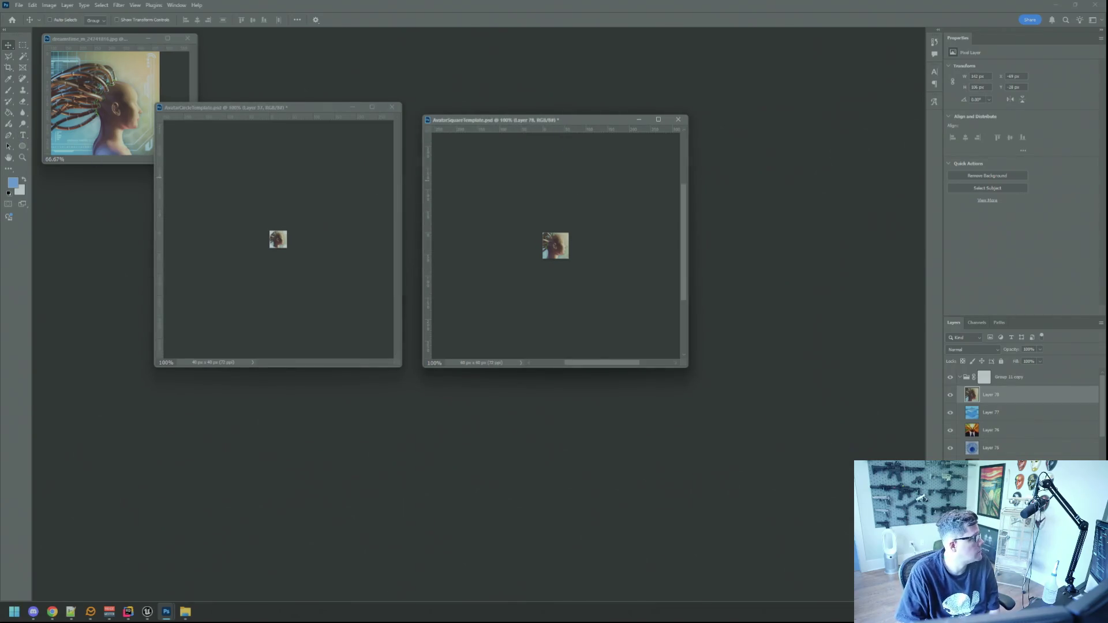
pyautogui.click(248, 154)
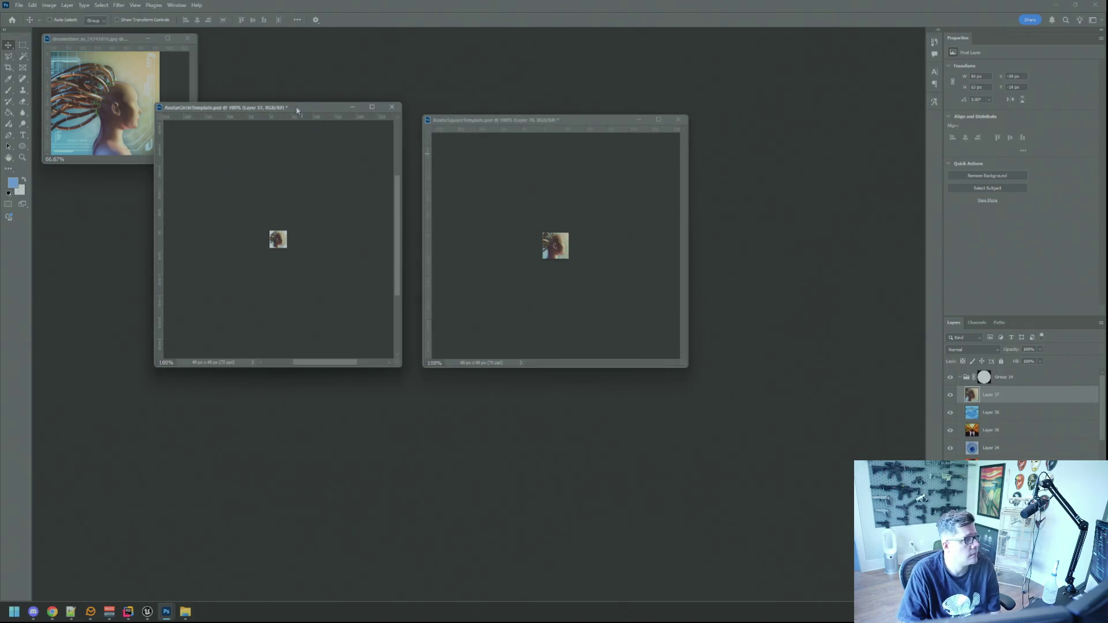
pyautogui.moveTo(297, 110); pyautogui.dragTo(324, 126)
pyautogui.moveTo(504, 120); pyautogui.dragTo(561, 128)
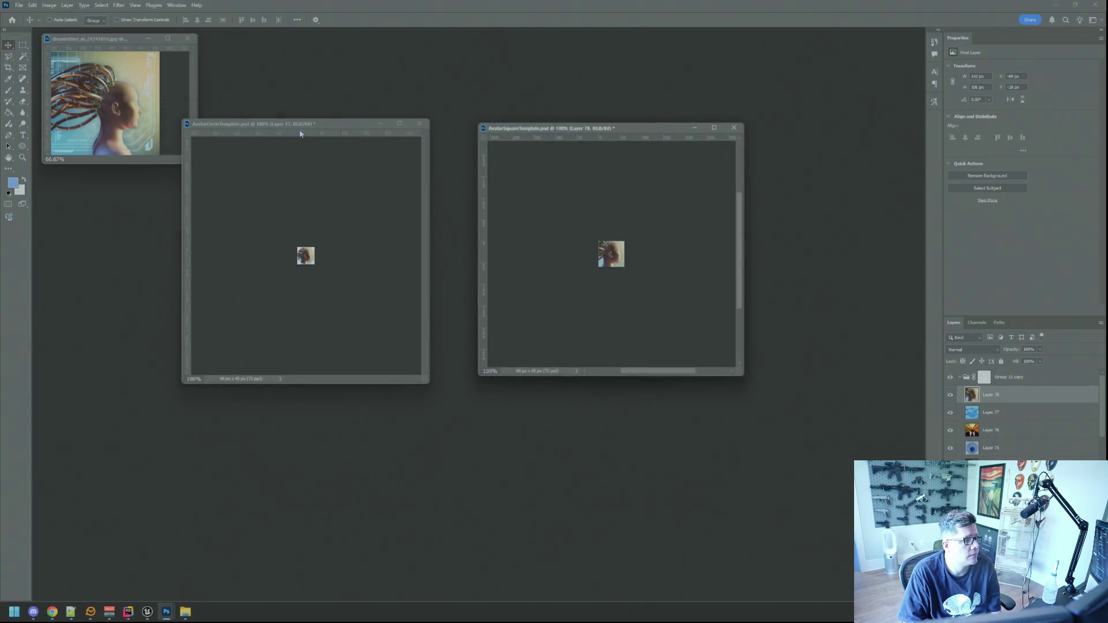
pyautogui.moveTo(301, 134); pyautogui.dragTo(334, 139)
# Close the source artwork without saving, then drag the mask-face JPG into Photoshop.
pyautogui.click(187, 38)
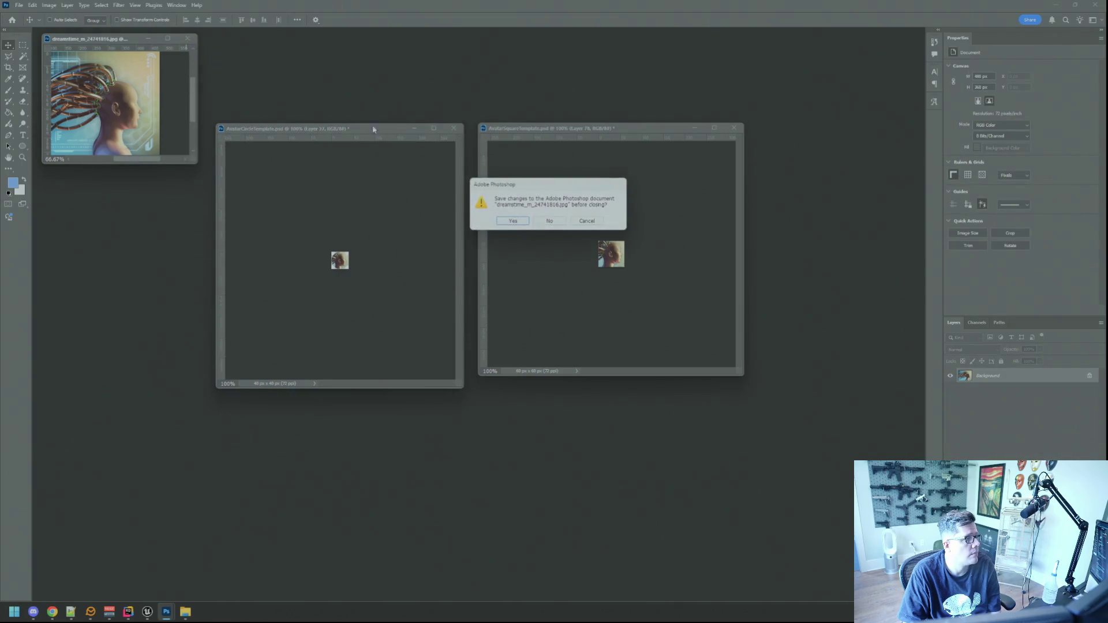
pyautogui.click(549, 221)
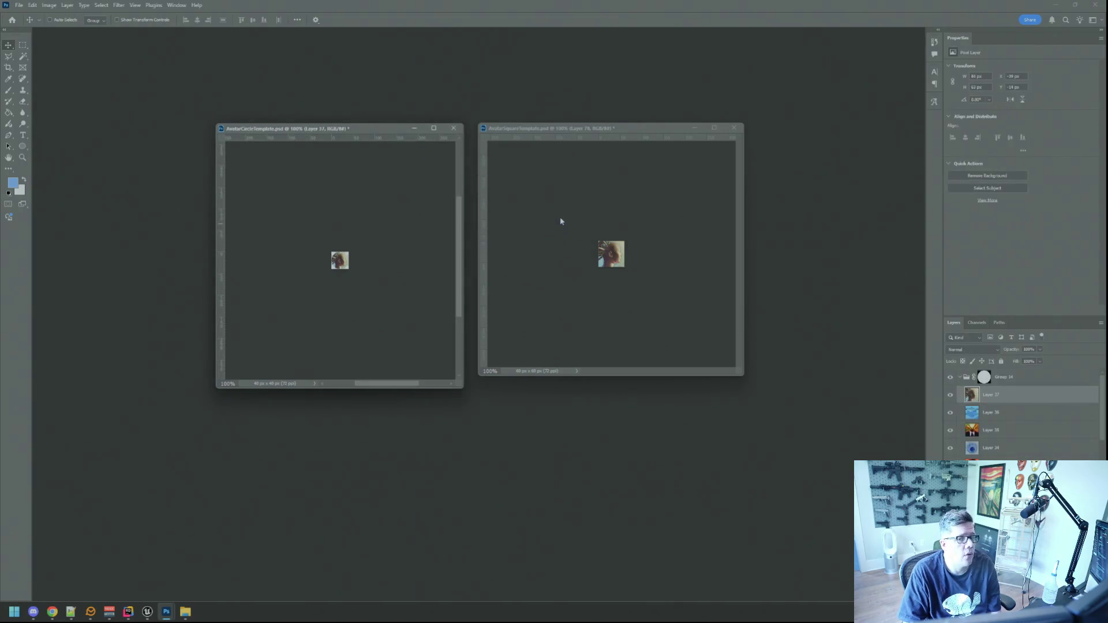
pyautogui.hotkey('alt', 'Tab')
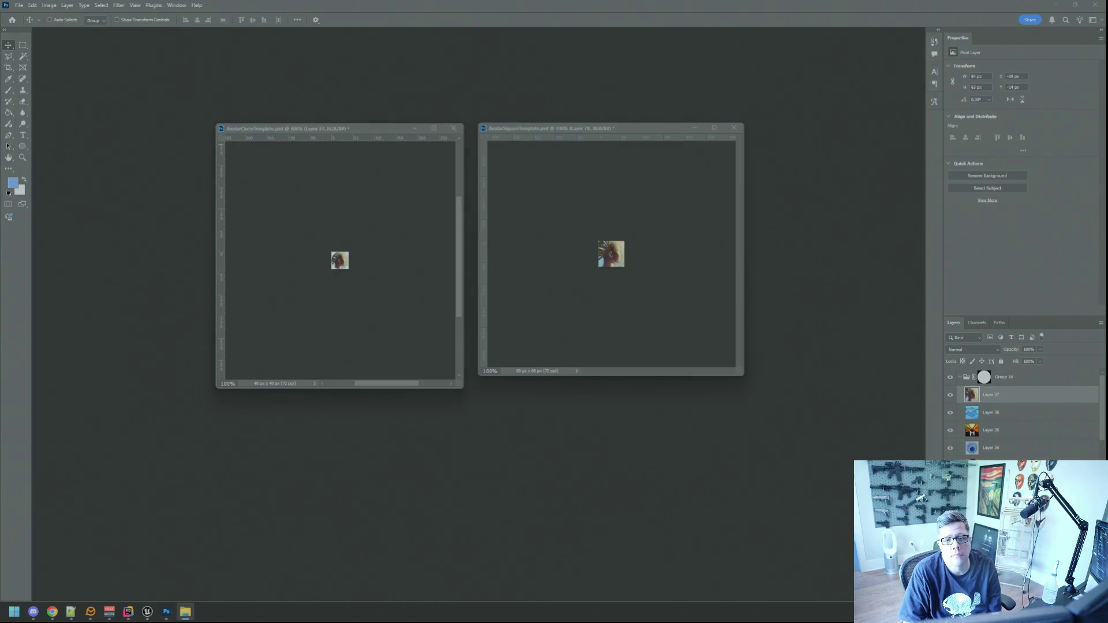
pyautogui.hotkey('alt', 'Tab')
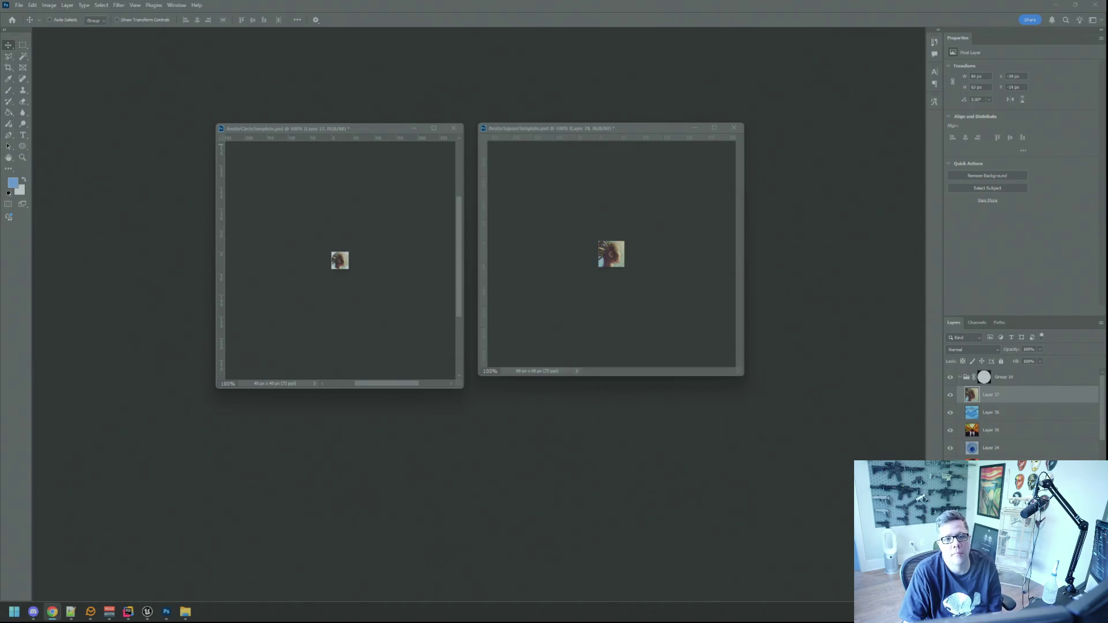
pyautogui.moveTo(1105, 185); pyautogui.dragTo(693, 185)
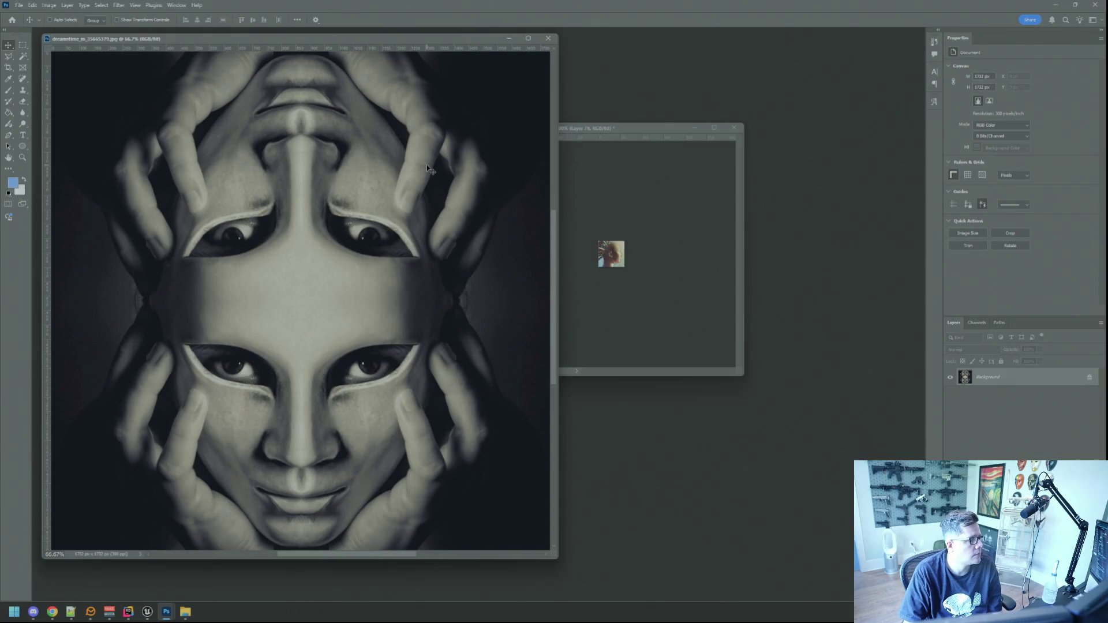
# Reduce the mask-face image to 72 ppi in Image Size and enlarge its window.
pyautogui.click(70, 612)
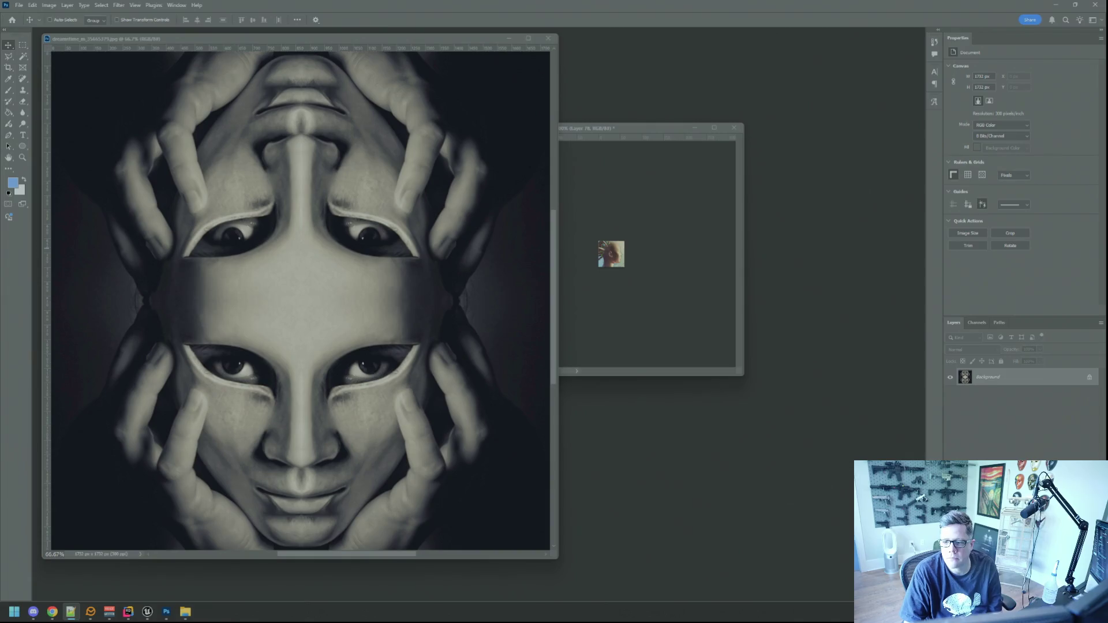
pyautogui.click(649, 207)
pyautogui.click(292, 243)
pyautogui.click(49, 5)
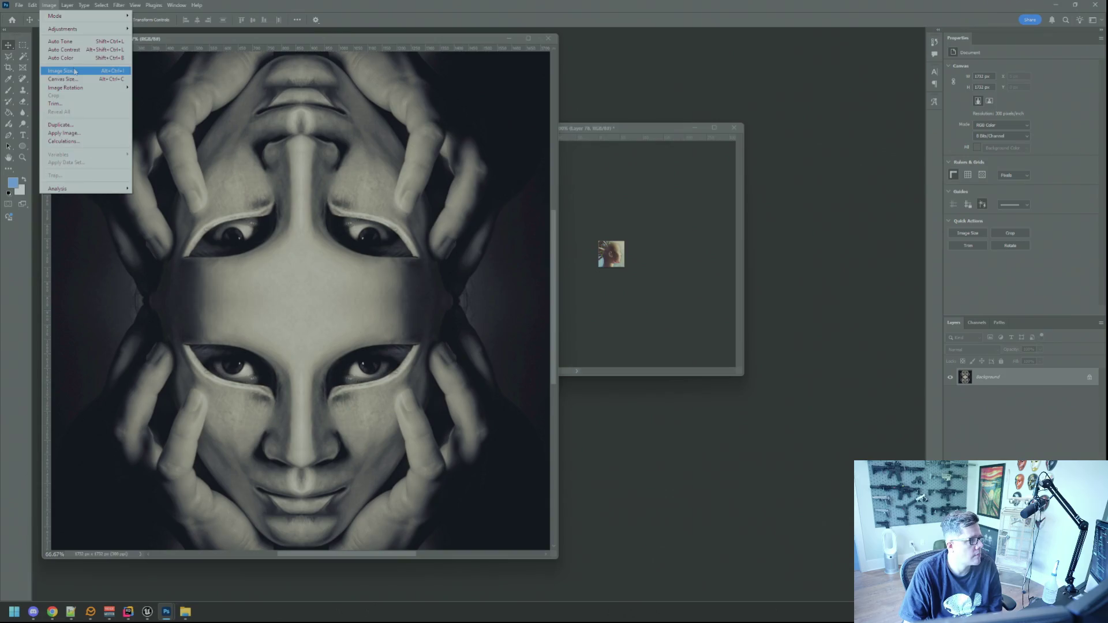
pyautogui.click(64, 71)
pyautogui.doubleClick(610, 222)
pyautogui.write('72')
pyautogui.click(582, 276)
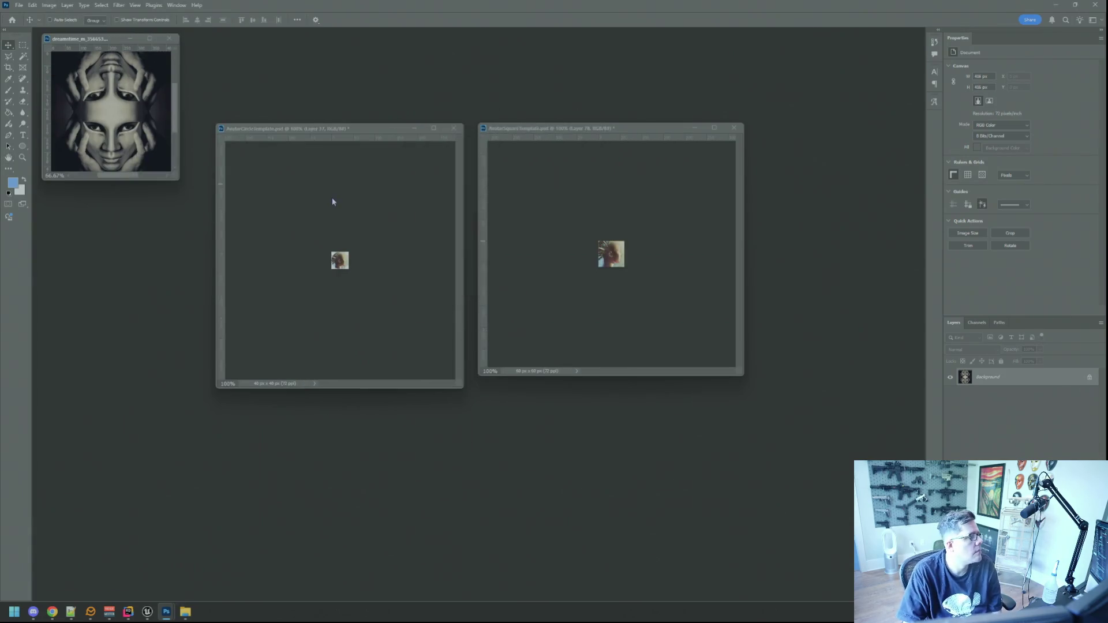
pyautogui.moveTo(177, 175); pyautogui.dragTo(190, 207)
# Copy the mask-face into the square template and scale it down from the corners.
pyautogui.moveTo(168, 125)
pyautogui.mouseDown()
pyautogui.moveTo(628, 289)
pyautogui.moveTo(623, 254)
pyautogui.mouseUp()
pyautogui.hotkey('ctrl', 't')
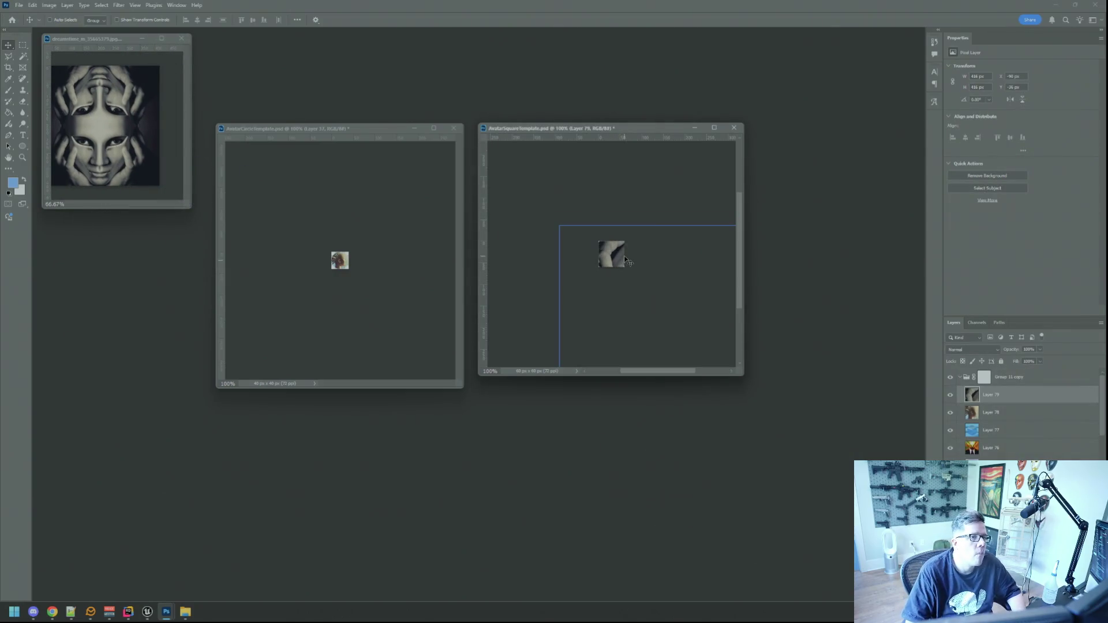
pyautogui.moveTo(556, 230); pyautogui.dragTo(639, 306)
pyautogui.moveTo(686, 338); pyautogui.dragTo(628, 265)
pyautogui.moveTo(681, 327); pyautogui.dragTo(627, 273)
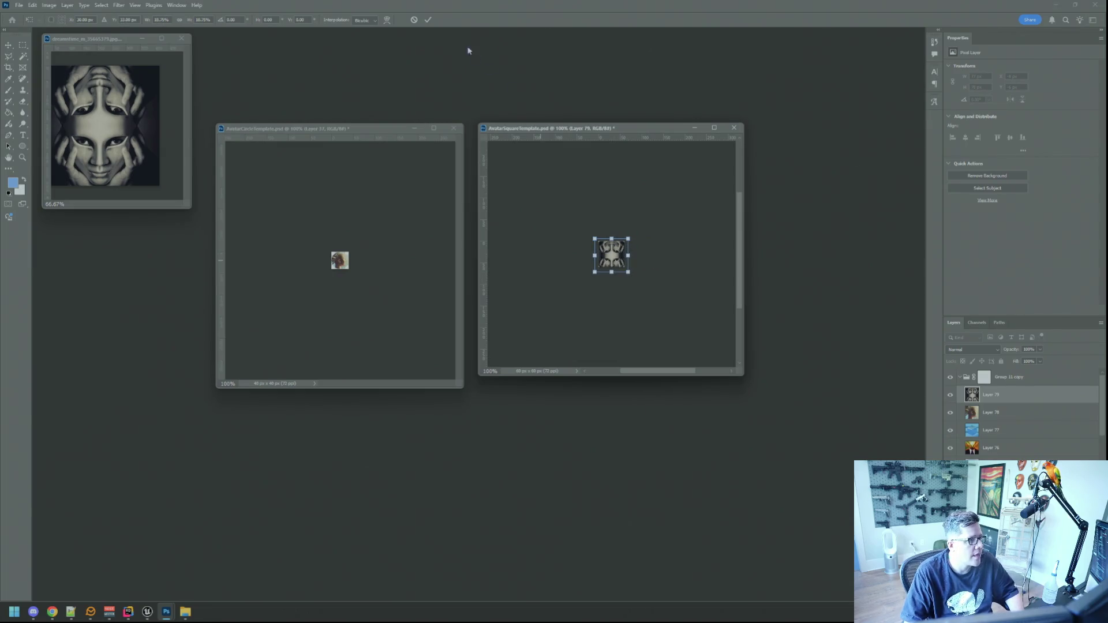
pyautogui.click(428, 19)
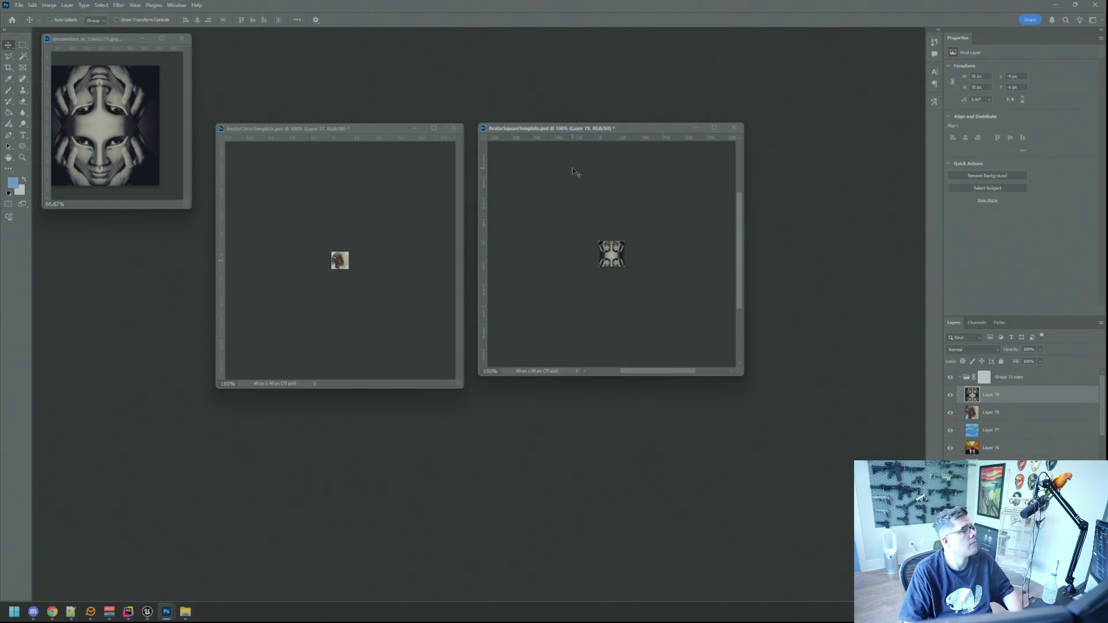
# Centre the mask-face layer, return to 100% zoom, and reselect it in the square template.
pyautogui.scroll(5, 638, 202)
pyautogui.moveTo(646, 203); pyautogui.dragTo(639, 228)
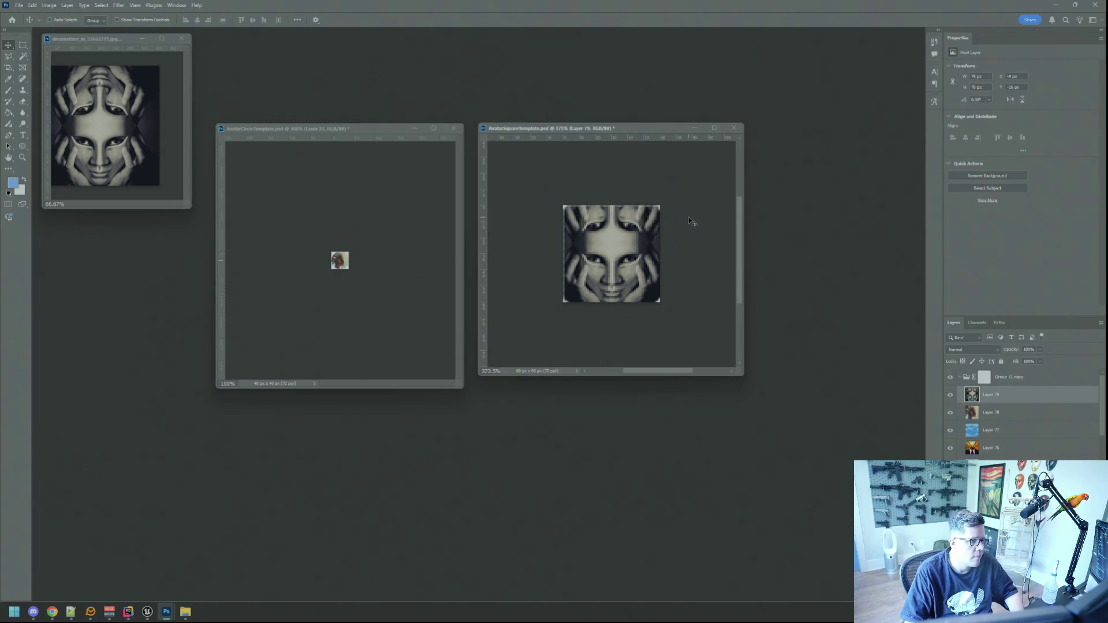
pyautogui.hotkey('ctrl', '1')
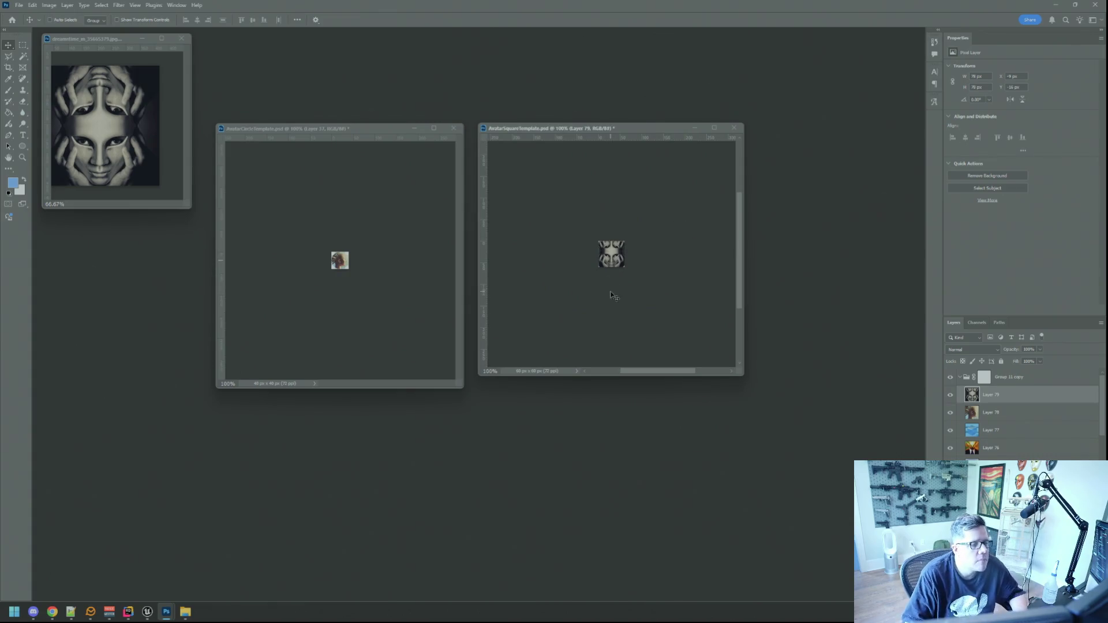
pyautogui.click(180, 195)
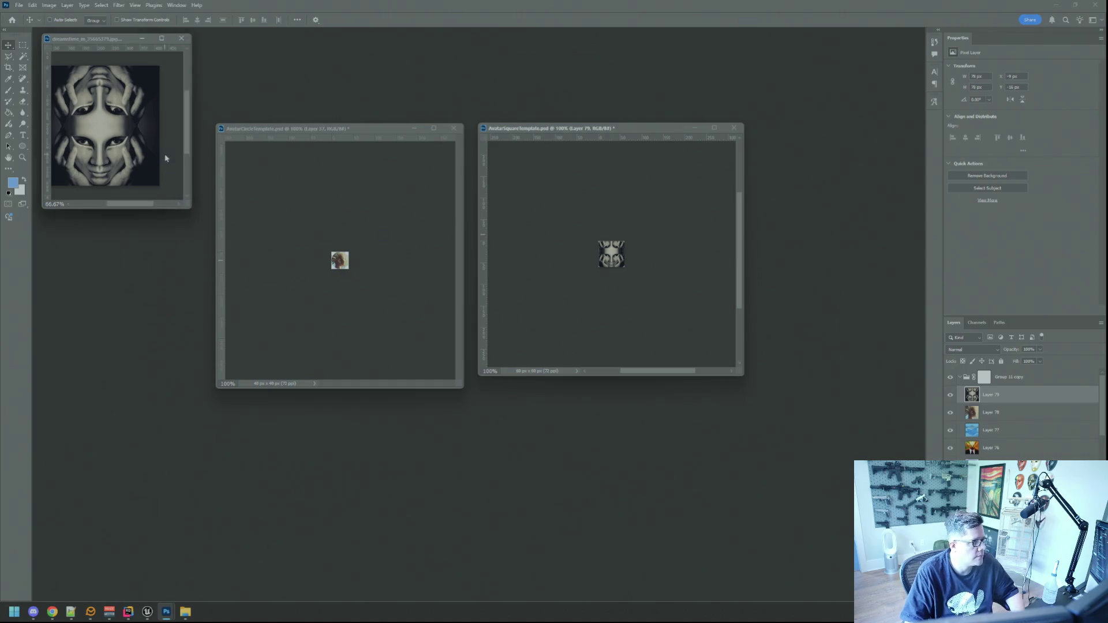
pyautogui.click(366, 181)
pyautogui.click(613, 266)
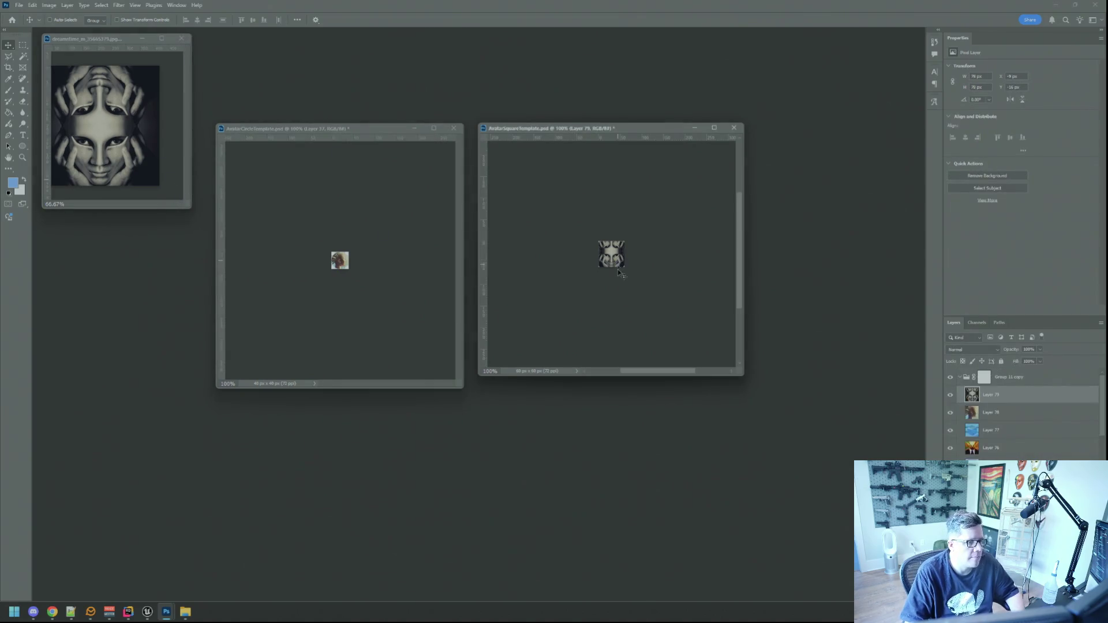
# Copy the mask-face layer into the circle template, shrink it to about 43 px, commit, and view at 100%.
pyautogui.moveTo(660, 259)
pyautogui.mouseDown()
pyautogui.moveTo(337, 265)
pyautogui.moveTo(352, 266)
pyautogui.mouseUp()
pyautogui.hotkey('ctrl', 't')
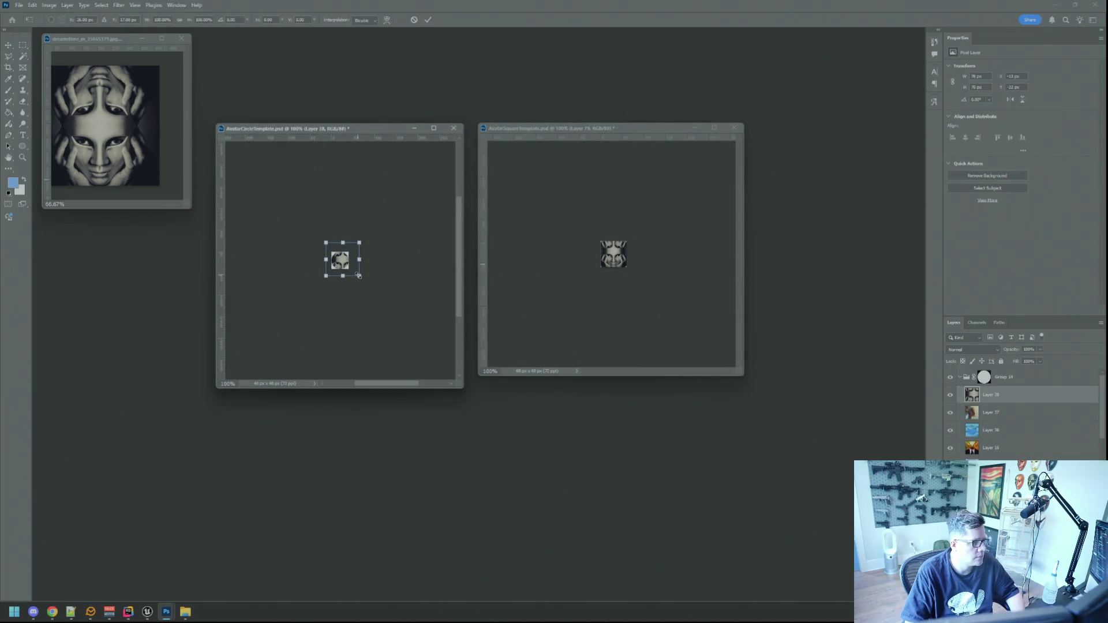
pyautogui.moveTo(361, 278); pyautogui.dragTo(343, 260)
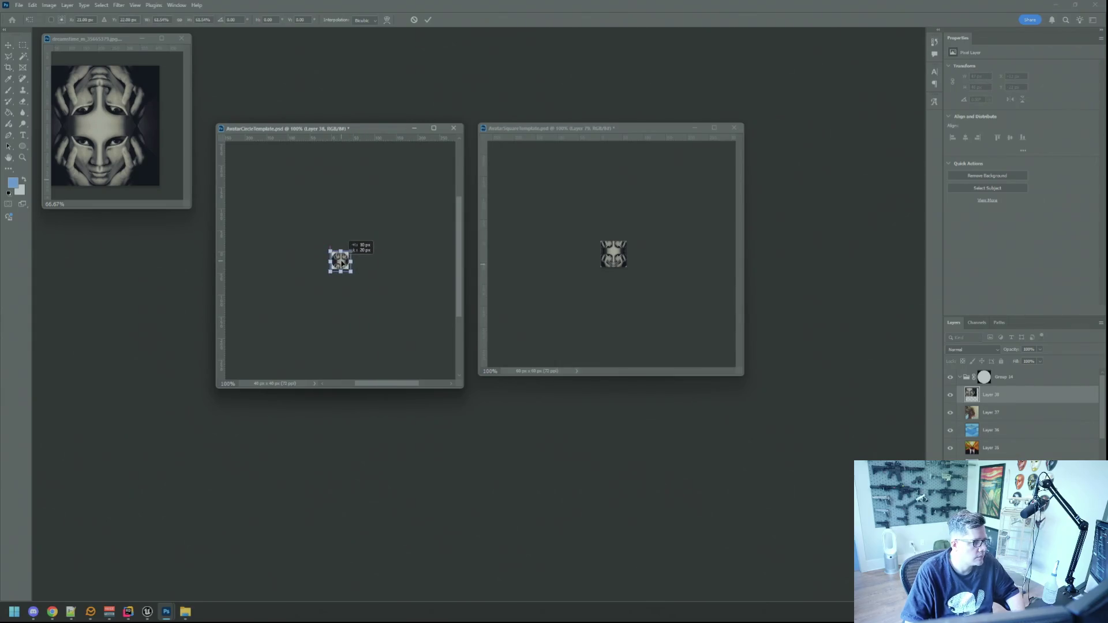
pyautogui.scroll(5, 348, 269)
pyautogui.scroll(2, 348, 268)
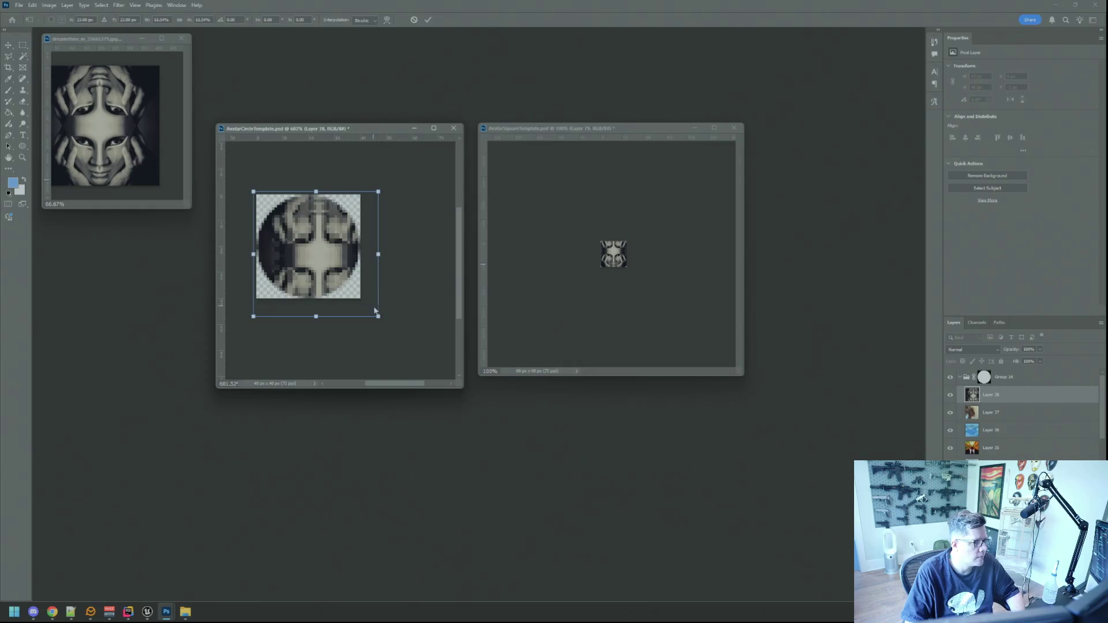
pyautogui.moveTo(378, 316); pyautogui.dragTo(361, 301)
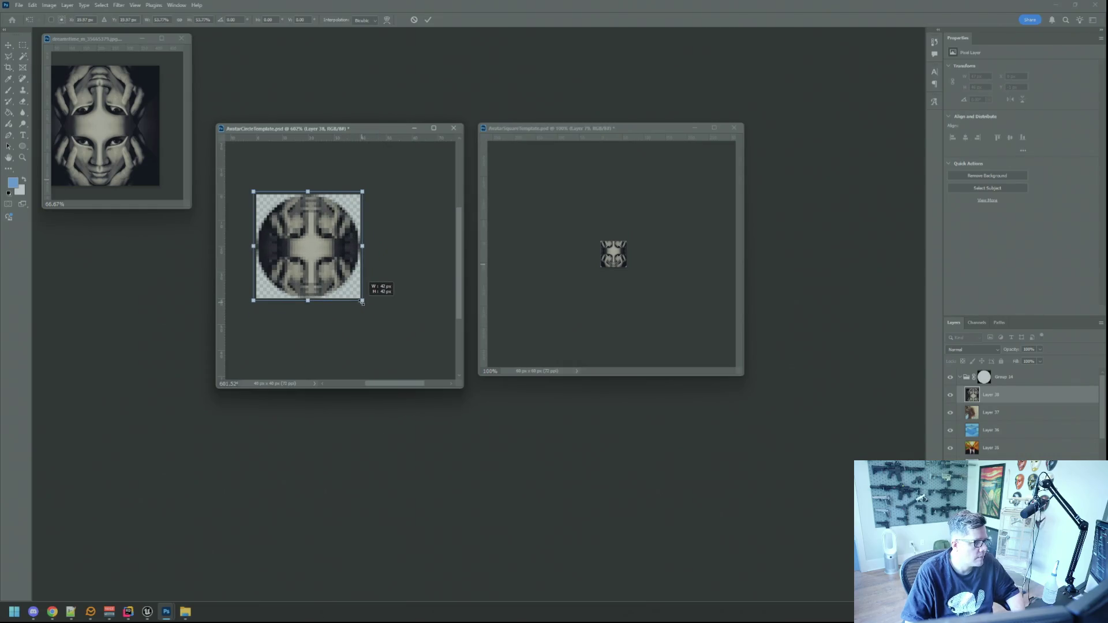
pyautogui.moveTo(321, 266); pyautogui.dragTo(321, 263)
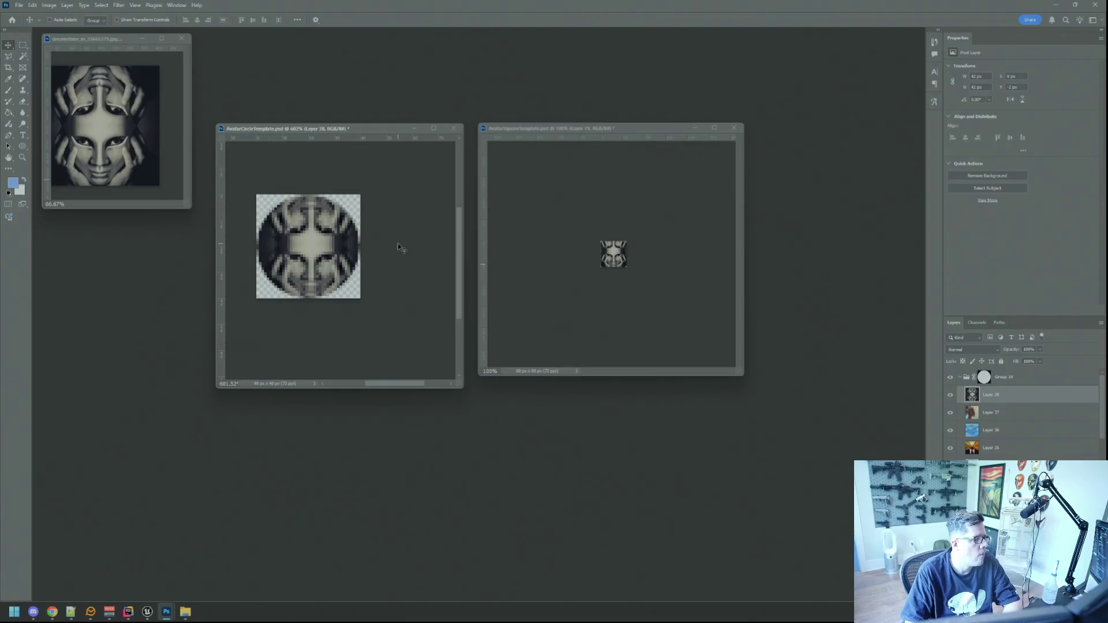
pyautogui.press('Return')
pyautogui.hotkey('ctrl', '1')
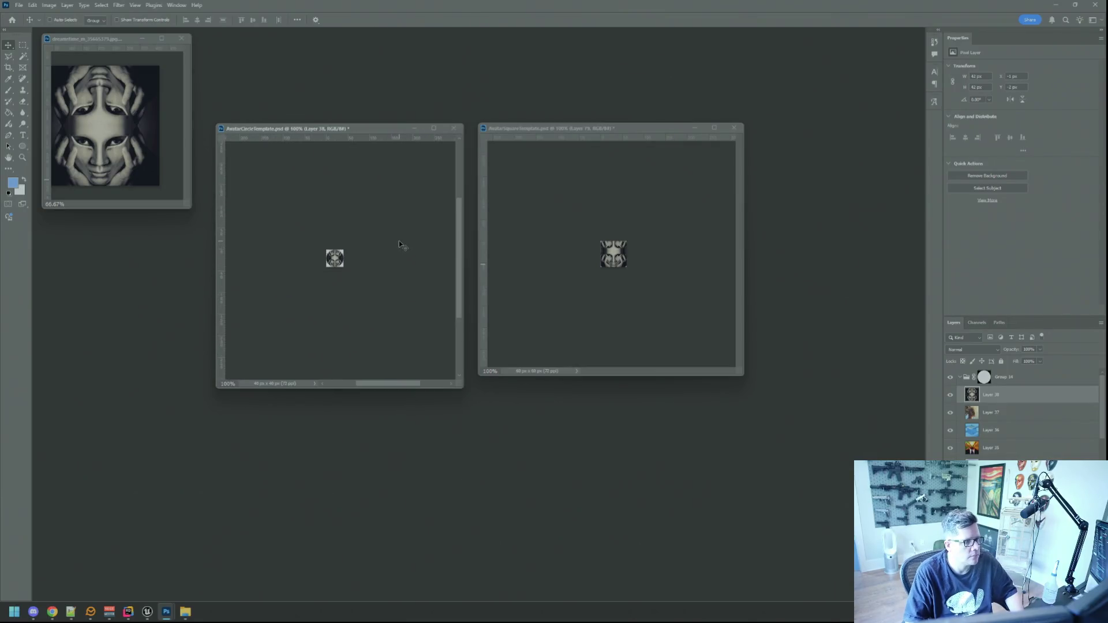
pyautogui.click(559, 258)
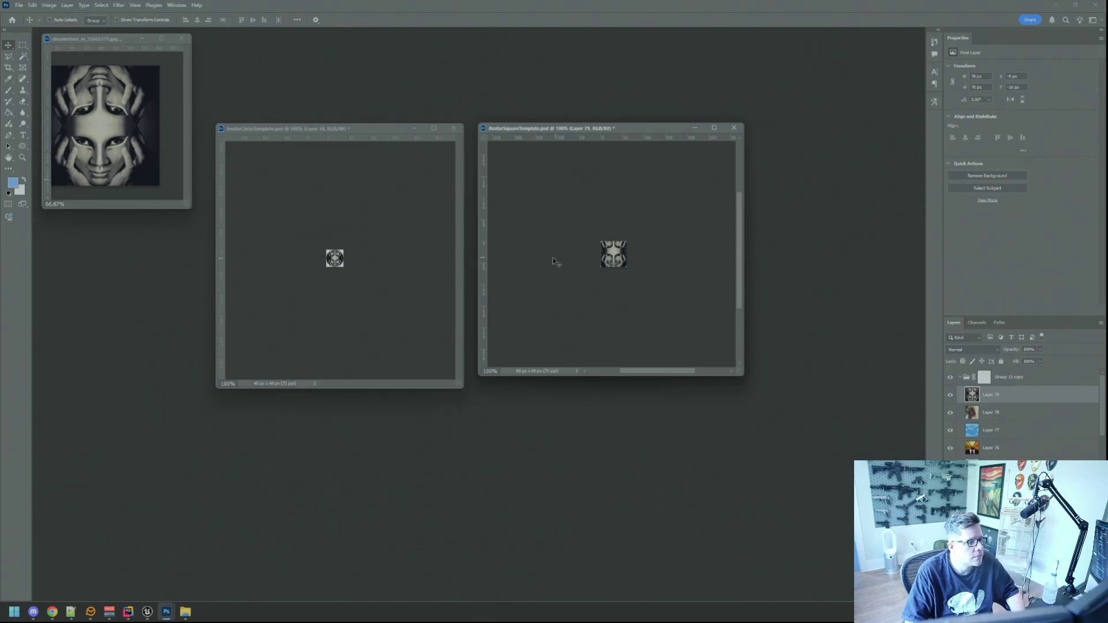
# Save the square avatar for web as I_MsgPop_CuriousCat.png in the Avatars folder.
pyautogui.hotkey('ctrl', 'alt', 'shift', 's')
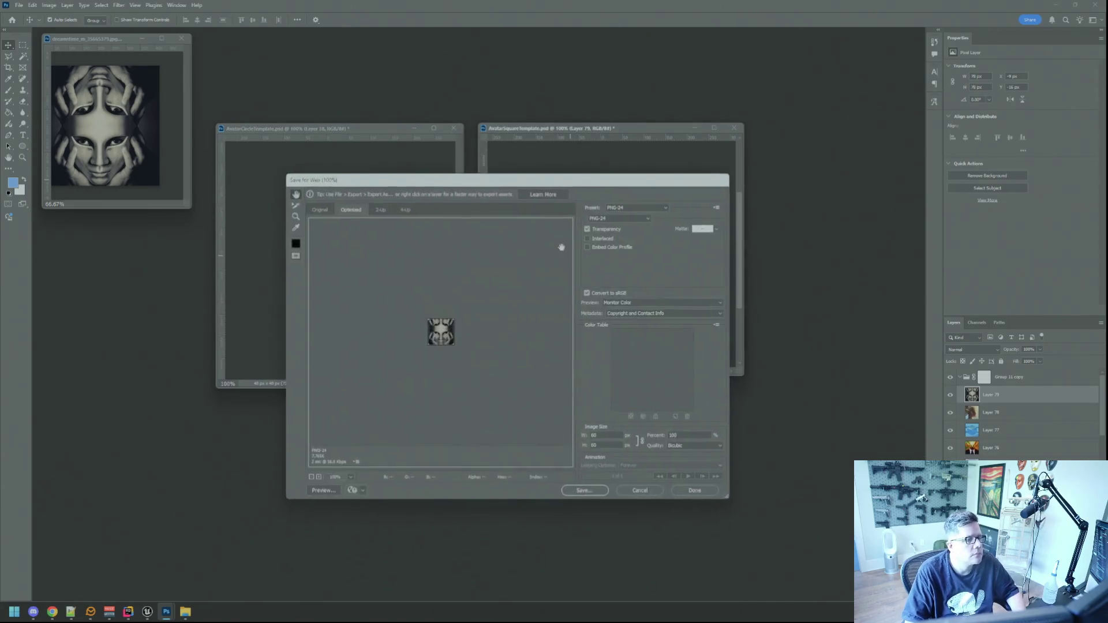
pyautogui.click(315, 210)
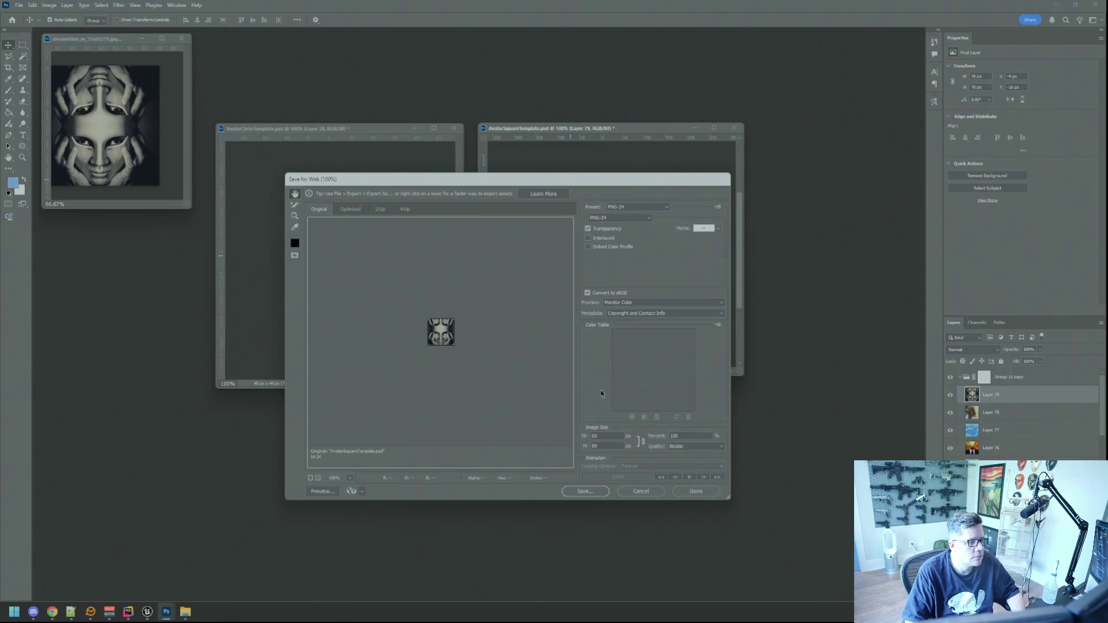
pyautogui.click(588, 494)
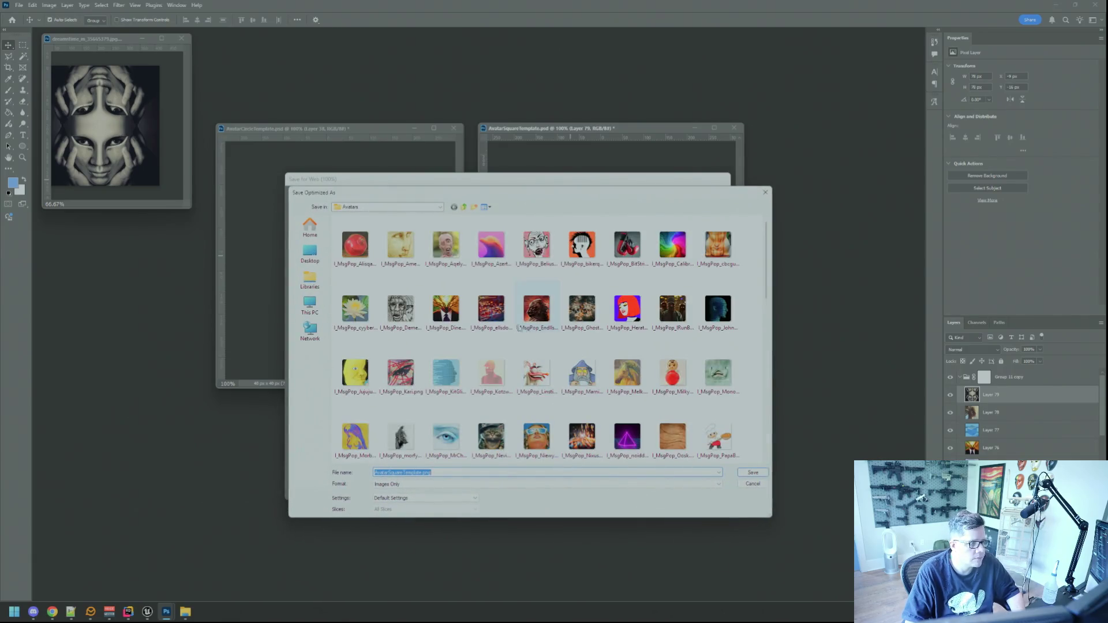
pyautogui.hotkey('alt', 'Tab')
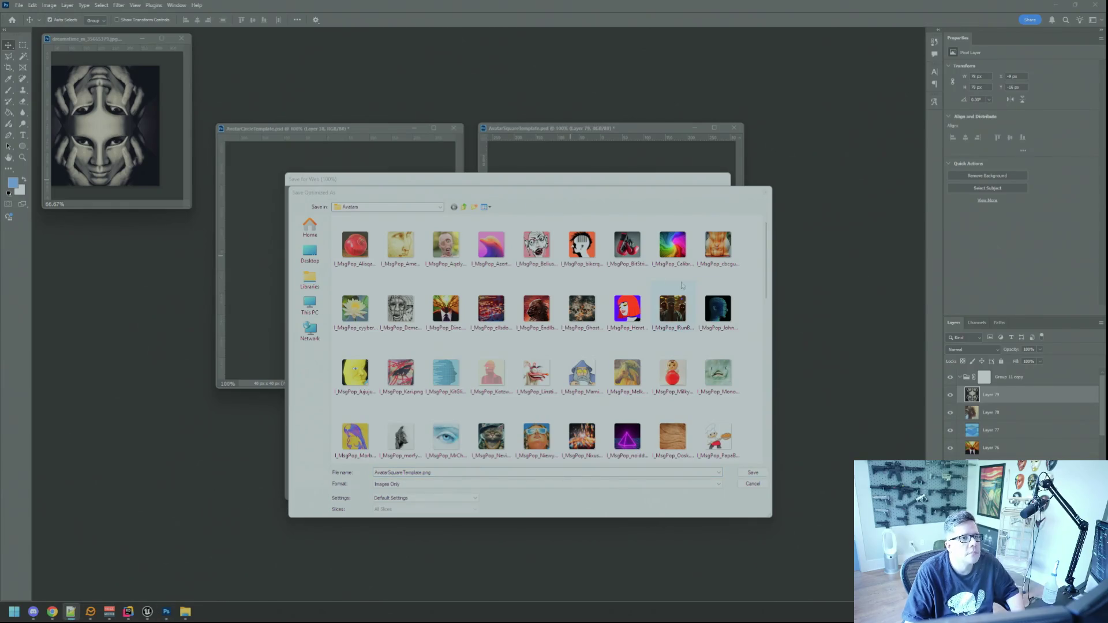
pyautogui.click(481, 307)
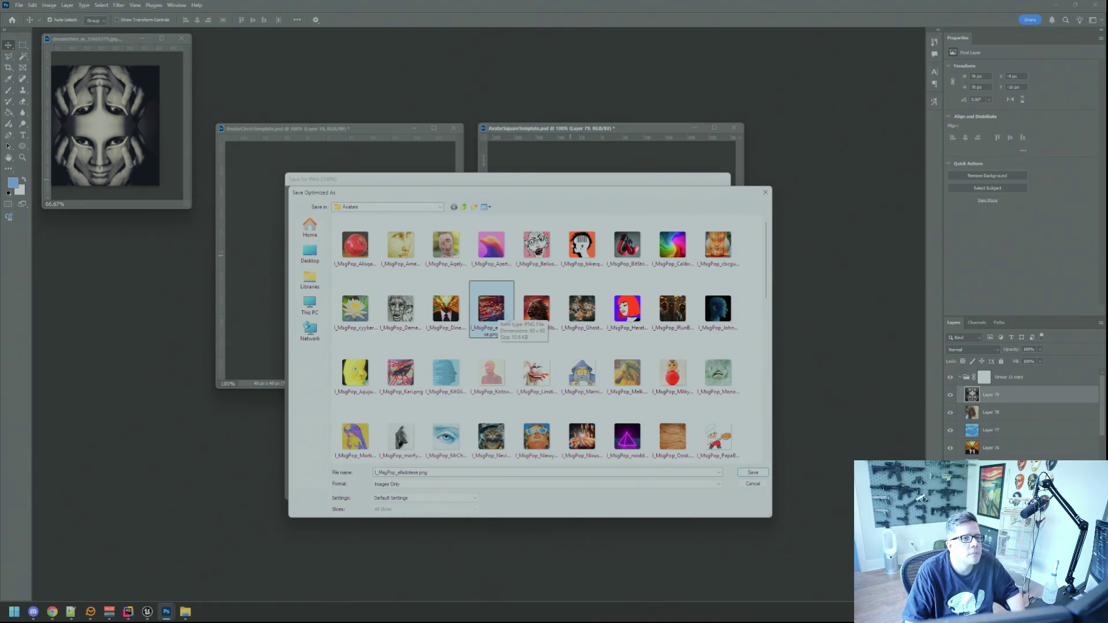
pyautogui.doubleClick(409, 472)
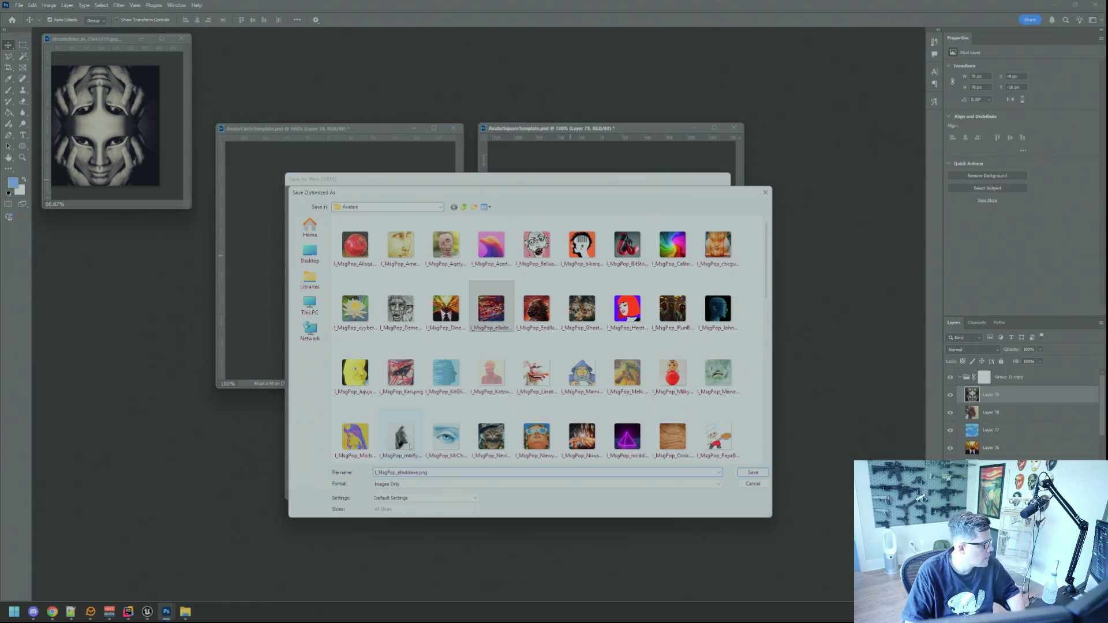
pyautogui.press('BackSpace')
pyautogui.press('BackSpace')
pyautogui.press('BackSpace')
pyautogui.press('BackSpace')
pyautogui.write('CuriousCat')
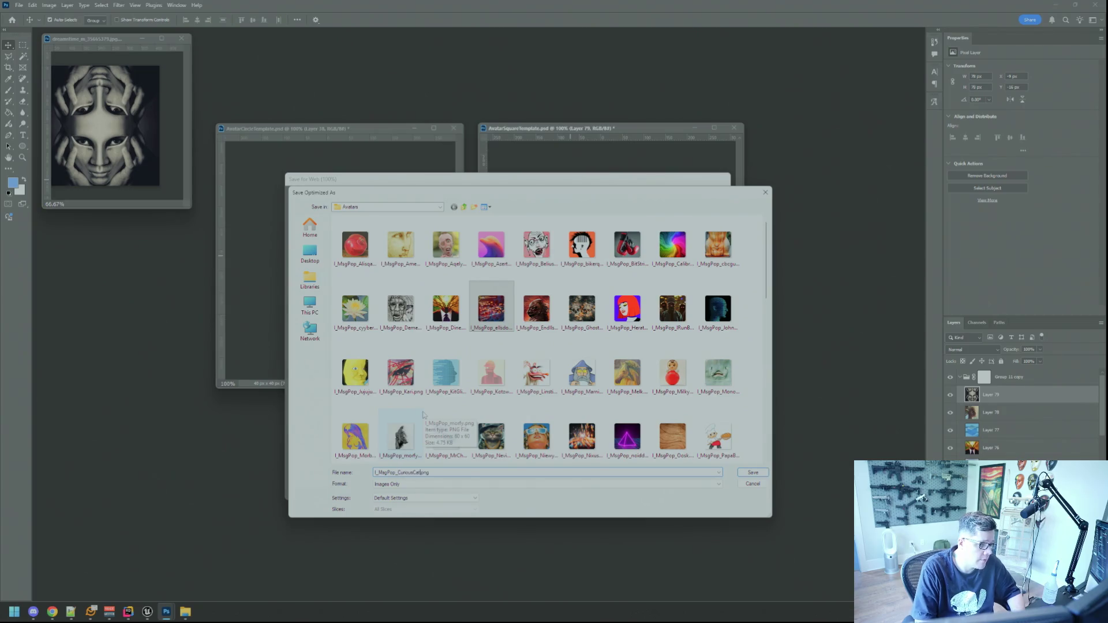
pyautogui.press('Return')
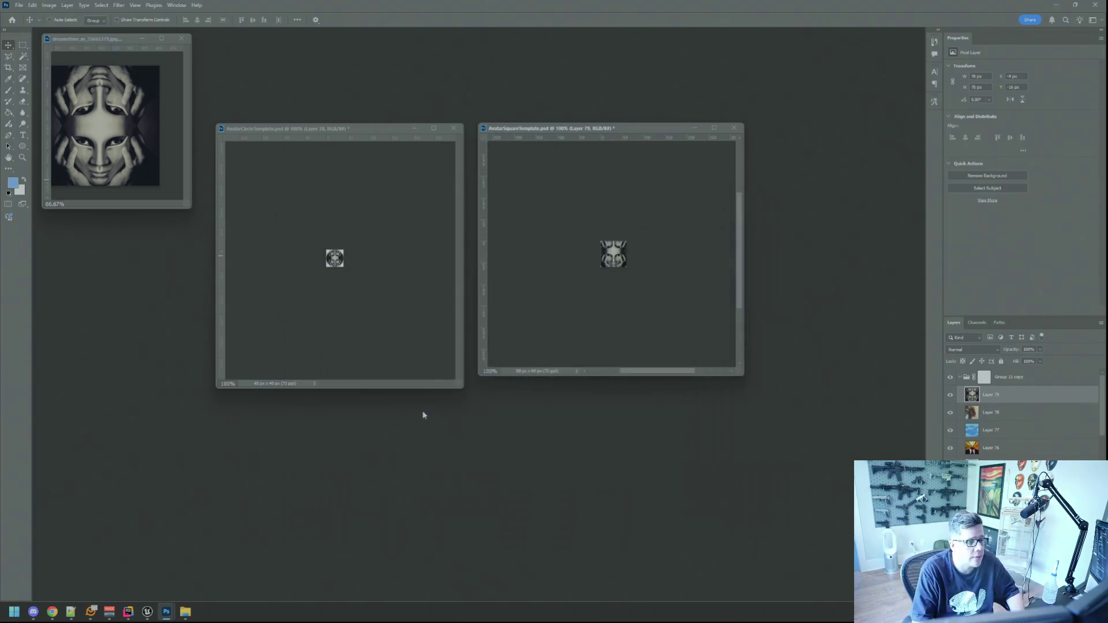
pyautogui.click(412, 202)
pyautogui.hotkey('alt', 'Tab')
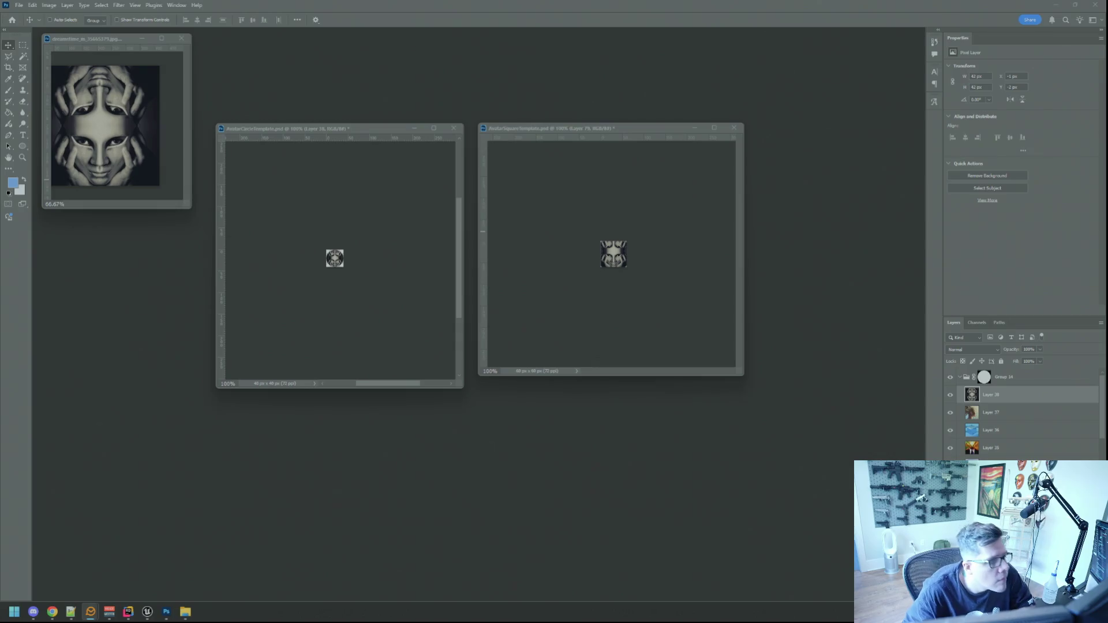
pyautogui.click(354, 180)
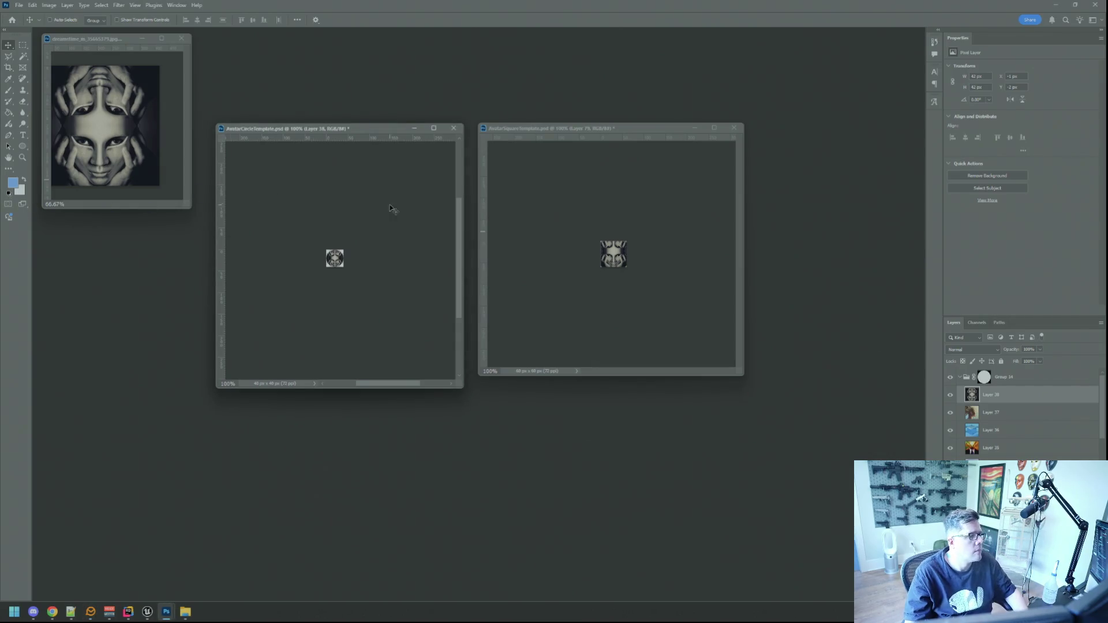
# Save the circle avatar for web as I_MsgWindow_CuriousCat.png in Avatars.
pyautogui.hotkey('ctrl', 'alt', 'shift', 's')
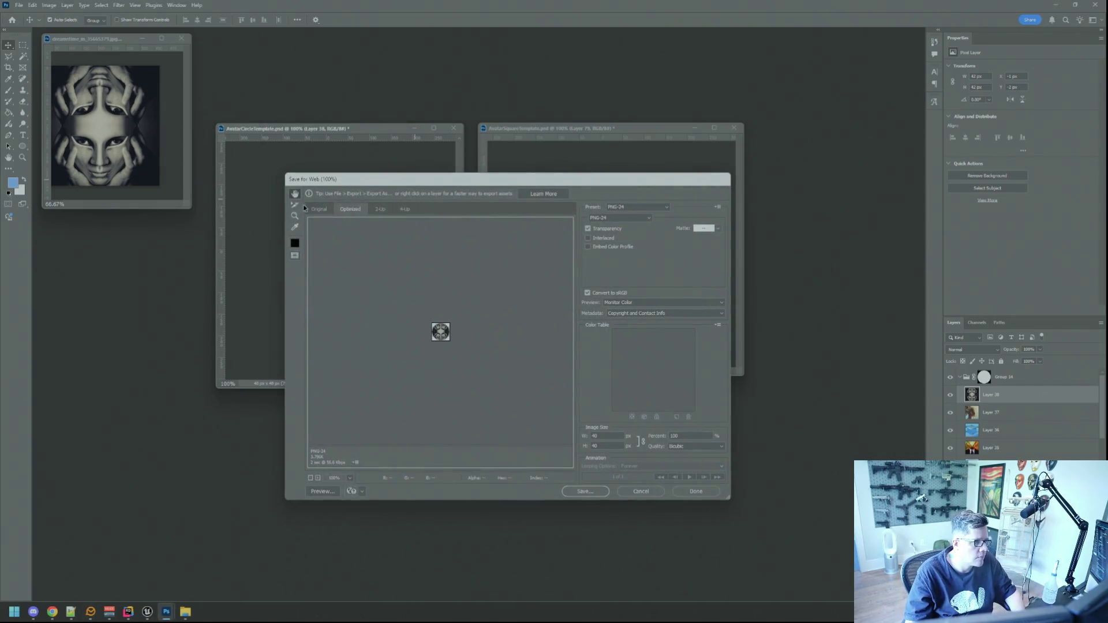
pyautogui.click(585, 491)
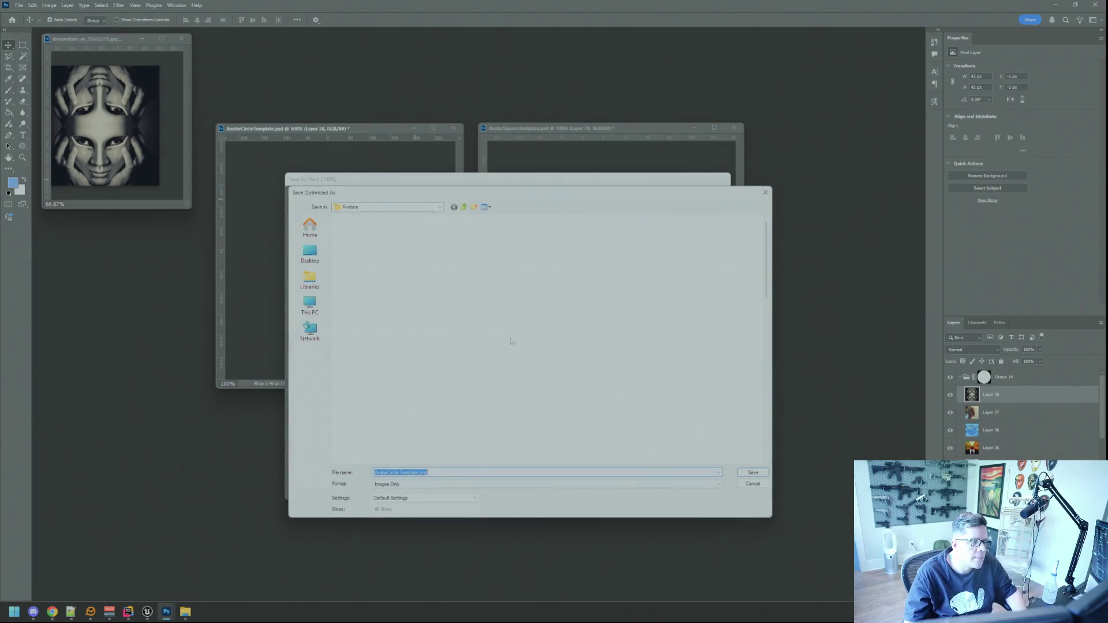
pyautogui.click(536, 372)
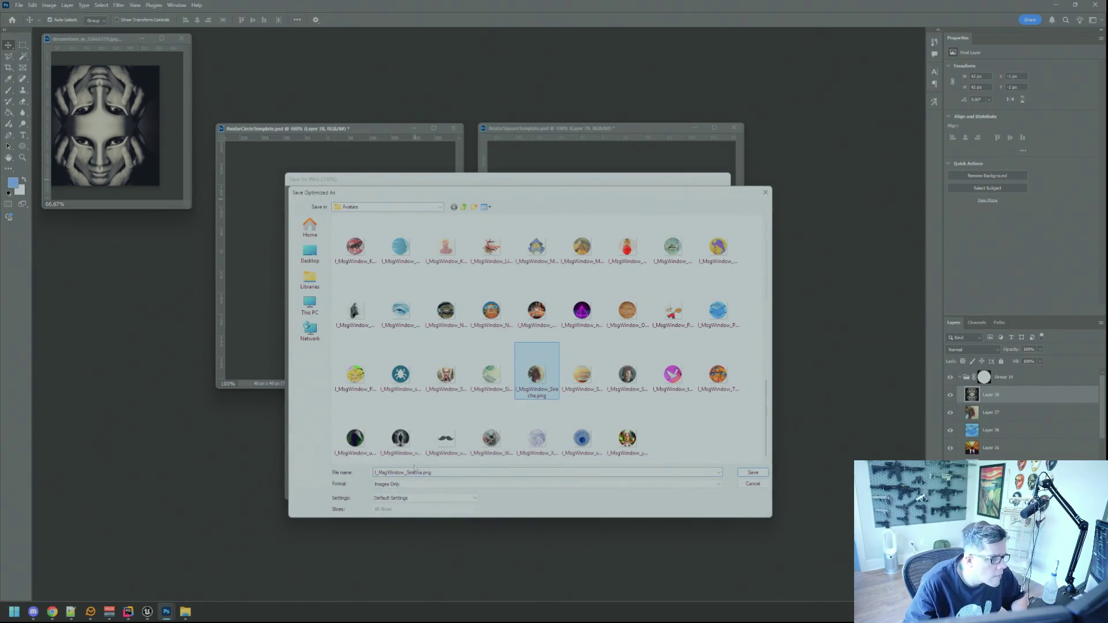
pyautogui.click(420, 473)
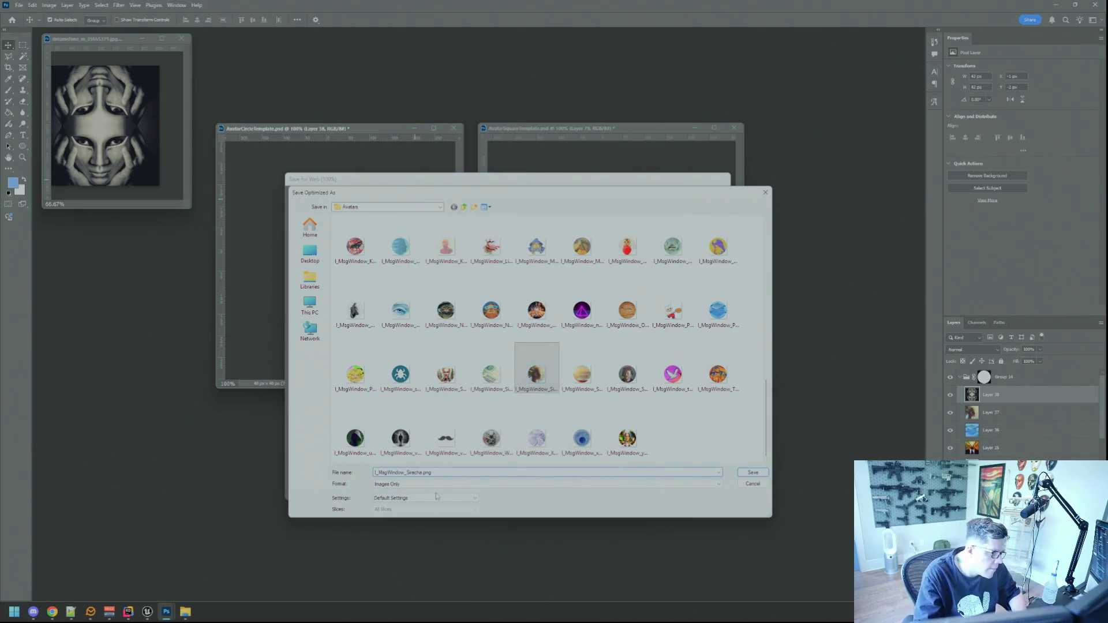
pyautogui.press('BackSpace')
pyautogui.press('BackSpace')
pyautogui.press('BackSpace')
pyautogui.write('CuriousCat')
pyautogui.press('Return')
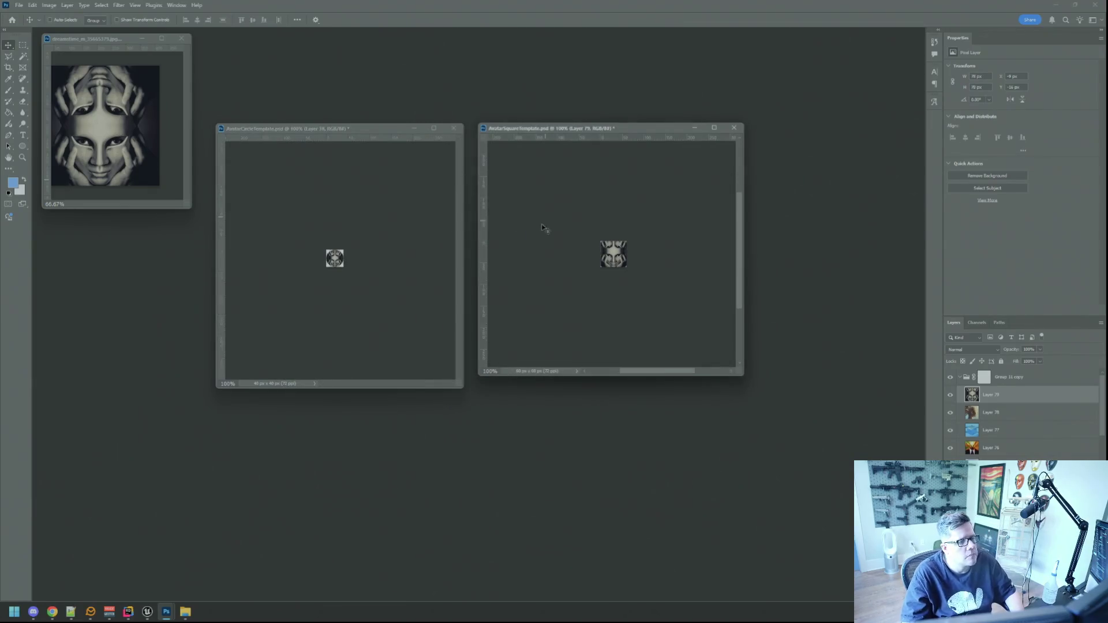
# Close the stock mask image without saving changes.
pyautogui.click(104, 127)
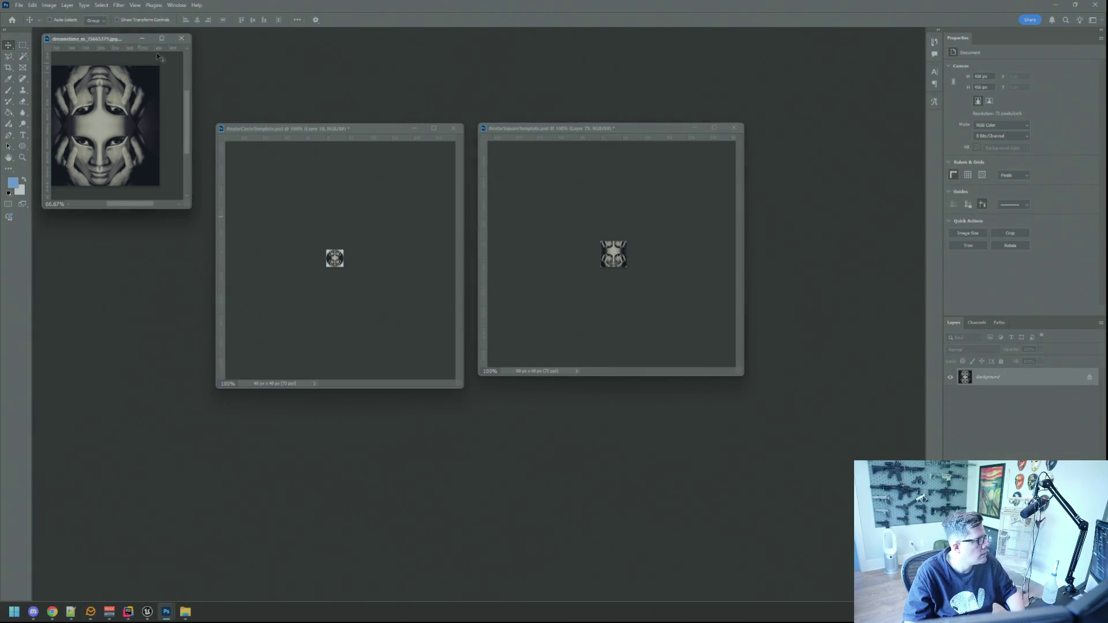
pyautogui.click(181, 38)
pyautogui.click(550, 221)
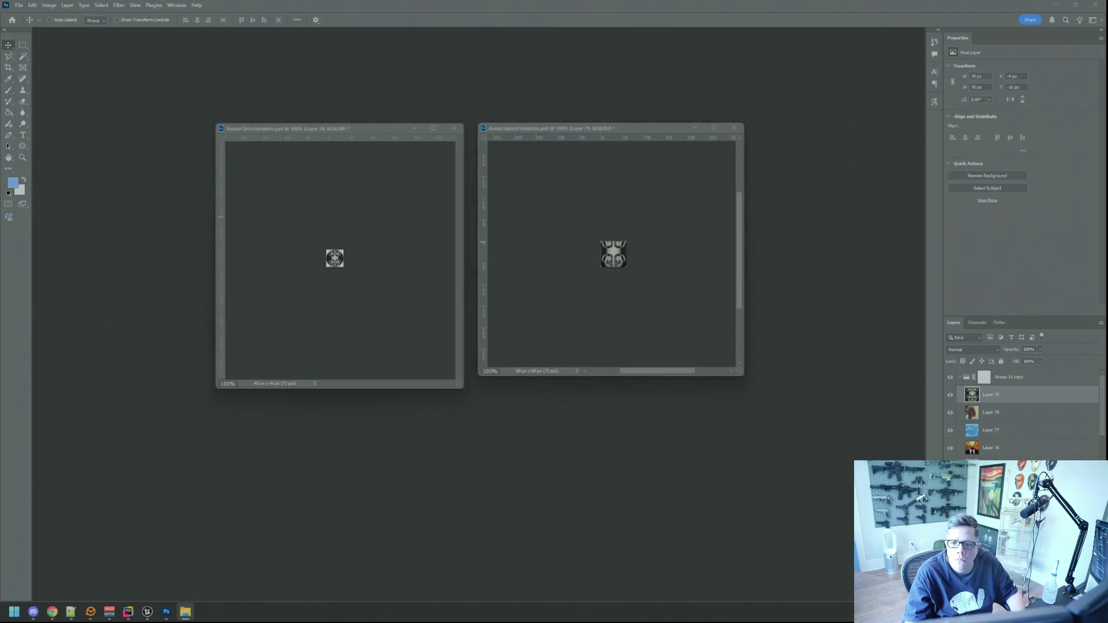
pyautogui.hotkey('alt', 'Tab')
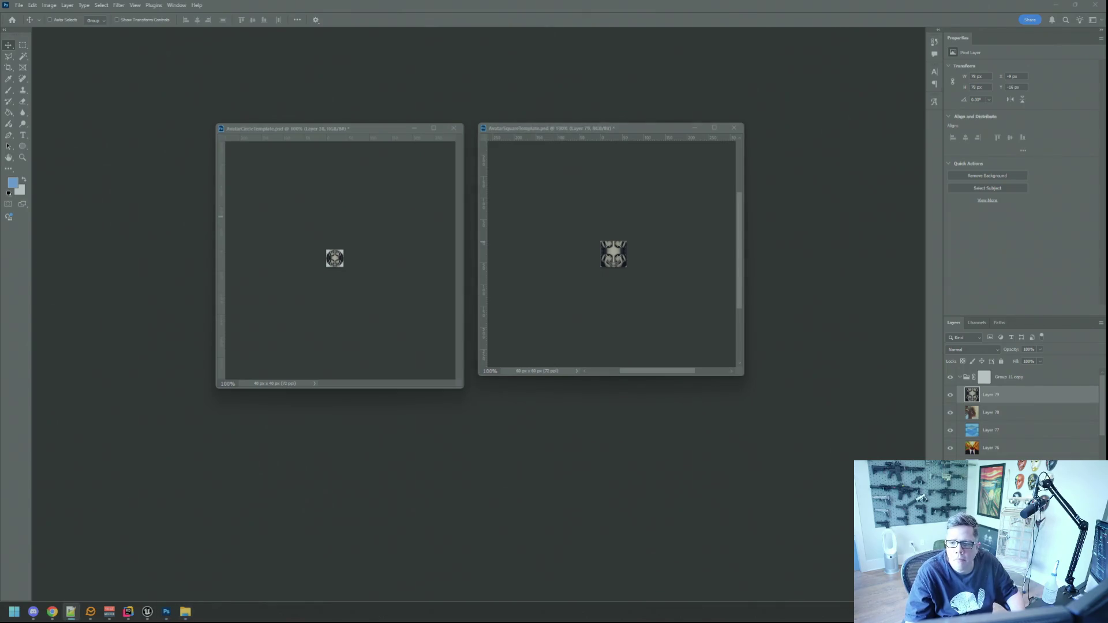
pyautogui.hotkey('alt', 'Tab')
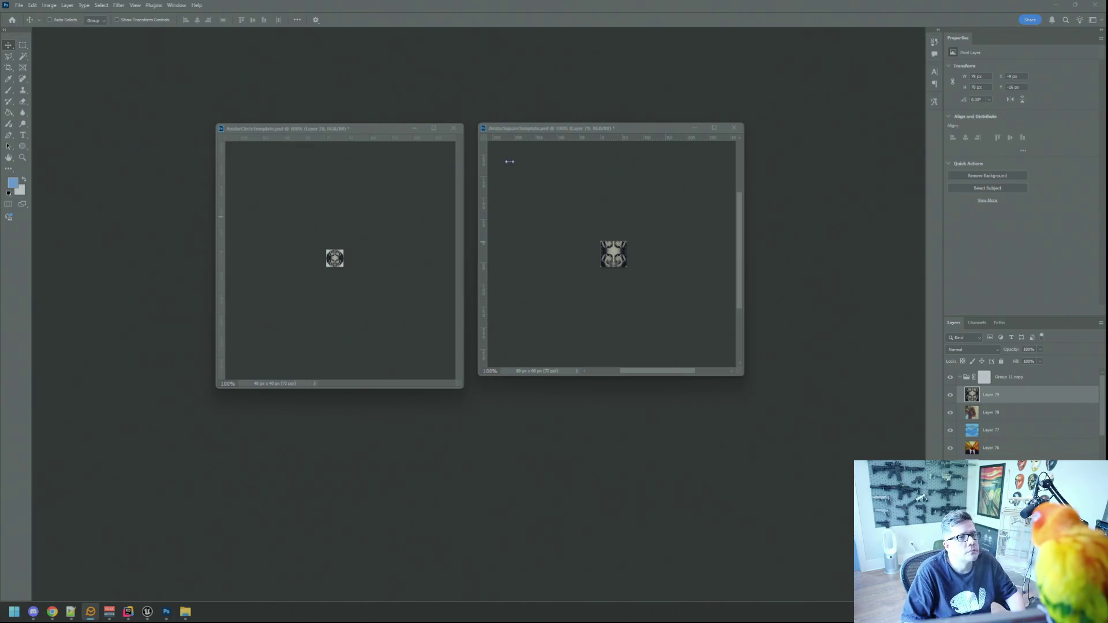
pyautogui.click(540, 167)
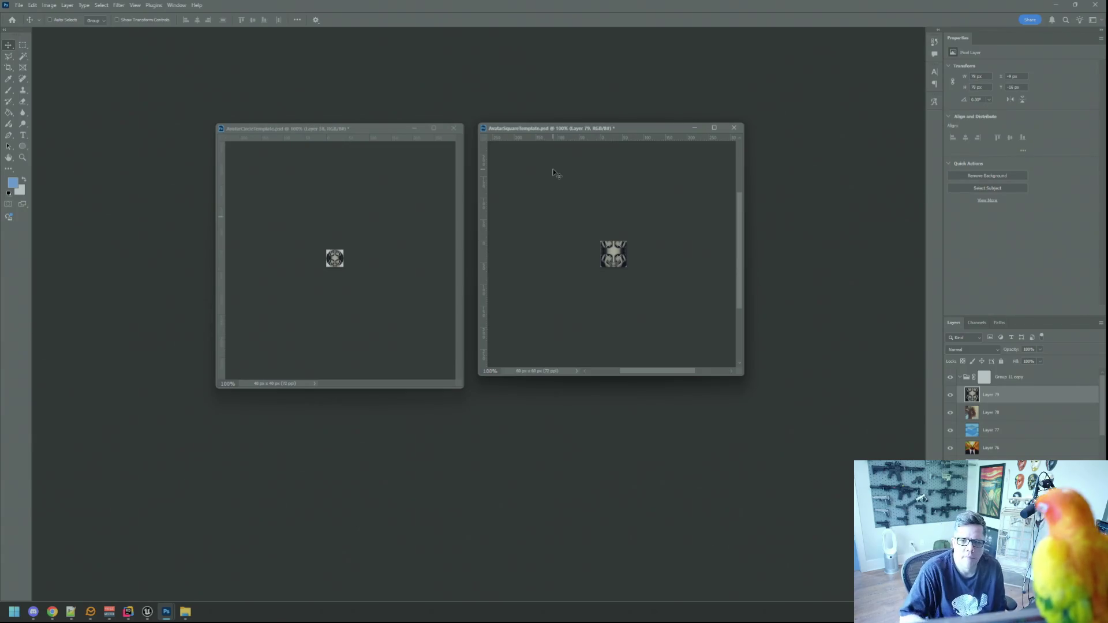
pyautogui.hotkey('alt', 'Tab')
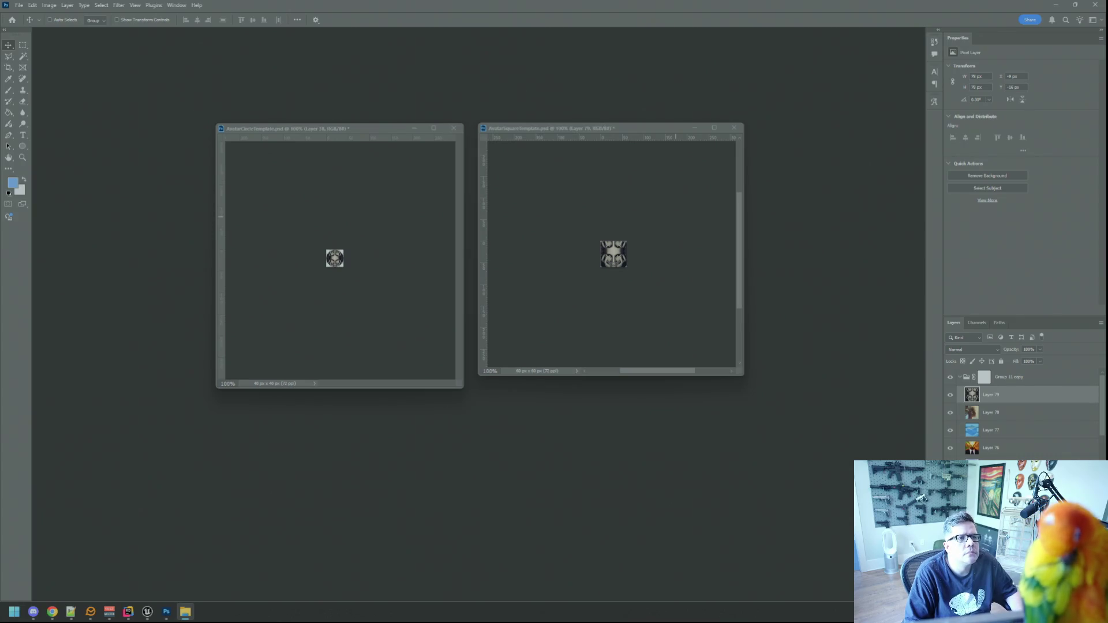
pyautogui.moveTo(1107, 185); pyautogui.dragTo(801, 194)
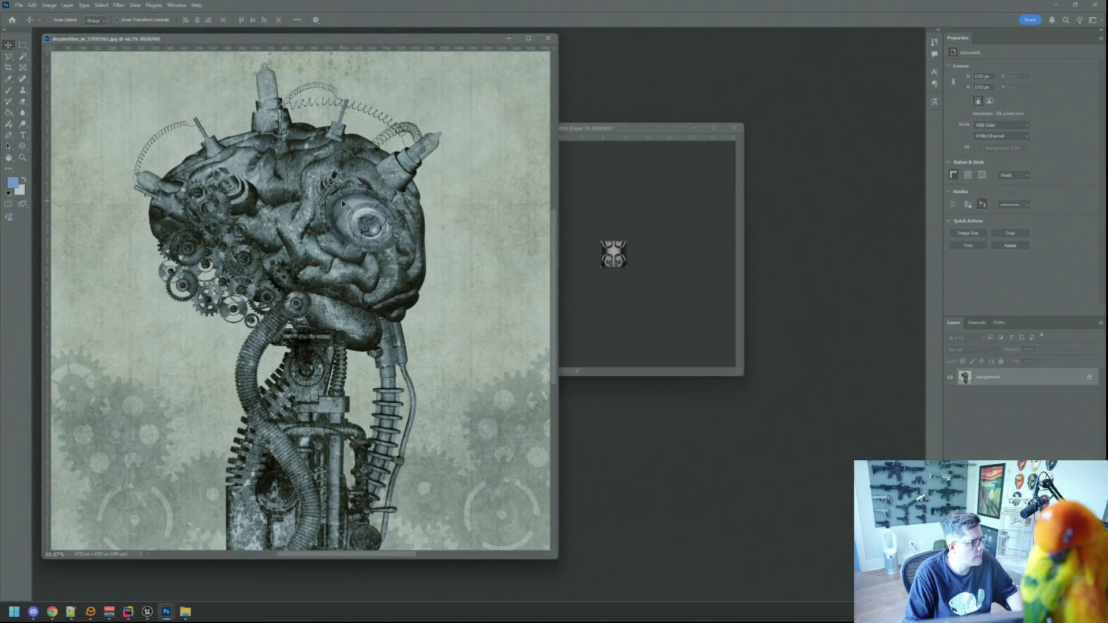
# Resize the mechanical-brain image to 72 ppi, giving a 416 px image.
pyautogui.click(47, 5)
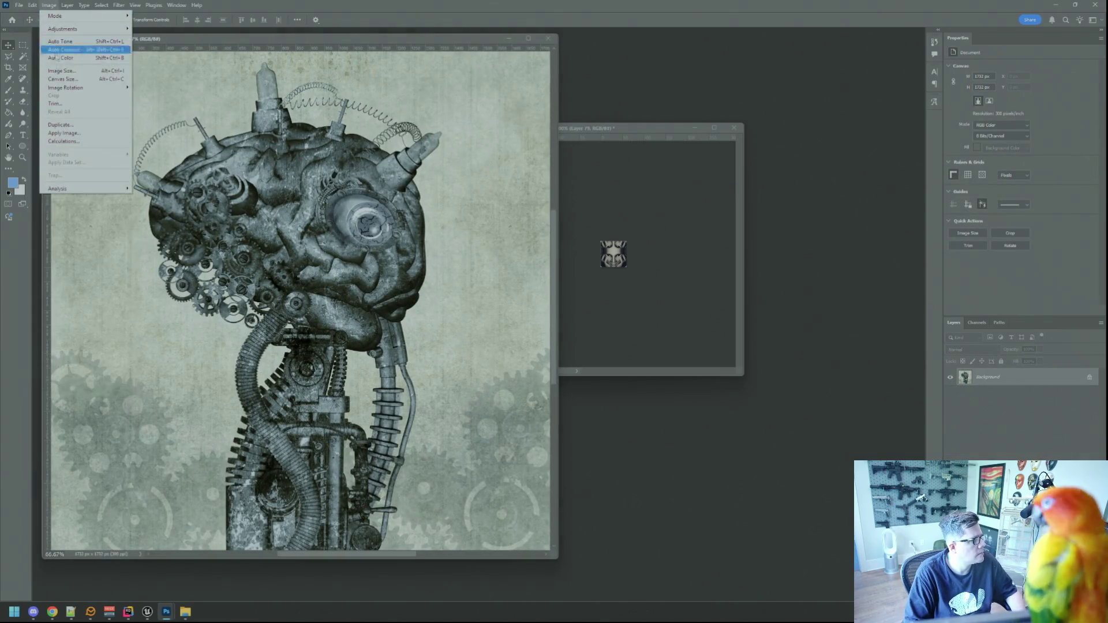
pyautogui.click(64, 73)
pyautogui.doubleClick(615, 225)
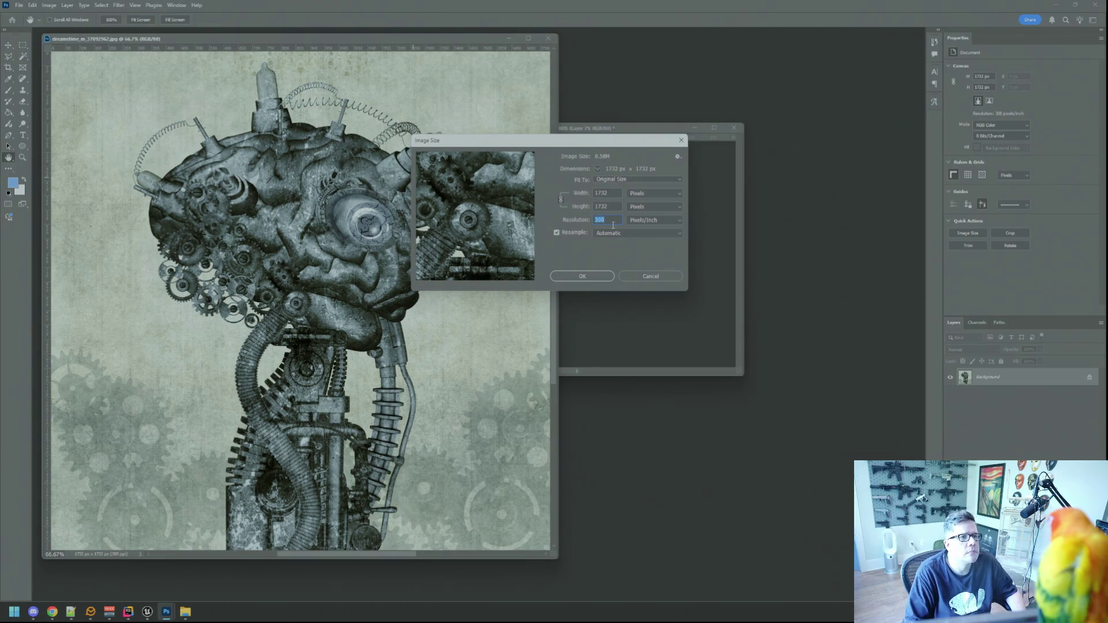
pyautogui.write('72')
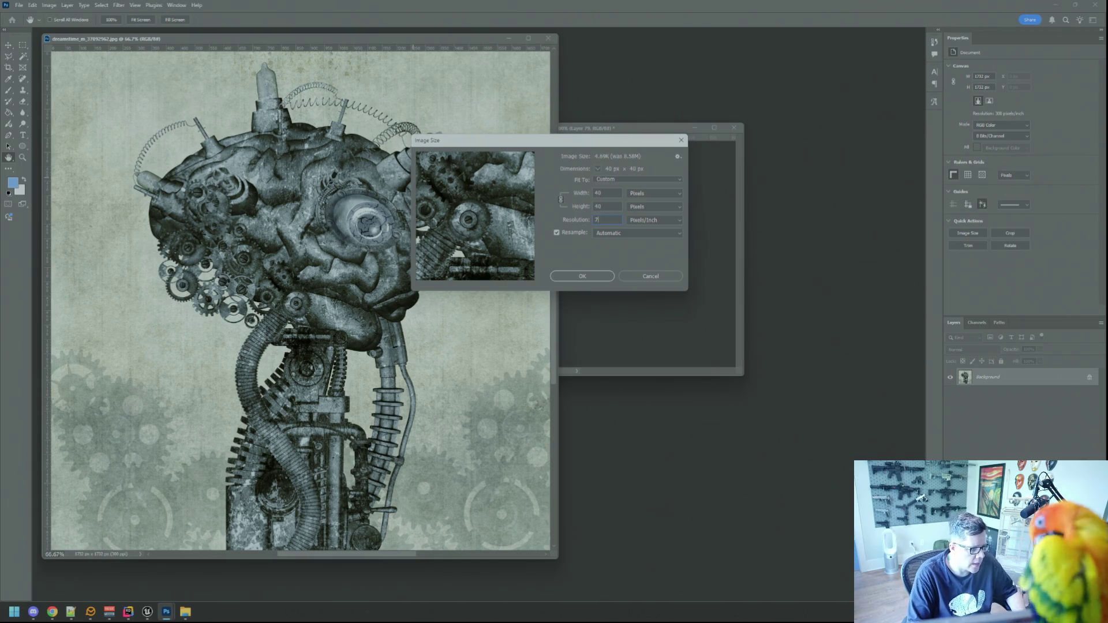
pyautogui.click(583, 277)
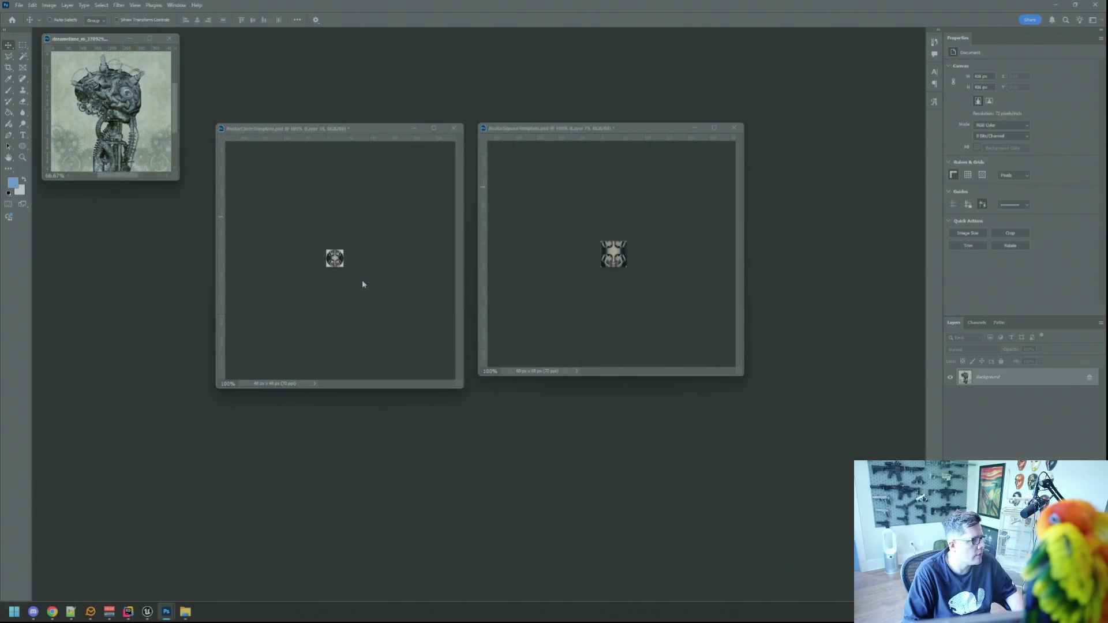
# Copy the robot-brain image into the square avatar template.
pyautogui.moveTo(178, 178); pyautogui.dragTo(190, 222)
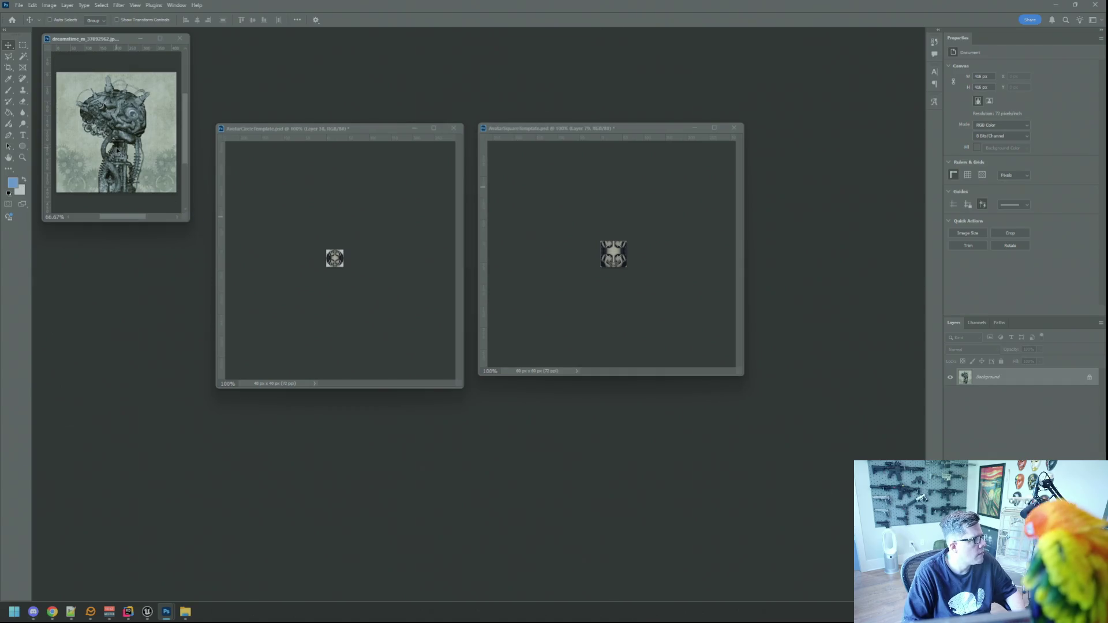
pyautogui.moveTo(638, 298); pyautogui.dragTo(630, 295)
pyautogui.moveTo(557, 132)
pyautogui.mouseDown()
pyautogui.moveTo(549, 138)
pyautogui.moveTo(593, 145)
pyautogui.mouseUp()
# Shrink the robot-brain layer, centre it in the square canvas, commit, and view at 100%.
pyautogui.hotkey('ctrl', 't')
pyautogui.moveTo(609, 236); pyautogui.dragTo(675, 301)
pyautogui.moveTo(701, 341); pyautogui.dragTo(680, 302)
pyautogui.moveTo(765, 379)
pyautogui.mouseDown()
pyautogui.moveTo(685, 296)
pyautogui.moveTo(693, 304)
pyautogui.mouseUp()
pyautogui.scroll(2, 683, 304)
pyautogui.scroll(3, 682, 304)
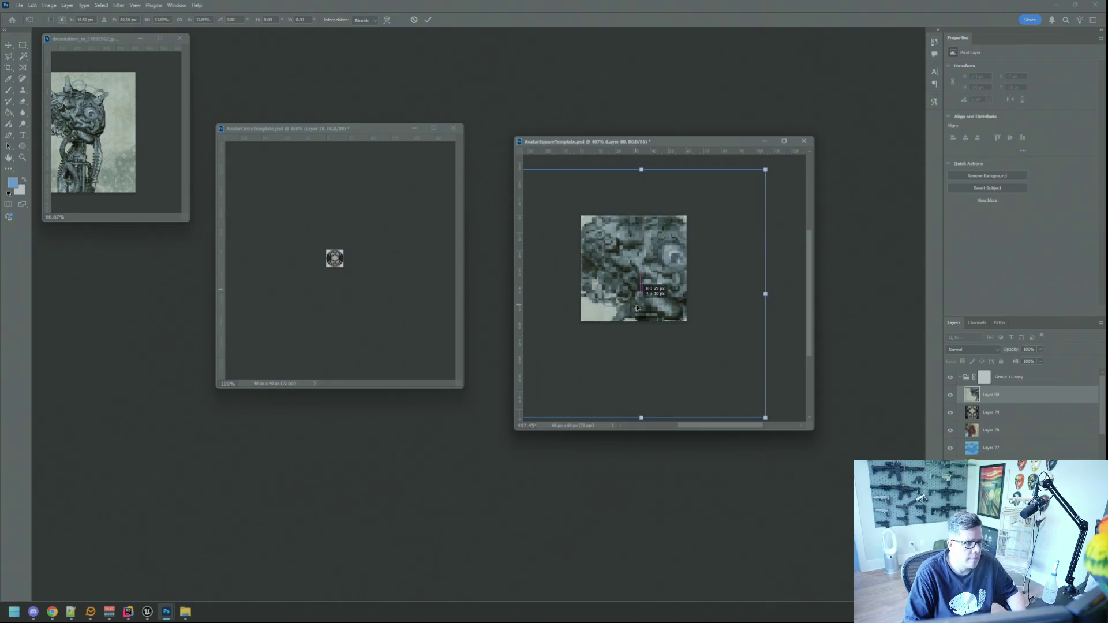
pyautogui.scroll(-3, 670, 314)
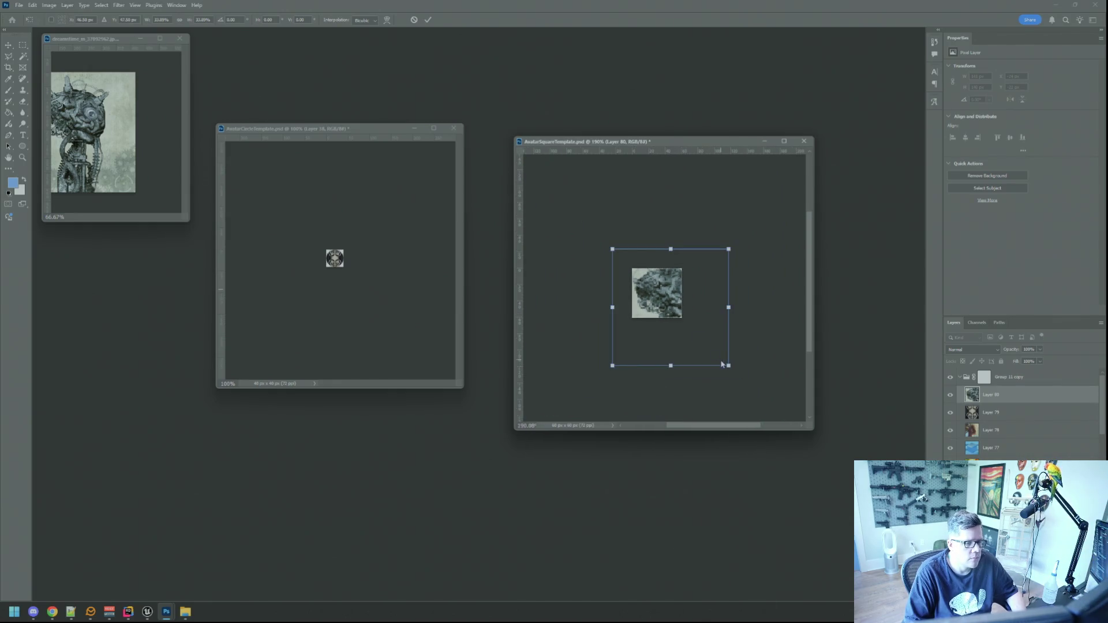
pyautogui.moveTo(729, 366); pyautogui.dragTo(669, 312)
pyautogui.click(427, 19)
pyautogui.hotkey('ctrl', '1')
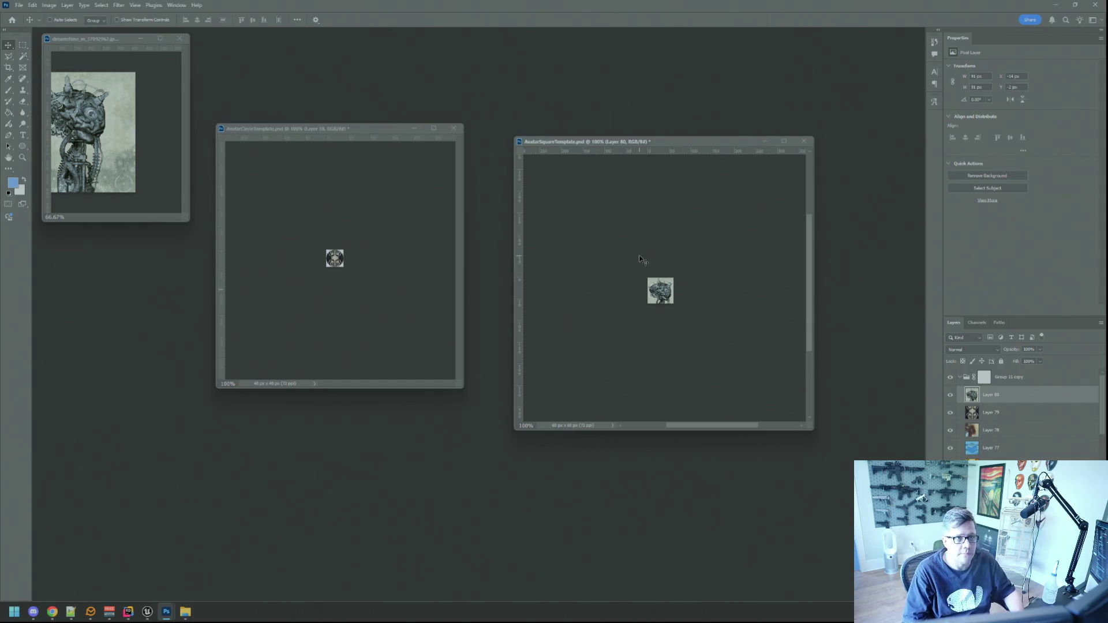
pyautogui.moveTo(641, 258)
pyautogui.mouseDown()
pyautogui.moveTo(653, 268)
pyautogui.moveTo(583, 300)
pyautogui.moveTo(663, 290)
pyautogui.mouseUp()
# Bring the mechanical-brain artwork into the circle template.
pyautogui.click(355, 243)
pyautogui.moveTo(361, 277); pyautogui.dragTo(377, 251)
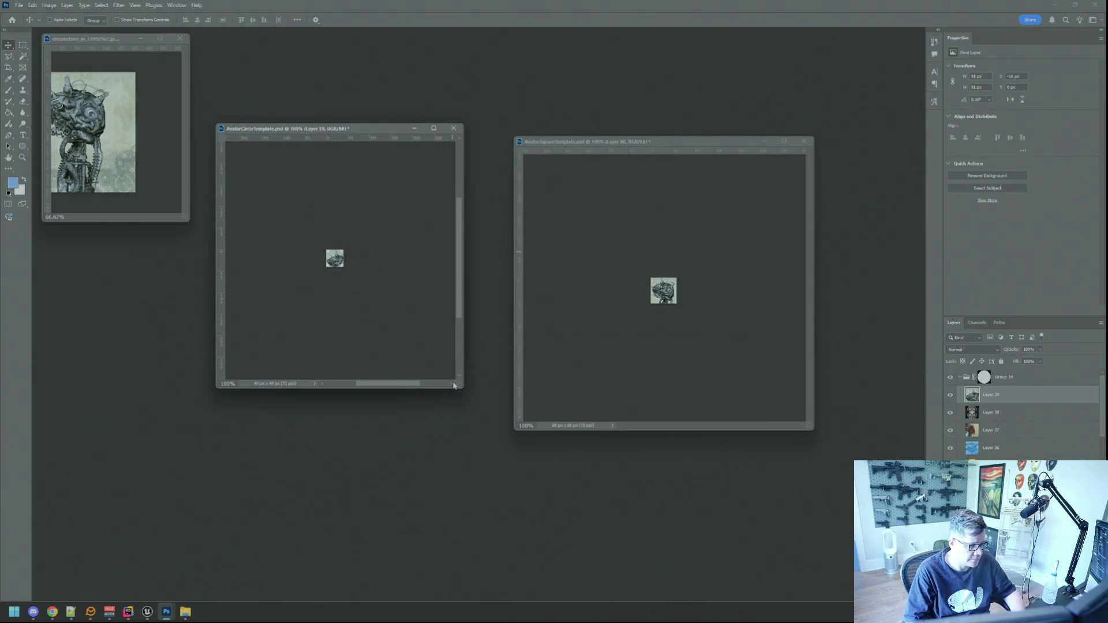
pyautogui.moveTo(454, 385); pyautogui.dragTo(541, 436)
pyautogui.scroll(3, 382, 302)
pyautogui.moveTo(382, 303); pyautogui.dragTo(390, 298)
# Scale the artwork to about 70%, nudge it to fit, commit, and arrange both windows side by side.
pyautogui.hotkey('ctrl', 't')
pyautogui.moveTo(439, 346)
pyautogui.mouseDown()
pyautogui.moveTo(413, 322)
pyautogui.moveTo(383, 318)
pyautogui.moveTo(403, 316)
pyautogui.moveTo(392, 310)
pyautogui.mouseUp()
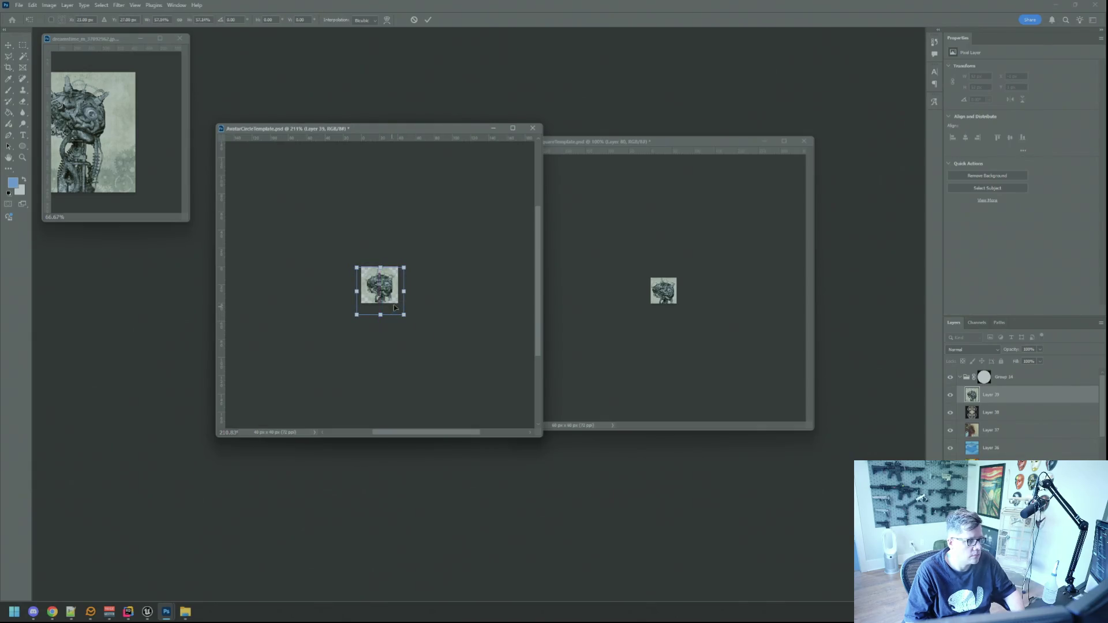
pyautogui.press('Left')
pyautogui.press('Up')
pyautogui.press('Down')
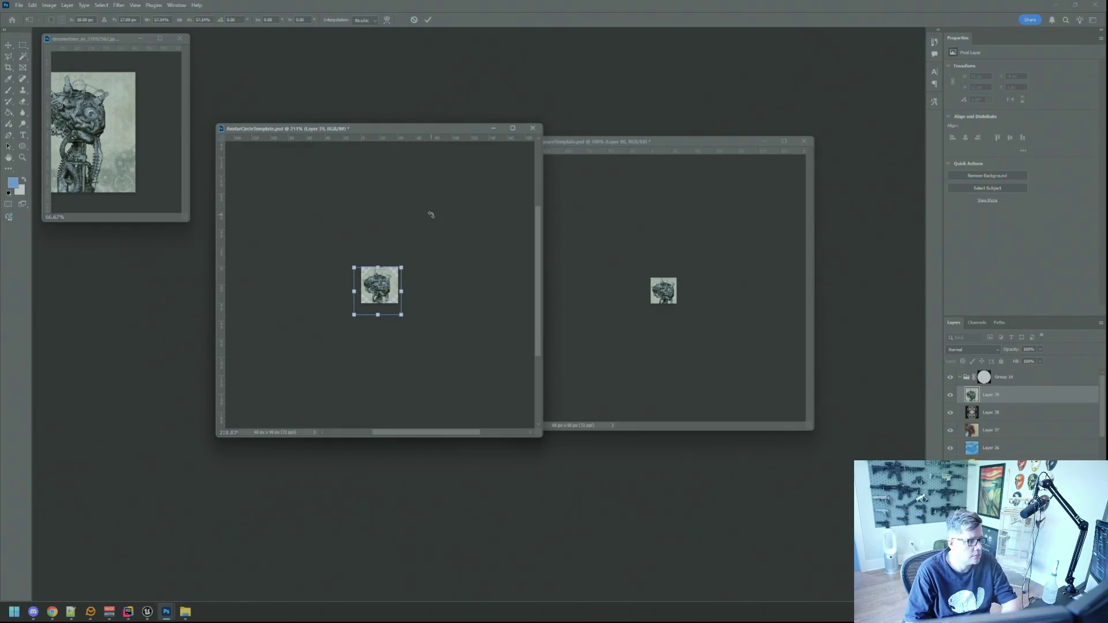
pyautogui.click(427, 19)
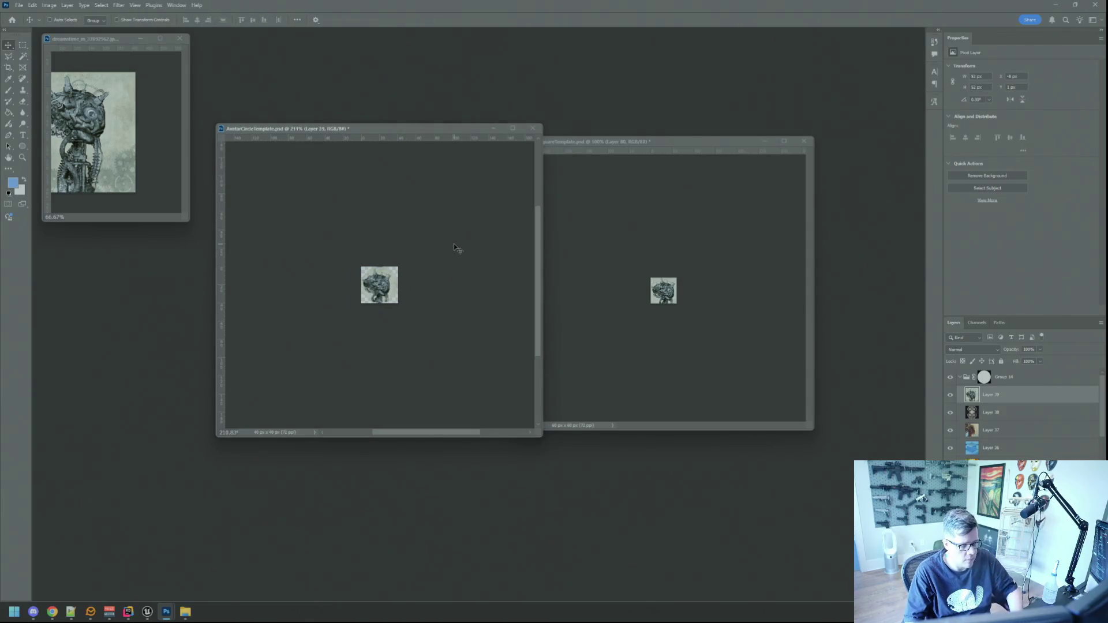
pyautogui.press('Right')
pyautogui.press('Right')
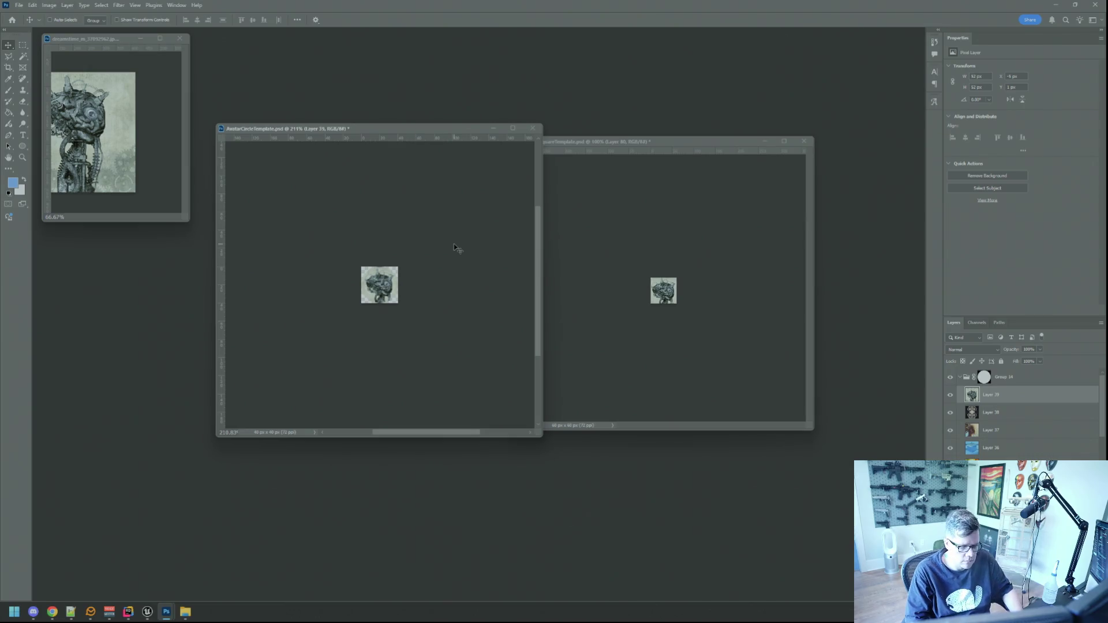
pyautogui.hotkey('ctrl', '1')
pyautogui.moveTo(531, 437)
pyautogui.mouseDown()
pyautogui.moveTo(529, 413)
pyautogui.moveTo(477, 389)
pyautogui.mouseUp()
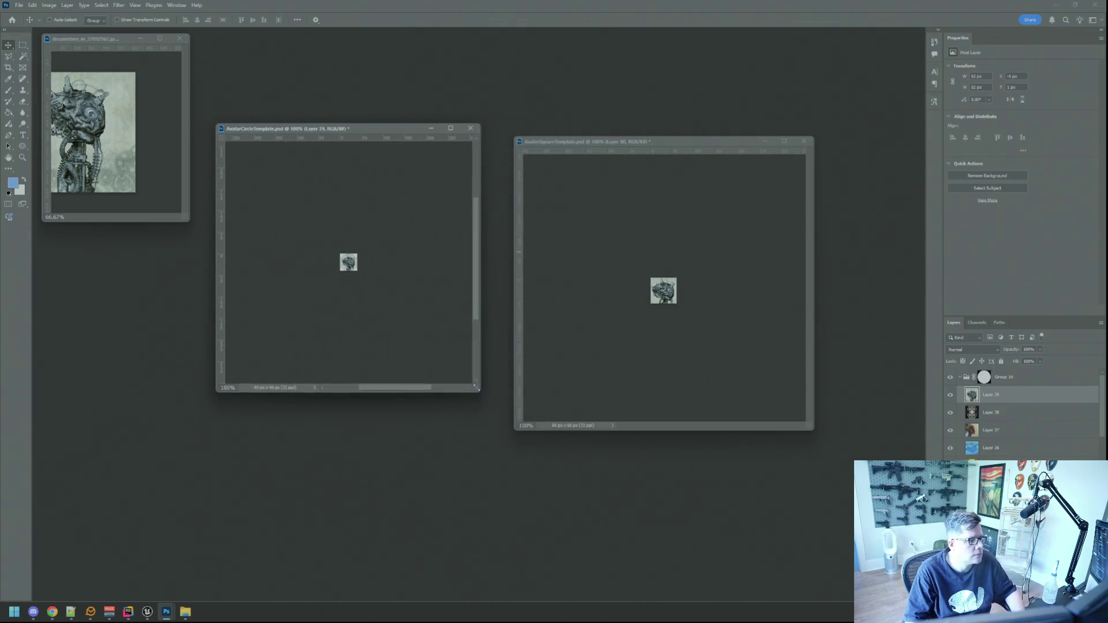
pyautogui.moveTo(613, 146); pyautogui.dragTo(577, 134)
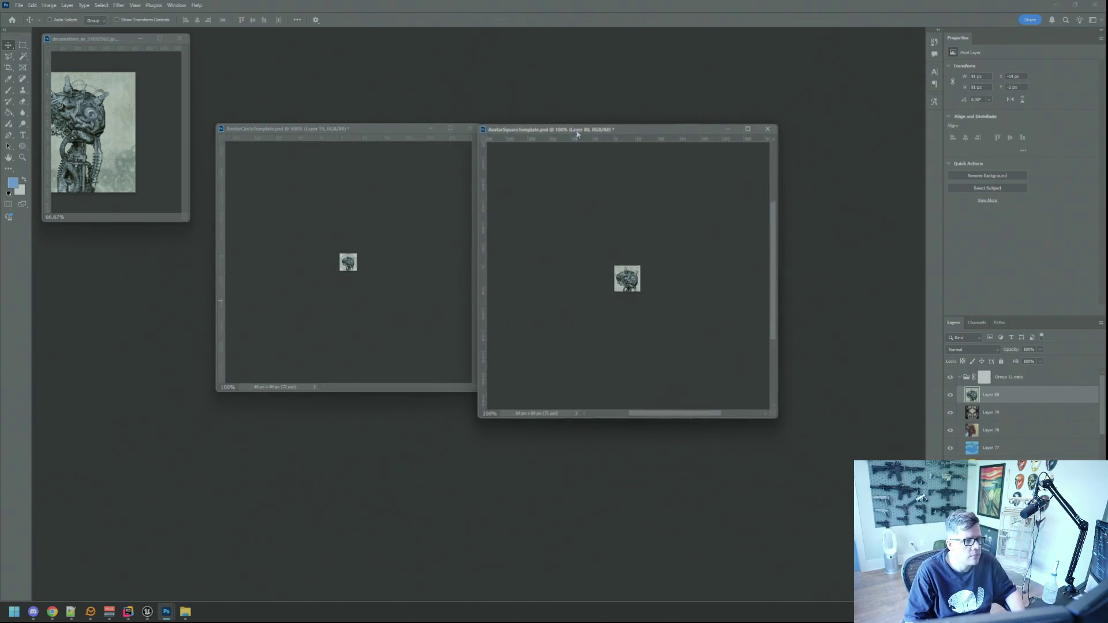
# Save the square avatar for web as I_MsgPop_D4rkyet.png in Avatars.
pyautogui.hotkey('ctrl', 'alt', 'shift', 's')
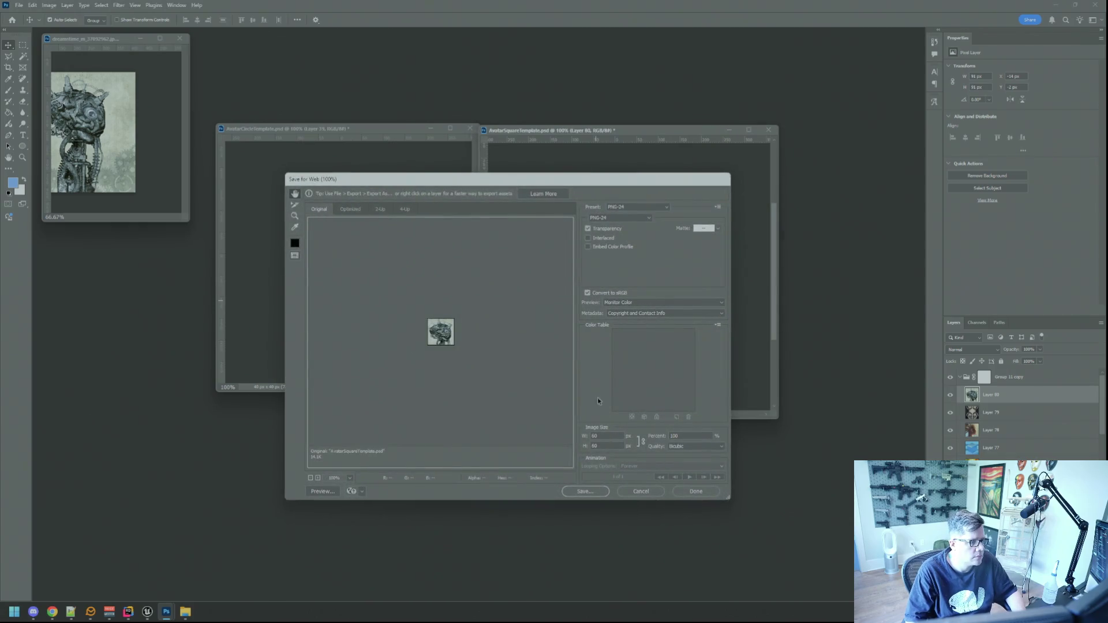
pyautogui.click(584, 491)
pyautogui.click(447, 254)
pyautogui.click(407, 472)
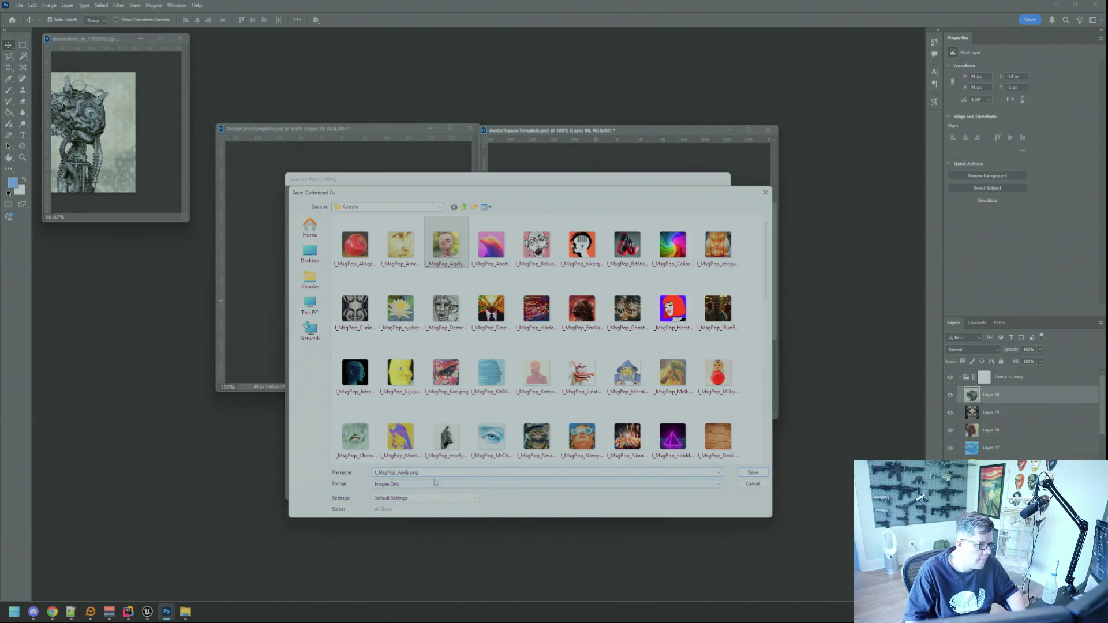
pyautogui.press('BackSpace')
pyautogui.press('BackSpace')
pyautogui.press('BackSpace')
pyautogui.write('D4rkyet')
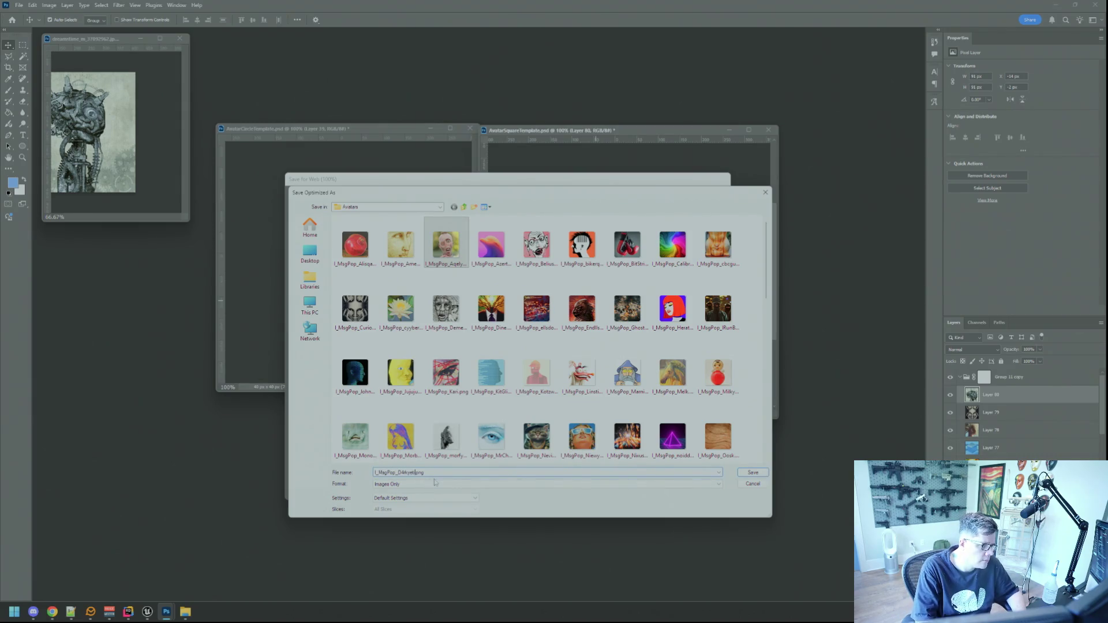
pyautogui.press('Return')
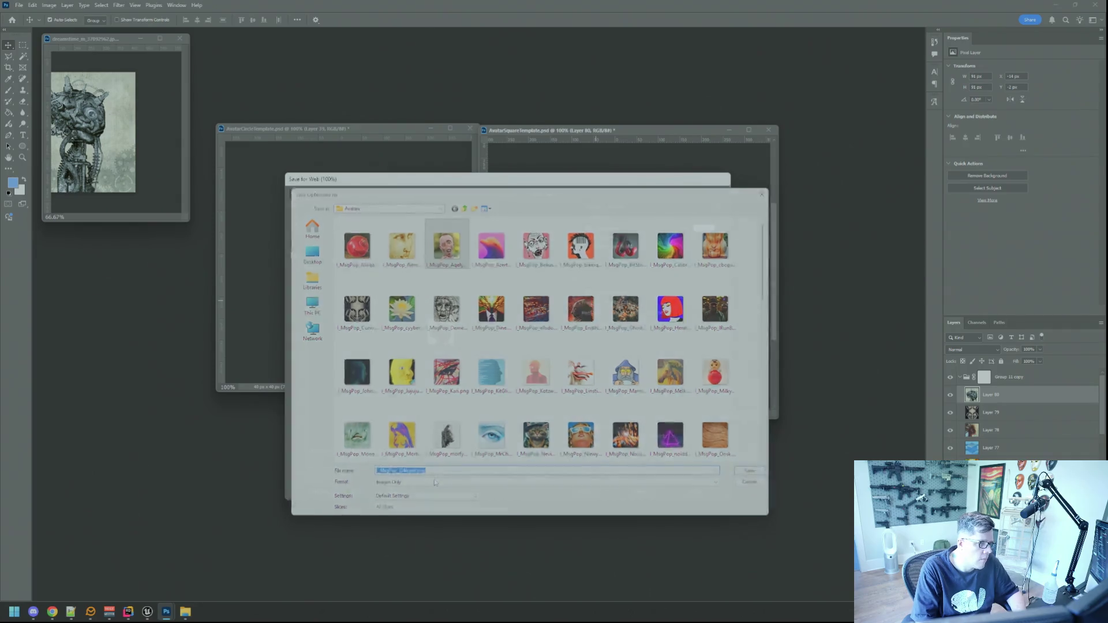
# Save the circle avatar for web as I_MsgWindow_D4kyet.png in Avatars.
pyautogui.click(415, 222)
pyautogui.hotkey('ctrl', 'alt', 'shift', 's')
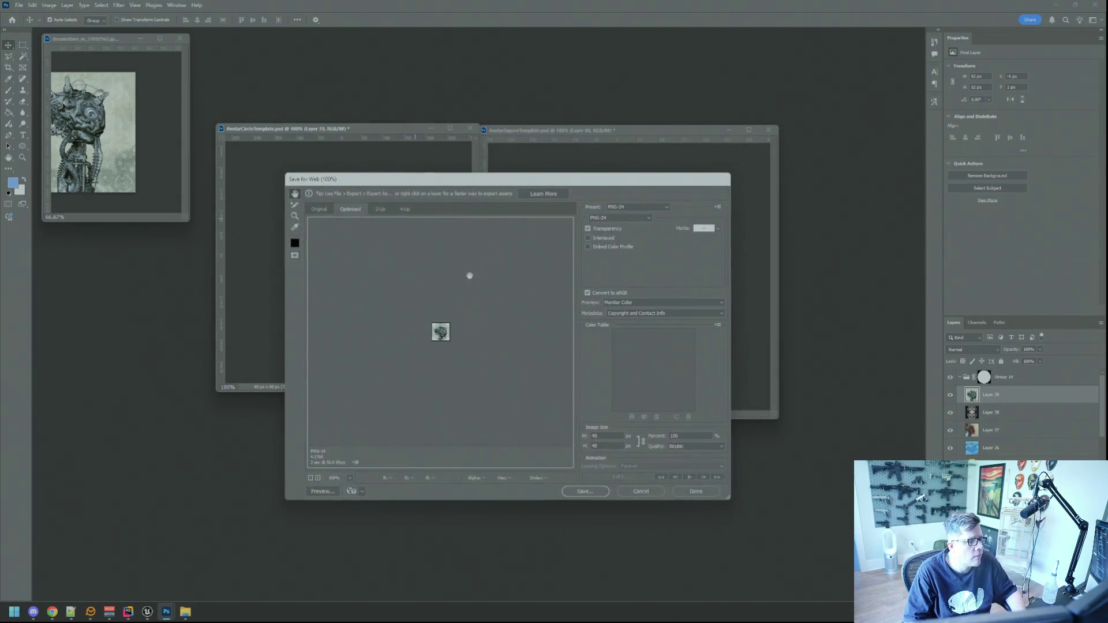
pyautogui.click(600, 491)
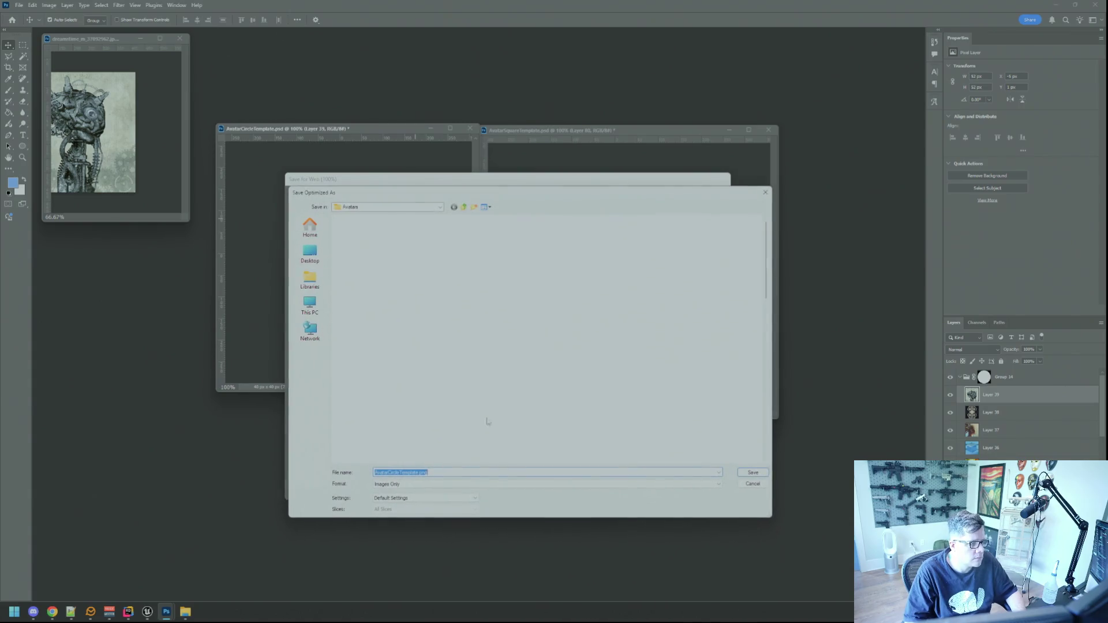
pyautogui.scroll(-15, 537, 347)
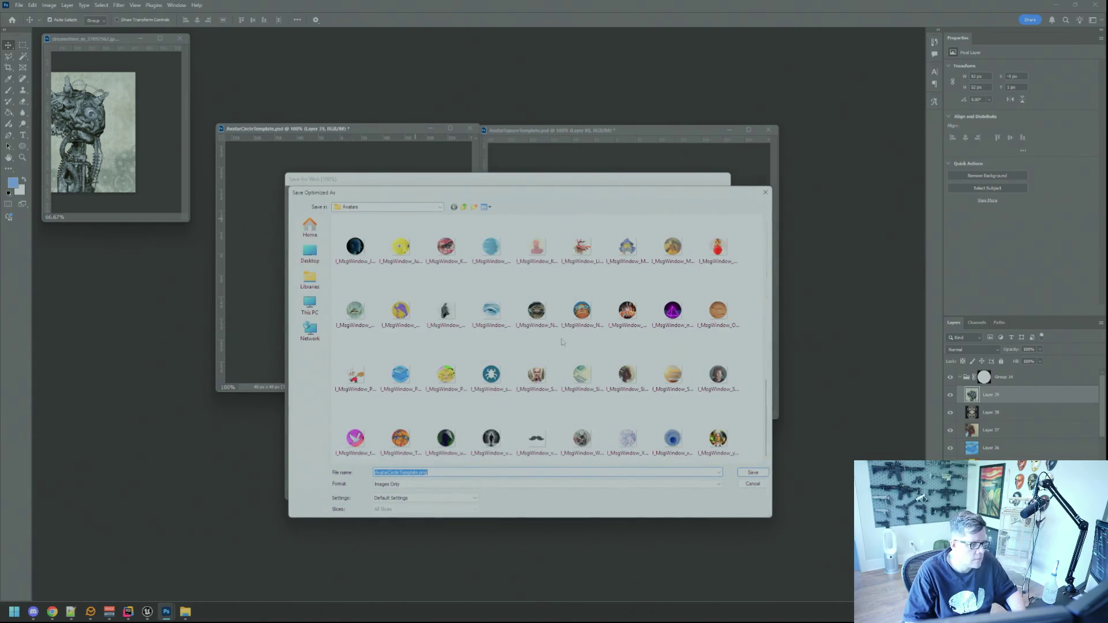
pyautogui.click(536, 373)
pyautogui.click(423, 471)
pyautogui.click(428, 472)
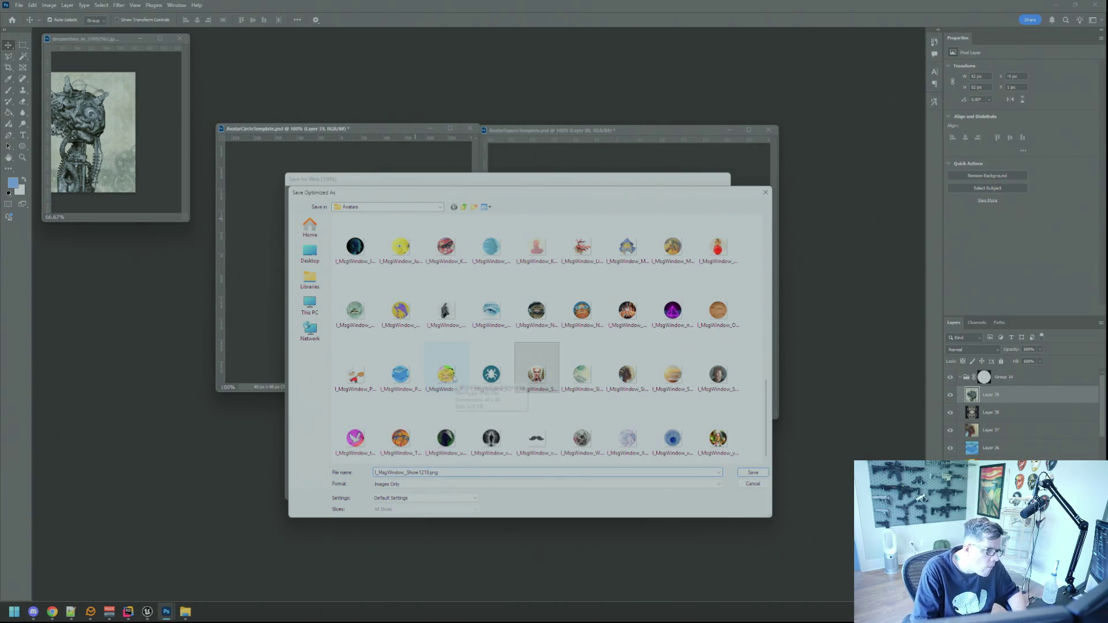
pyautogui.press('BackSpace')
pyautogui.press('BackSpace')
pyautogui.press('BackSpace')
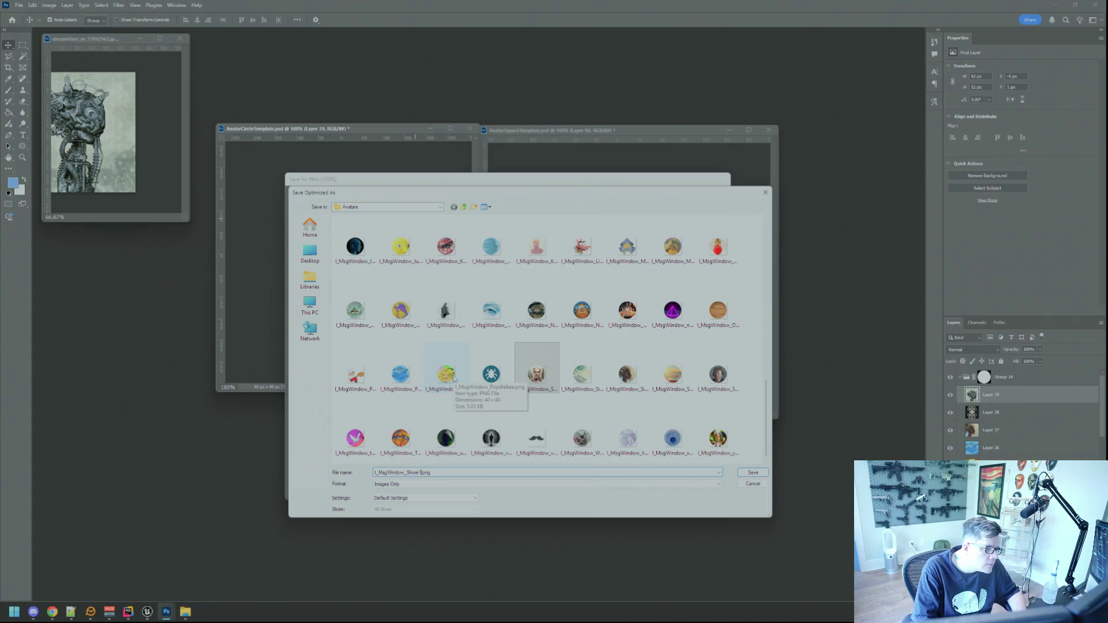
pyautogui.write('D4kyet')
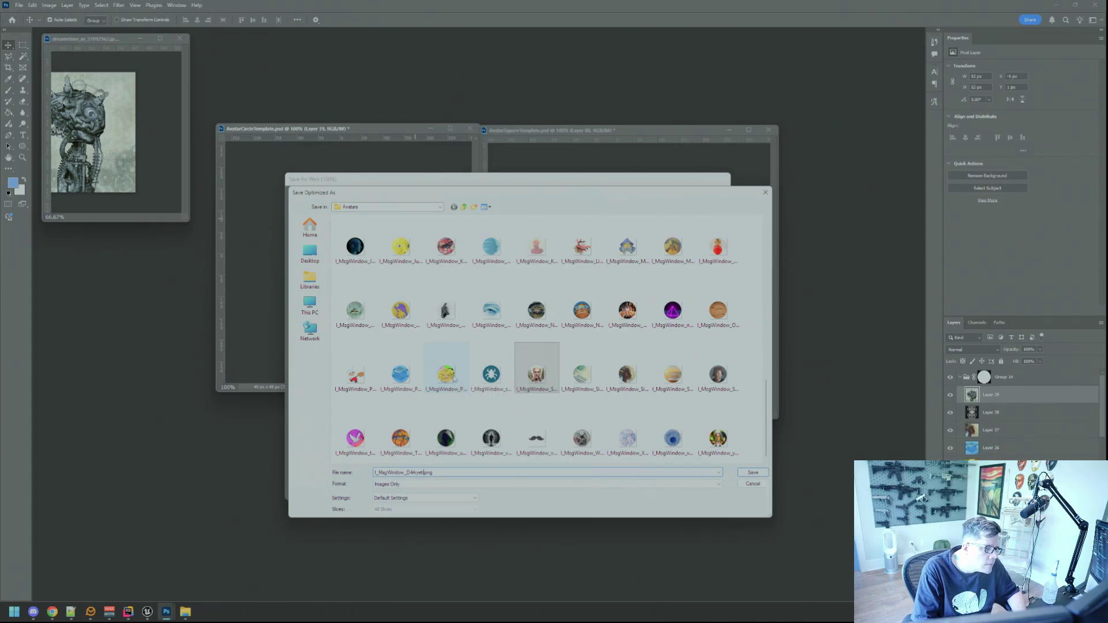
pyautogui.press('Return')
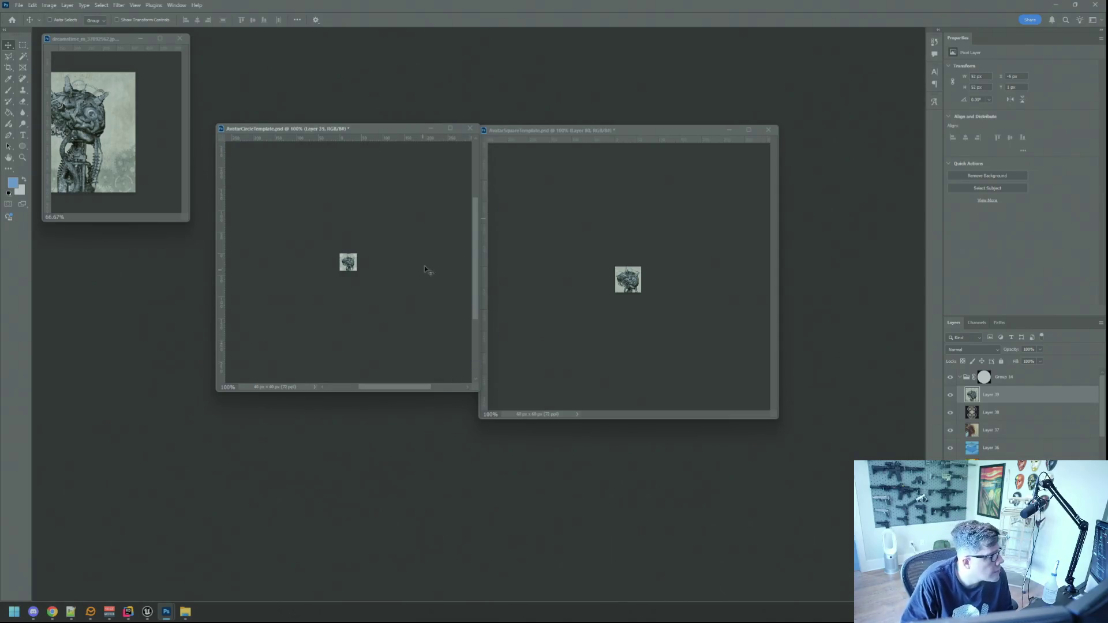
# Close the mechanical-brain source image without saving.
pyautogui.moveTo(475, 388); pyautogui.dragTo(432, 371)
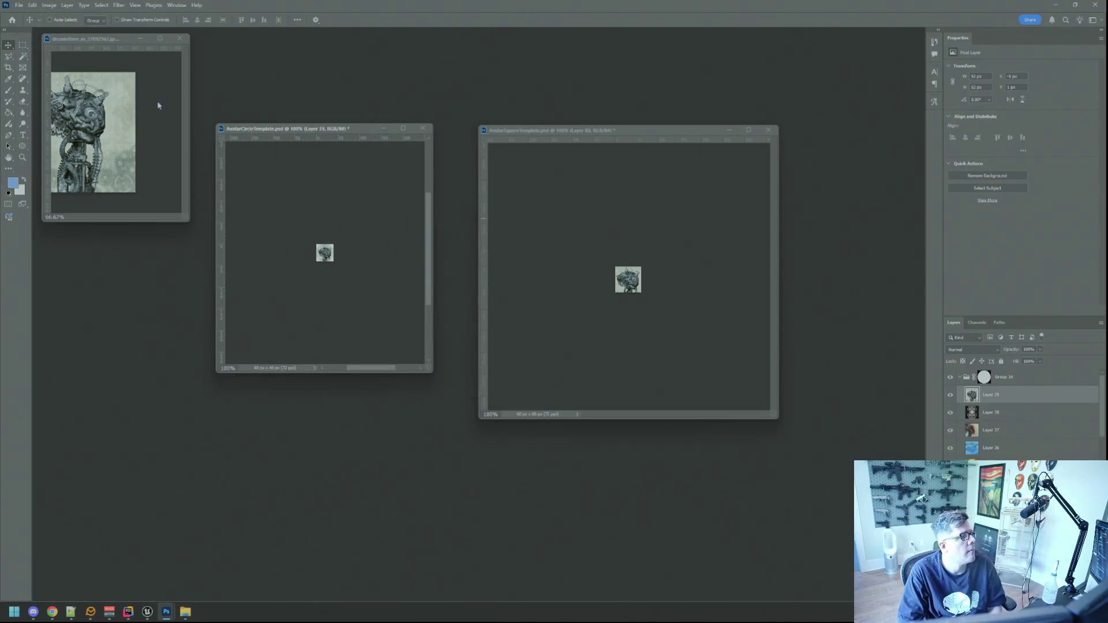
pyautogui.click(180, 38)
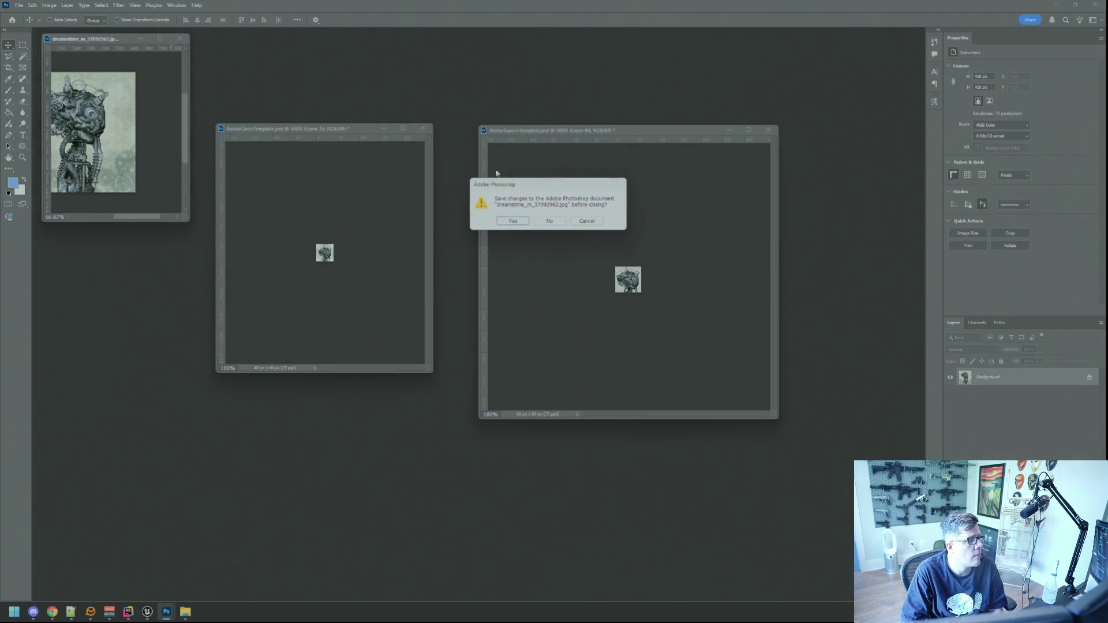
pyautogui.click(550, 221)
pyautogui.hotkey('alt', 'Tab')
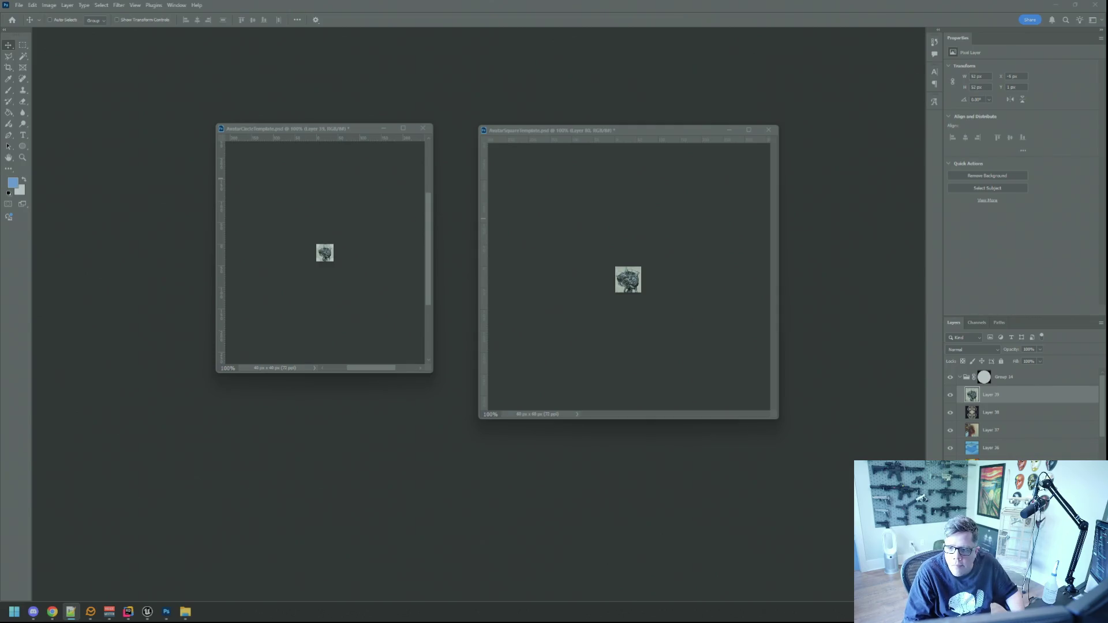
# Open the face engraving from File Explorer and resize it to 72 ppi (421x410).
pyautogui.hotkey('alt', 'Tab')
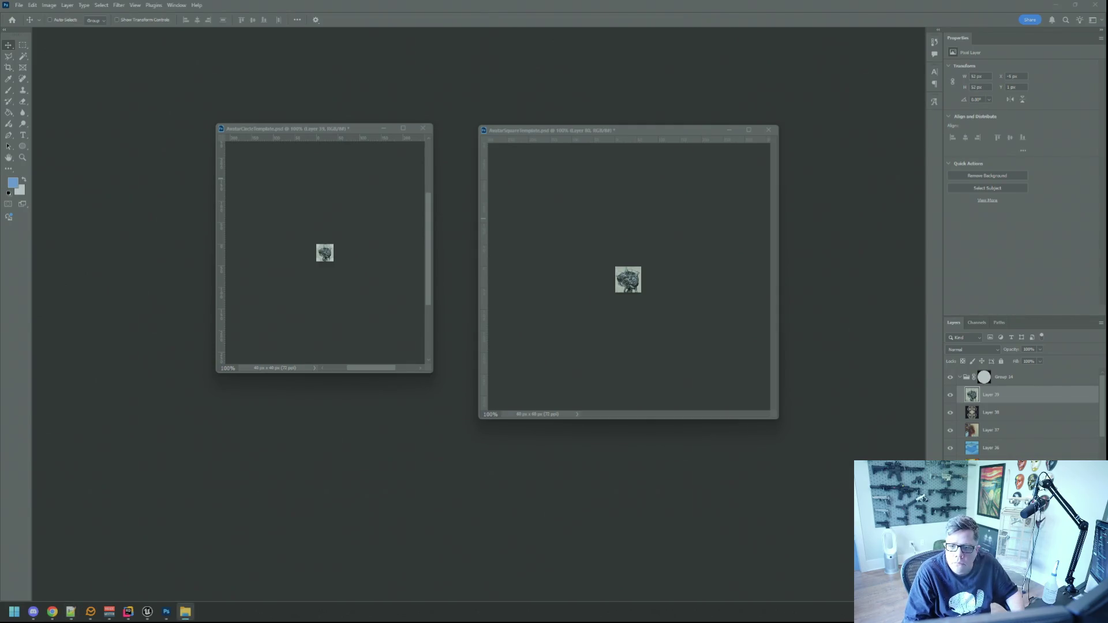
pyautogui.moveTo(1107, 225)
pyautogui.mouseDown()
pyautogui.moveTo(832, 243)
pyautogui.moveTo(660, 190)
pyautogui.mouseUp()
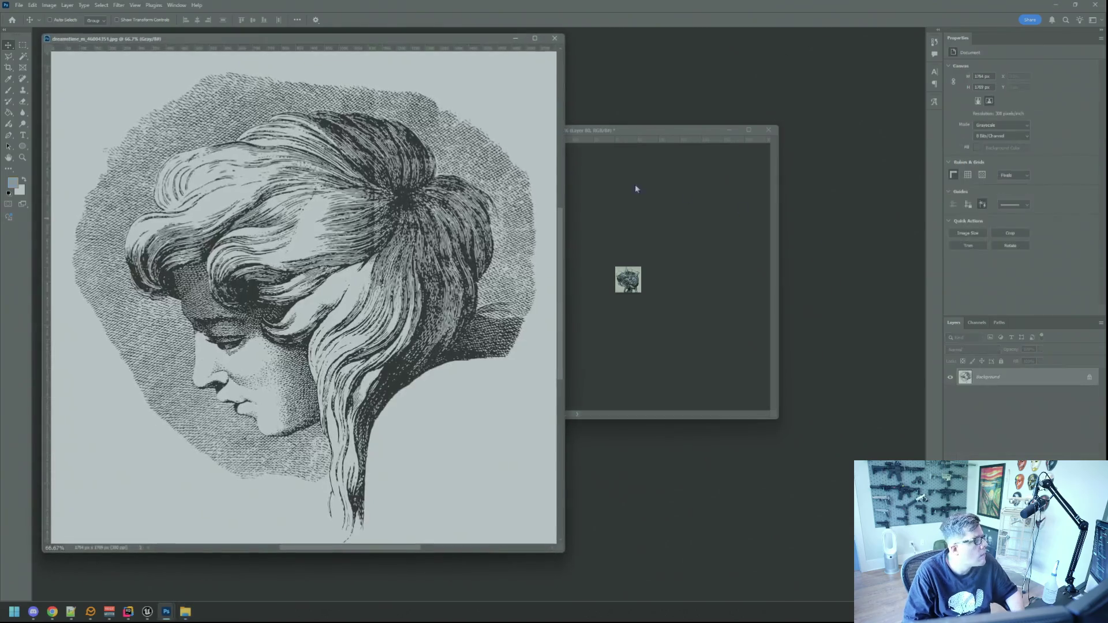
pyautogui.click(49, 6)
pyautogui.click(70, 73)
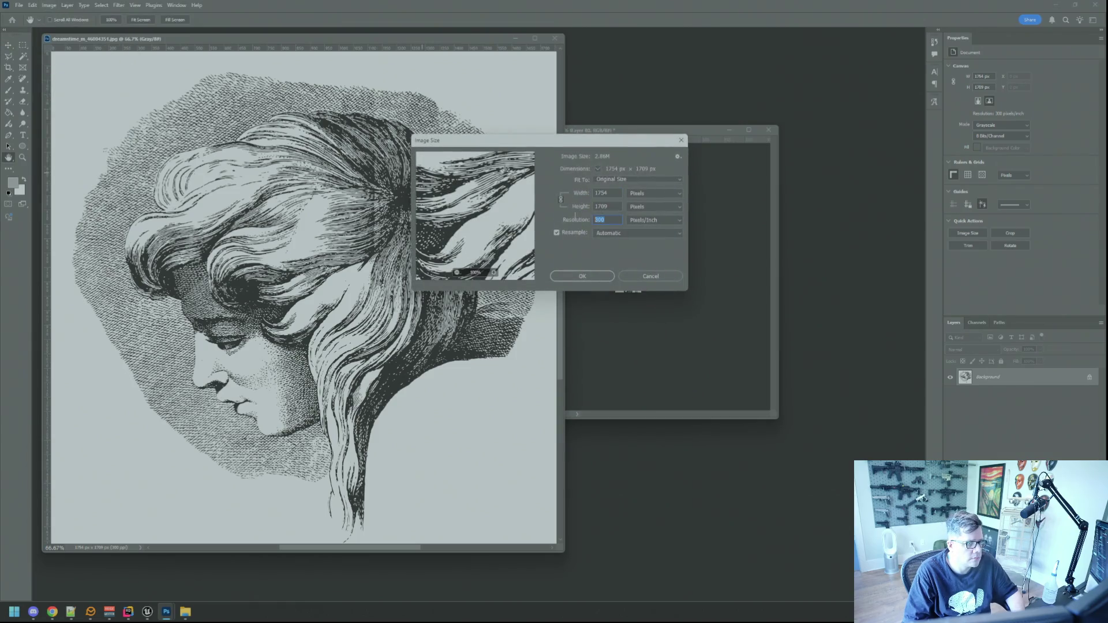
pyautogui.write('72')
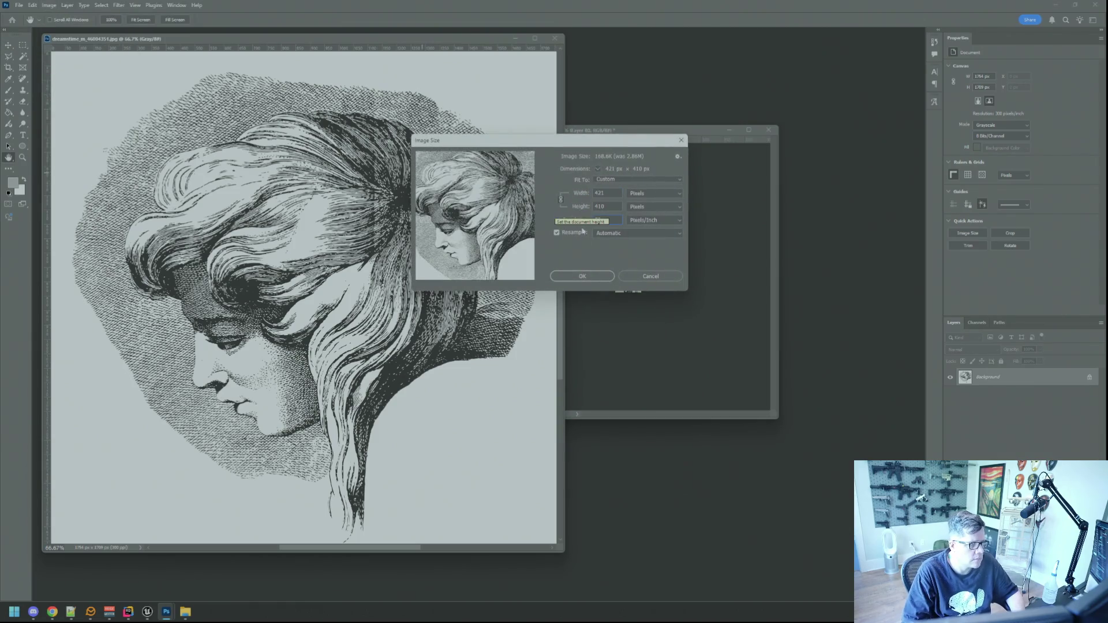
pyautogui.click(584, 276)
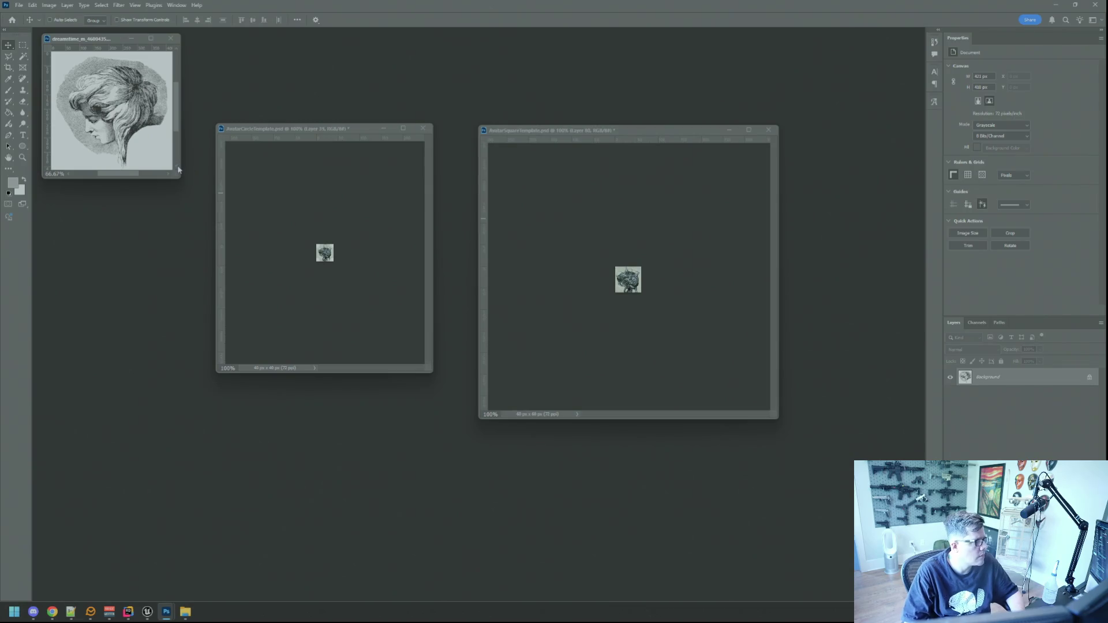
# Copy the face engraving into the square avatar template.
pyautogui.moveTo(183, 182); pyautogui.dragTo(204, 230)
pyautogui.moveTo(128, 135)
pyautogui.mouseDown()
pyautogui.moveTo(507, 277)
pyautogui.moveTo(619, 288)
pyautogui.mouseUp()
pyautogui.moveTo(515, 126)
pyautogui.mouseDown()
pyautogui.moveTo(515, 109)
pyautogui.moveTo(515, 128)
pyautogui.mouseUp()
pyautogui.moveTo(746, 388)
pyautogui.mouseDown()
pyautogui.moveTo(776, 412)
pyautogui.moveTo(816, 419)
pyautogui.moveTo(754, 399)
pyautogui.moveTo(652, 303)
pyautogui.moveTo(655, 289)
pyautogui.moveTo(687, 323)
pyautogui.mouseUp()
# Shrink the face layer to about a quarter size, nudge it into place, commit, and view at 100%.
pyautogui.hotkey('ctrl', 't')
pyautogui.scroll(3, 634, 281)
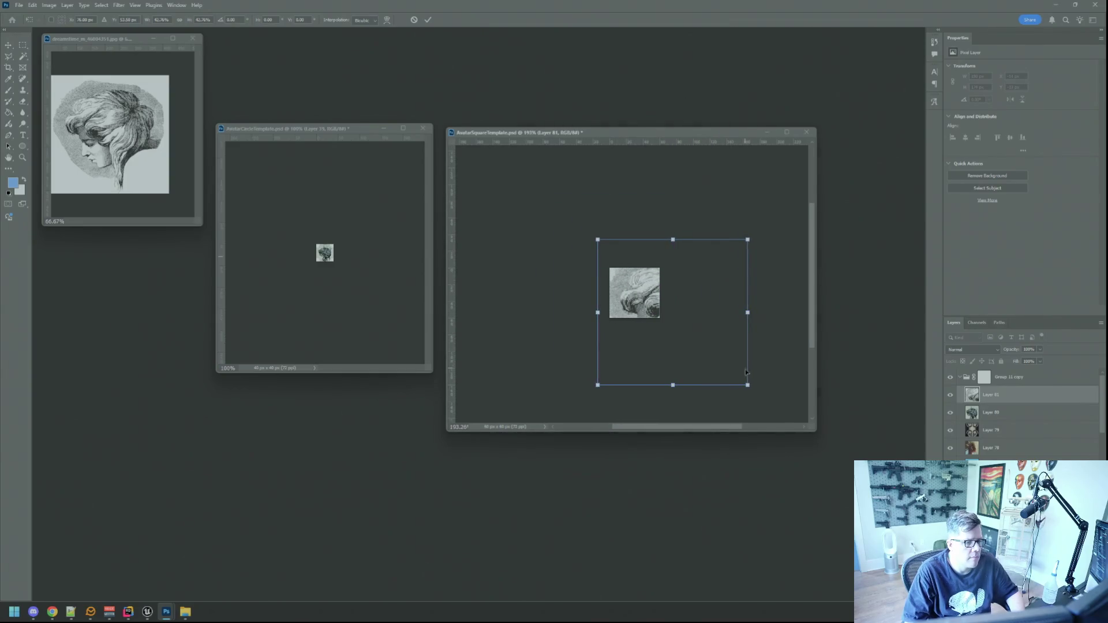
pyautogui.moveTo(747, 384)
pyautogui.mouseDown()
pyautogui.moveTo(711, 334)
pyautogui.moveTo(672, 330)
pyautogui.moveTo(660, 313)
pyautogui.moveTo(668, 333)
pyautogui.moveTo(648, 303)
pyautogui.mouseUp()
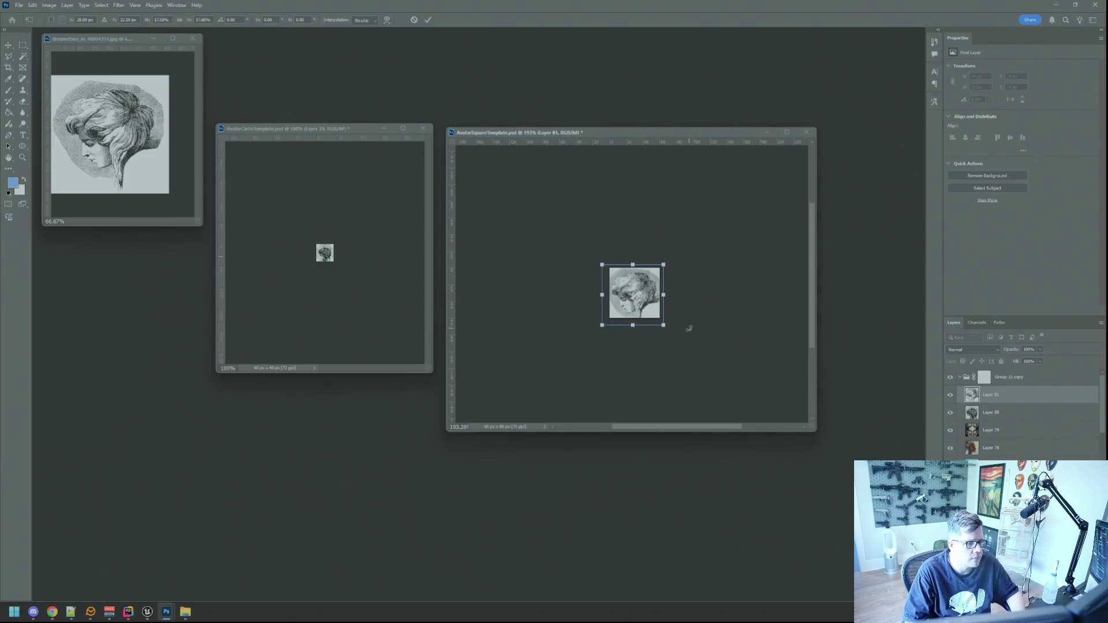
pyautogui.press('Right')
pyautogui.press('Right')
pyautogui.press('Right')
pyautogui.press('Right')
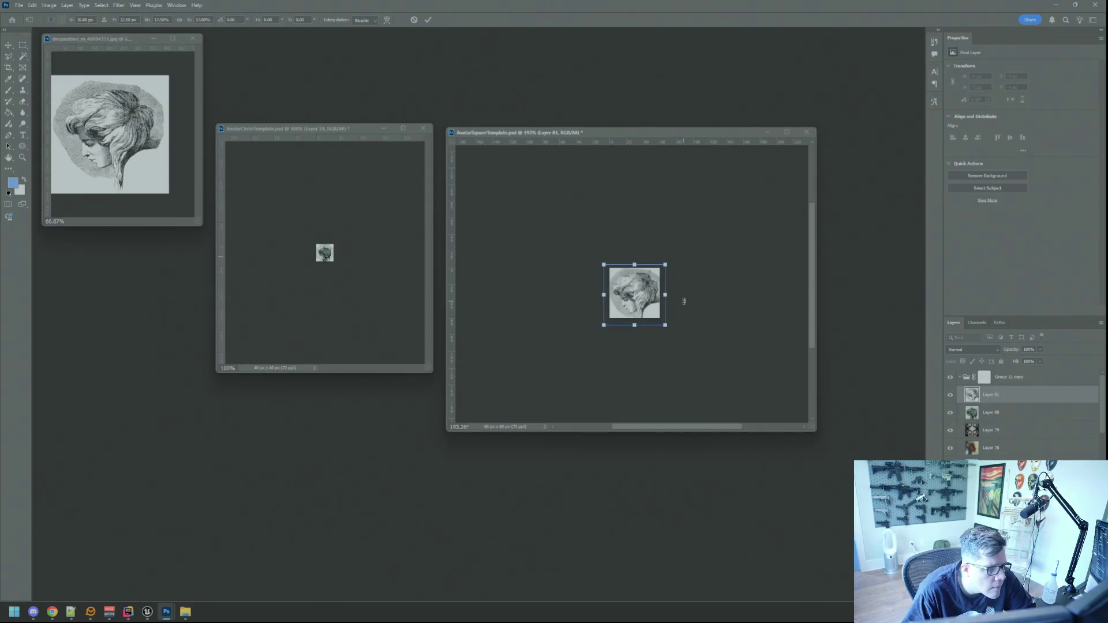
pyautogui.press('Up')
pyautogui.press('Up')
pyautogui.press('Up')
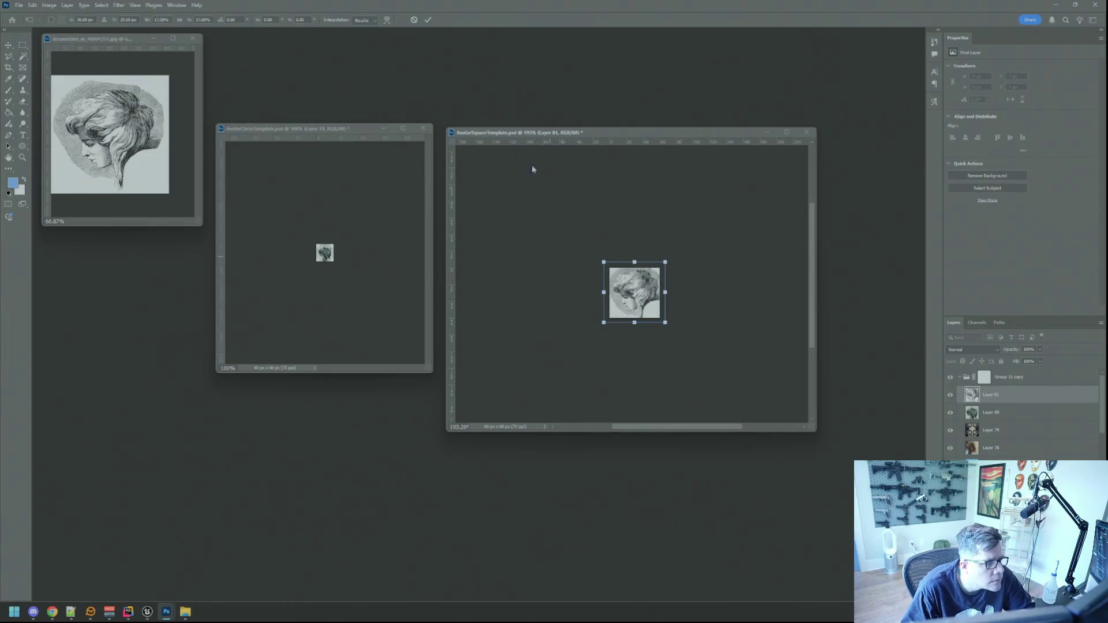
pyautogui.click(426, 20)
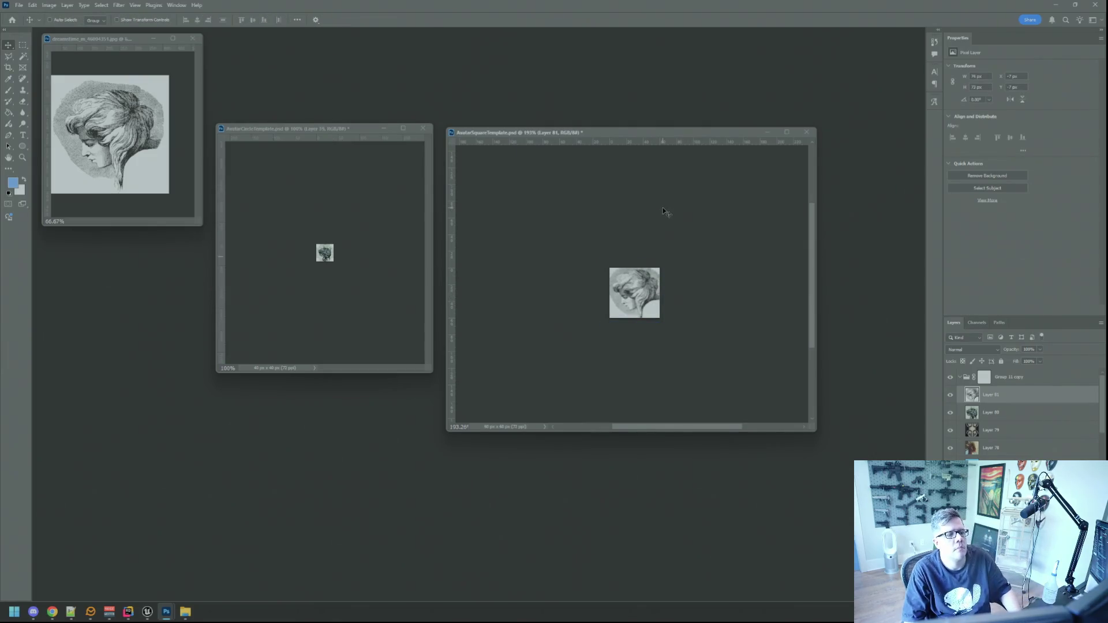
pyautogui.hotkey('ctrl', '1')
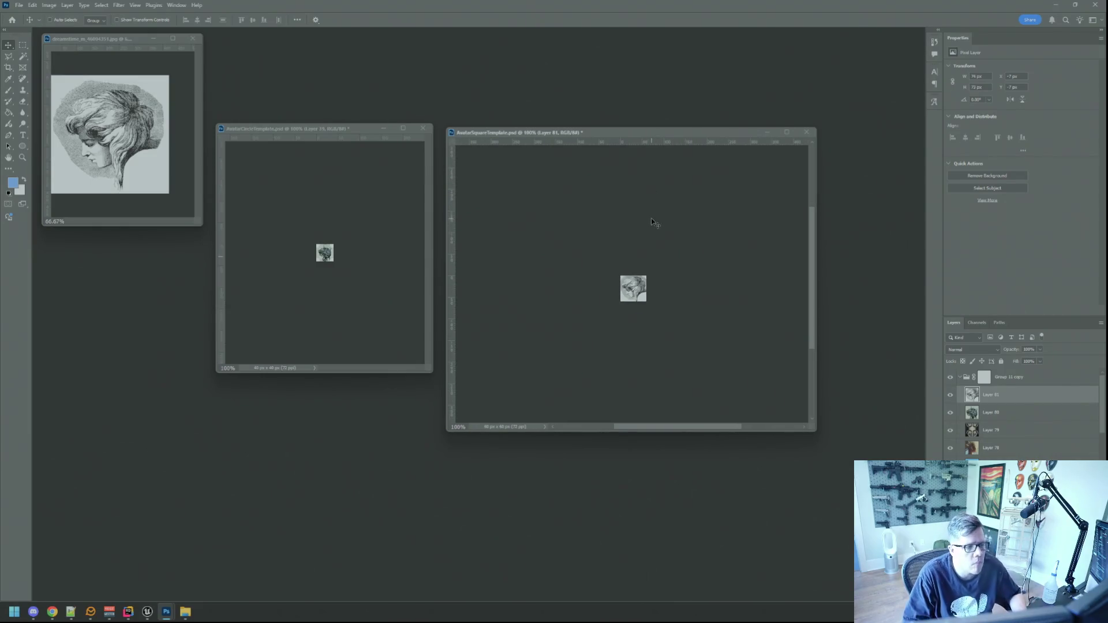
# Copy the scaled engraving from the square template into the circle template.
pyautogui.hotkey('alt', 'Tab')
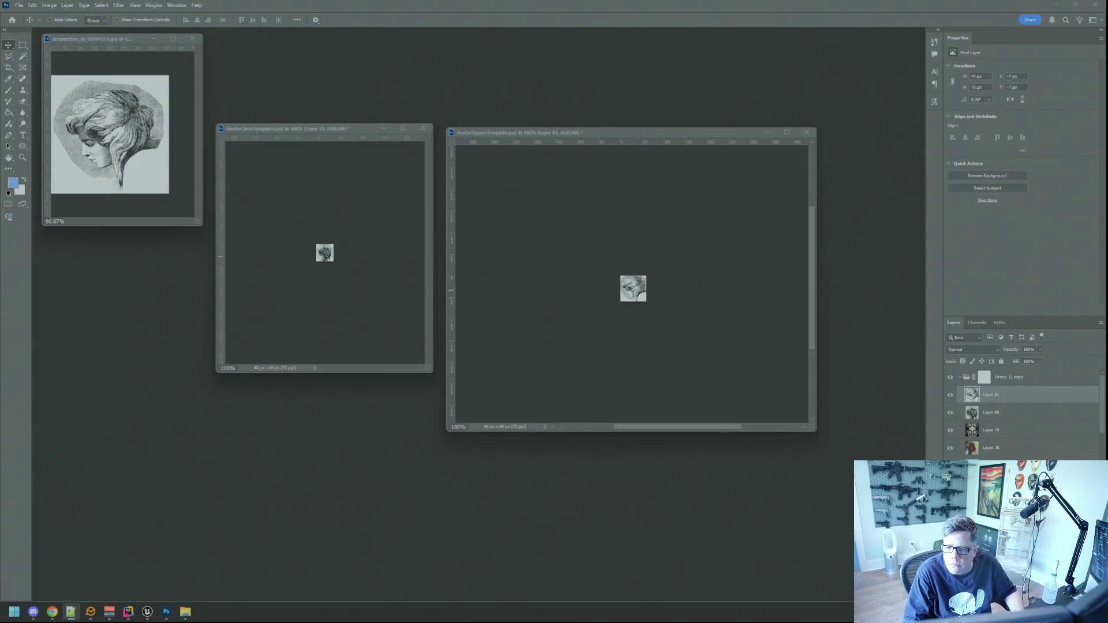
pyautogui.hotkey('alt', 'Tab')
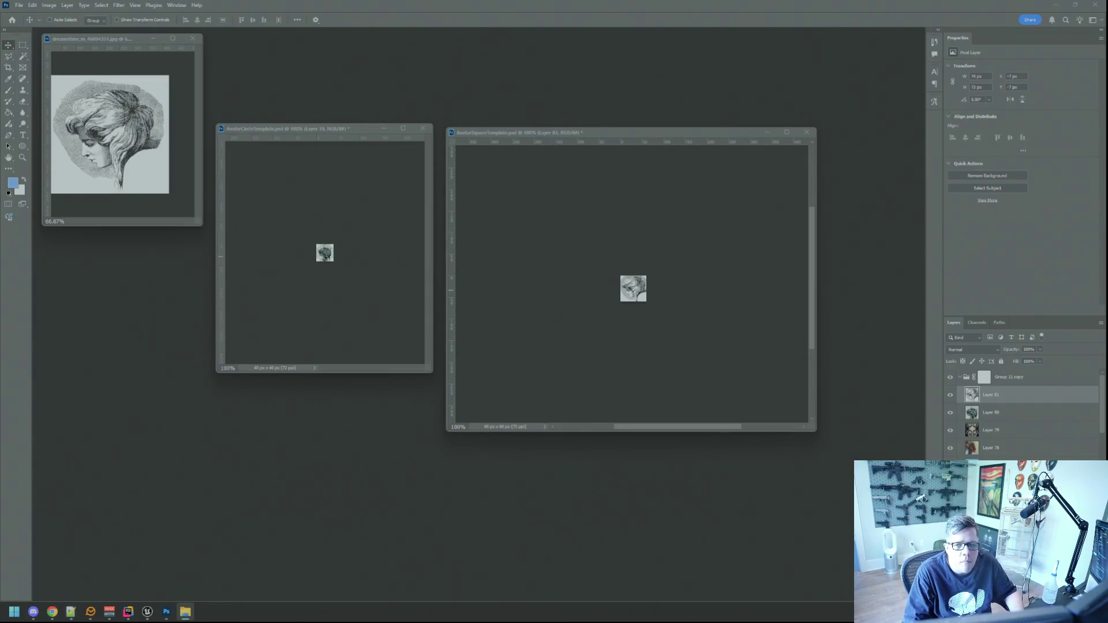
pyautogui.click(669, 251)
pyautogui.moveTo(622, 299); pyautogui.dragTo(331, 269)
# Shrink the engraving inside the circle template, nudge it up and left, commit, and view at 100%.
pyautogui.moveTo(432, 372); pyautogui.dragTo(551, 444)
pyautogui.scroll(3, 389, 304)
pyautogui.hotkey('ctrl', 't')
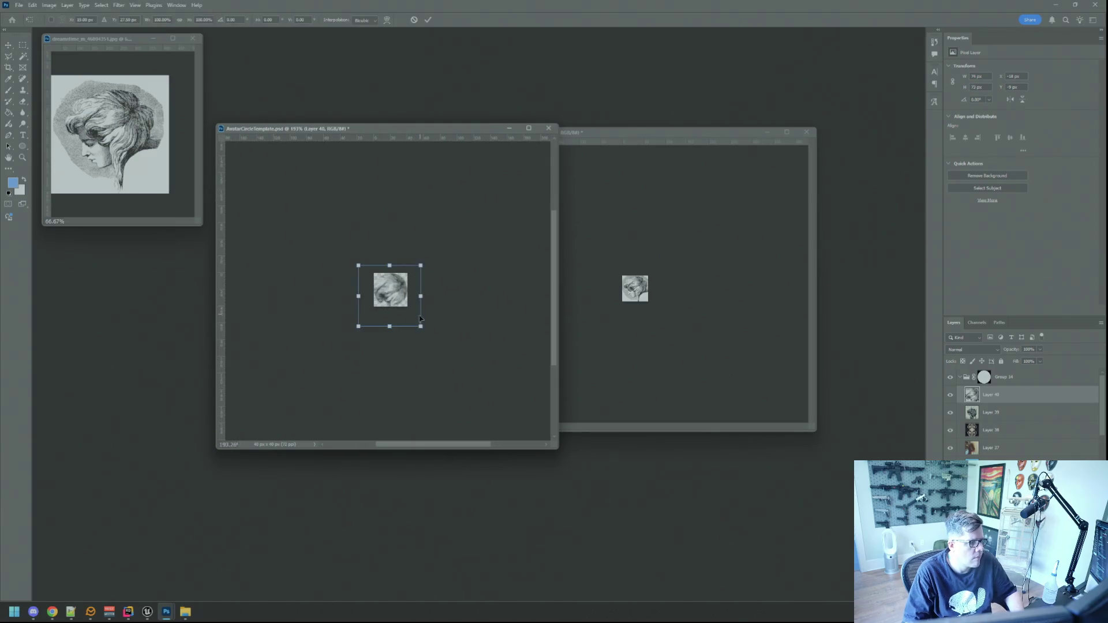
pyautogui.moveTo(421, 325); pyautogui.dragTo(404, 296)
pyautogui.scroll(5, 404, 298)
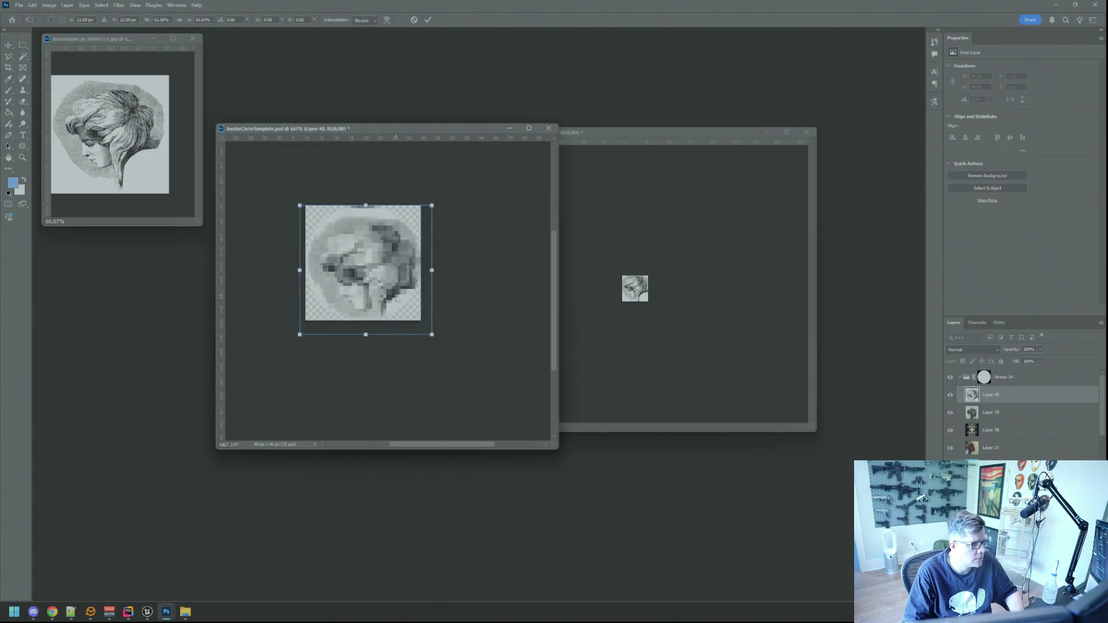
pyautogui.press('Up')
pyautogui.press('Up')
pyautogui.press('Left')
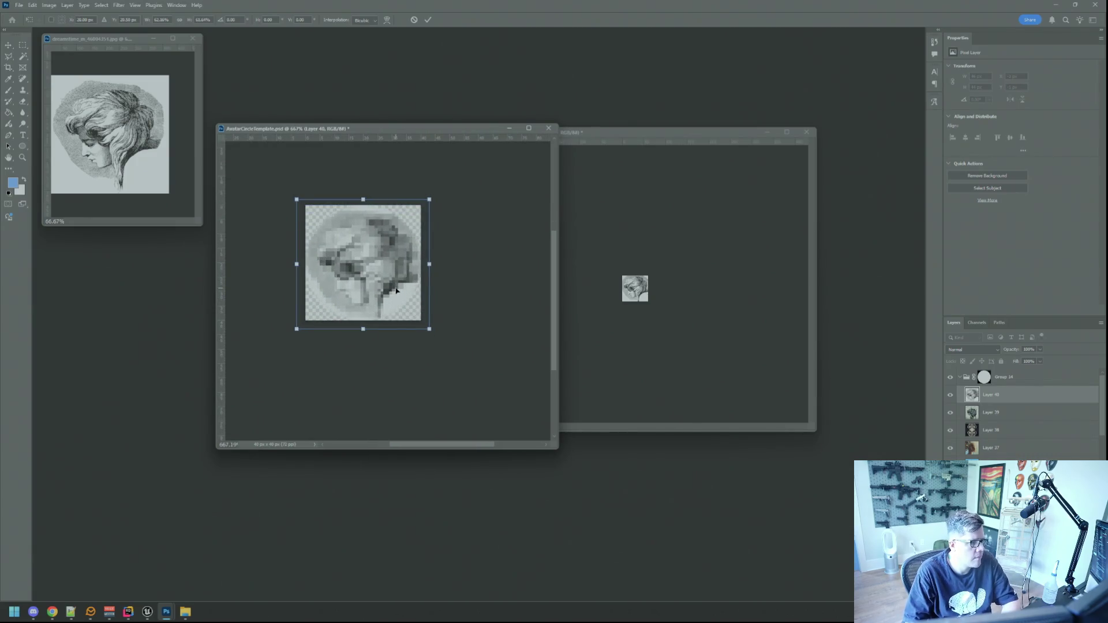
pyautogui.press('Left')
pyautogui.press('Left')
pyautogui.click(428, 20)
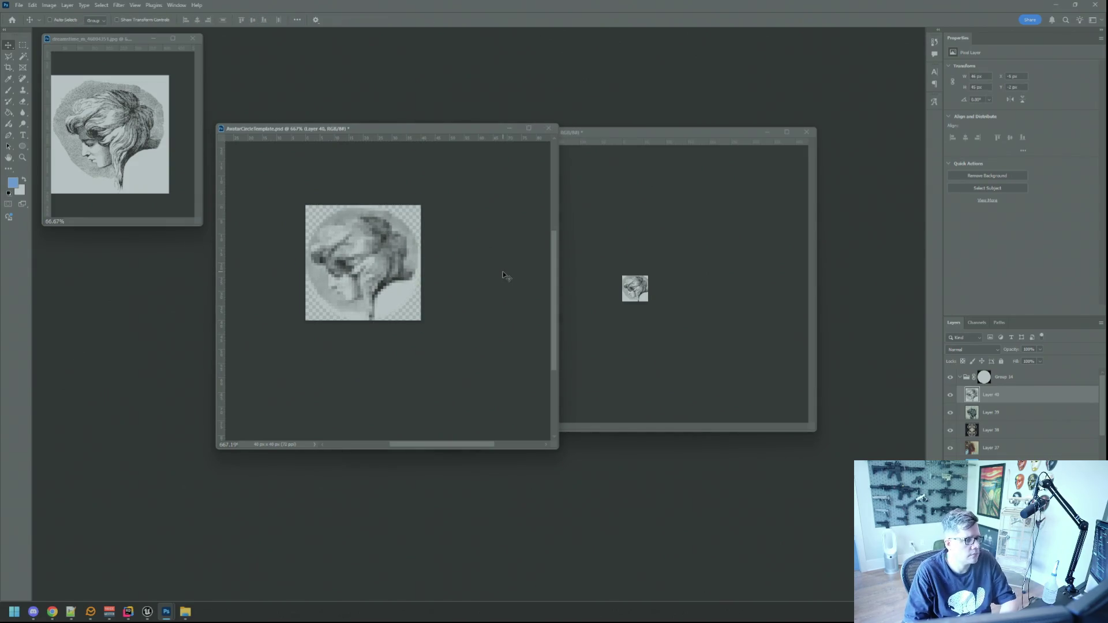
pyautogui.hotkey('ctrl', '1')
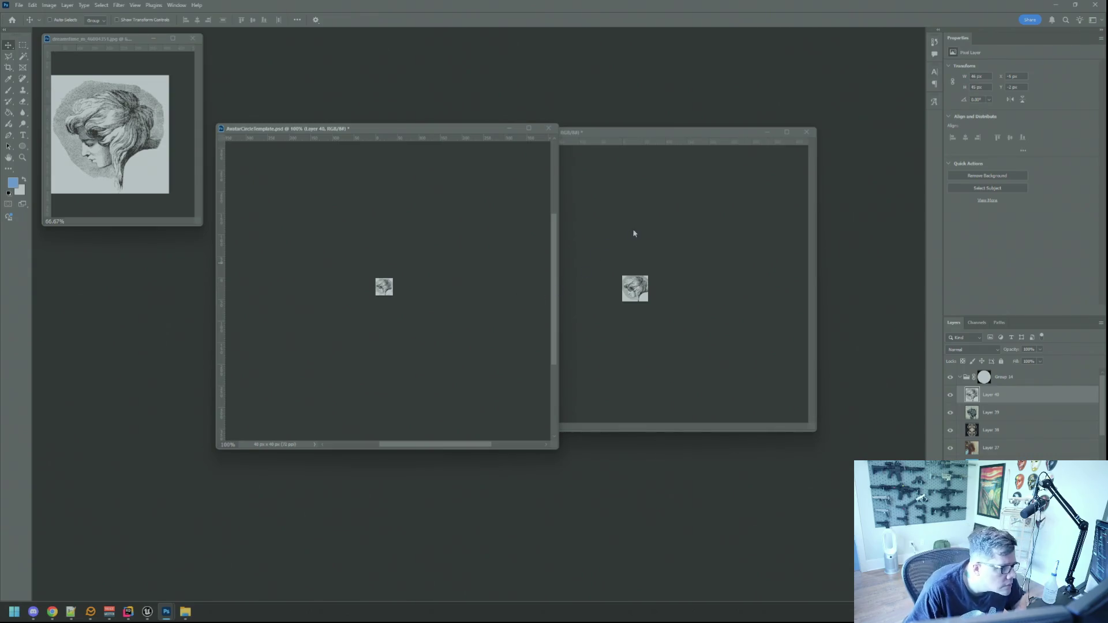
# Bring the square template to the front and start Save for Web for it.
pyautogui.click(634, 232)
pyautogui.click(396, 267)
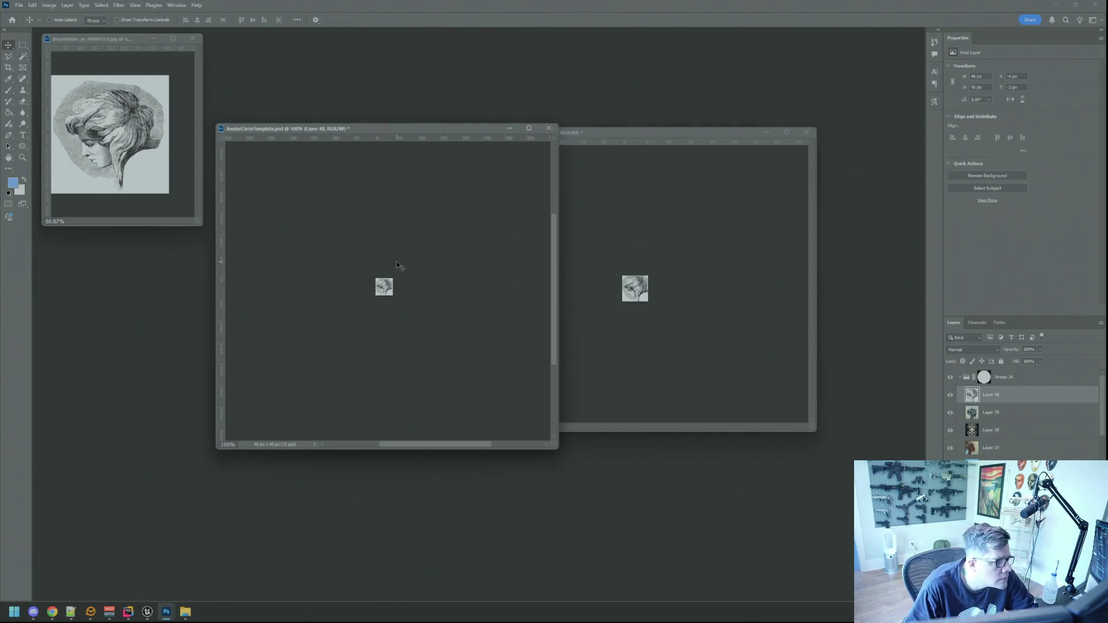
pyautogui.click(635, 261)
pyautogui.click(531, 253)
pyautogui.click(605, 226)
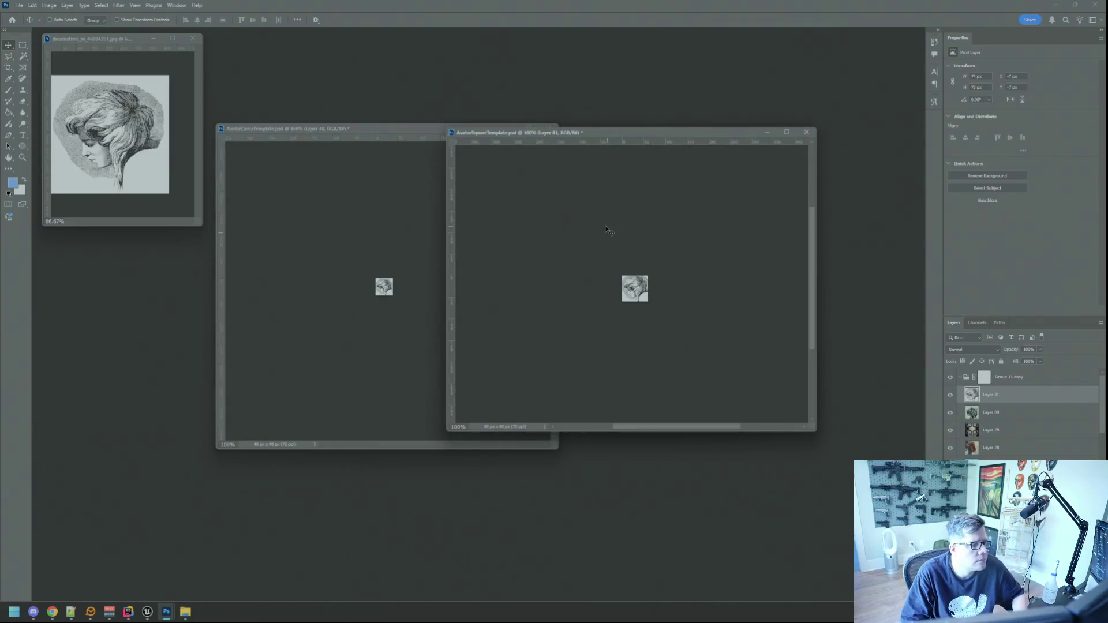
pyautogui.hotkey('ctrl', 'alt', 'shift', 's')
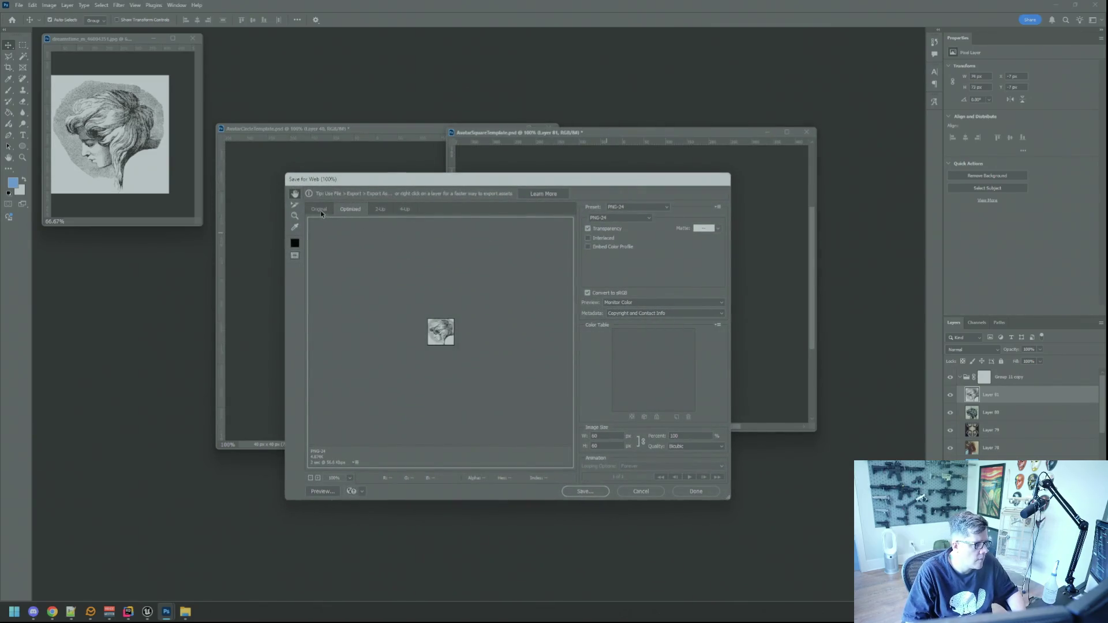
pyautogui.click(585, 491)
pyautogui.click(453, 246)
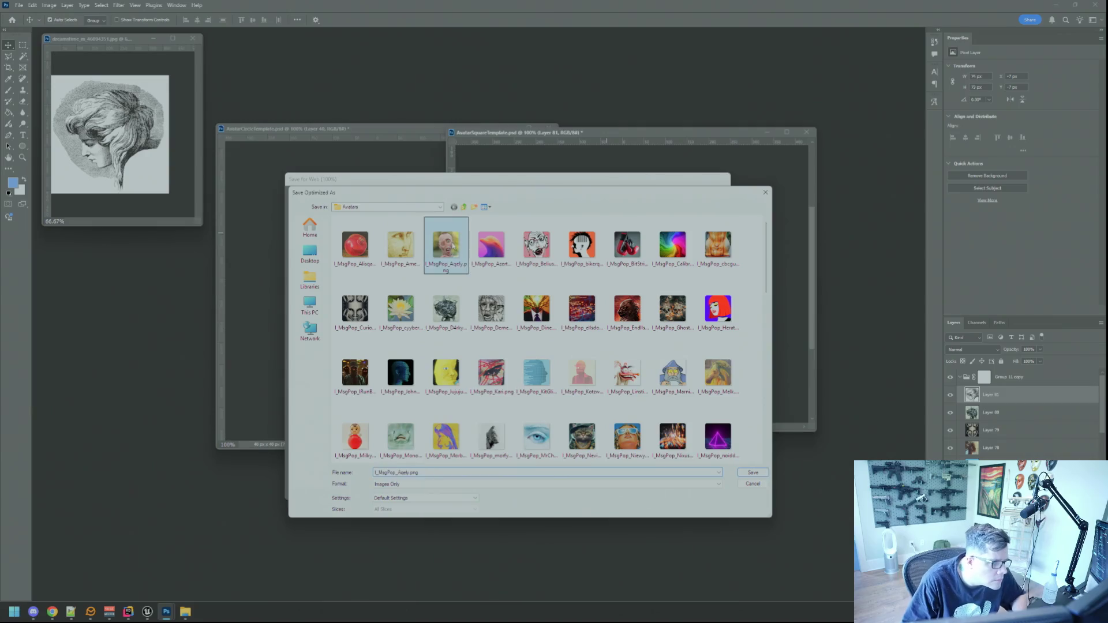
pyautogui.click(405, 473)
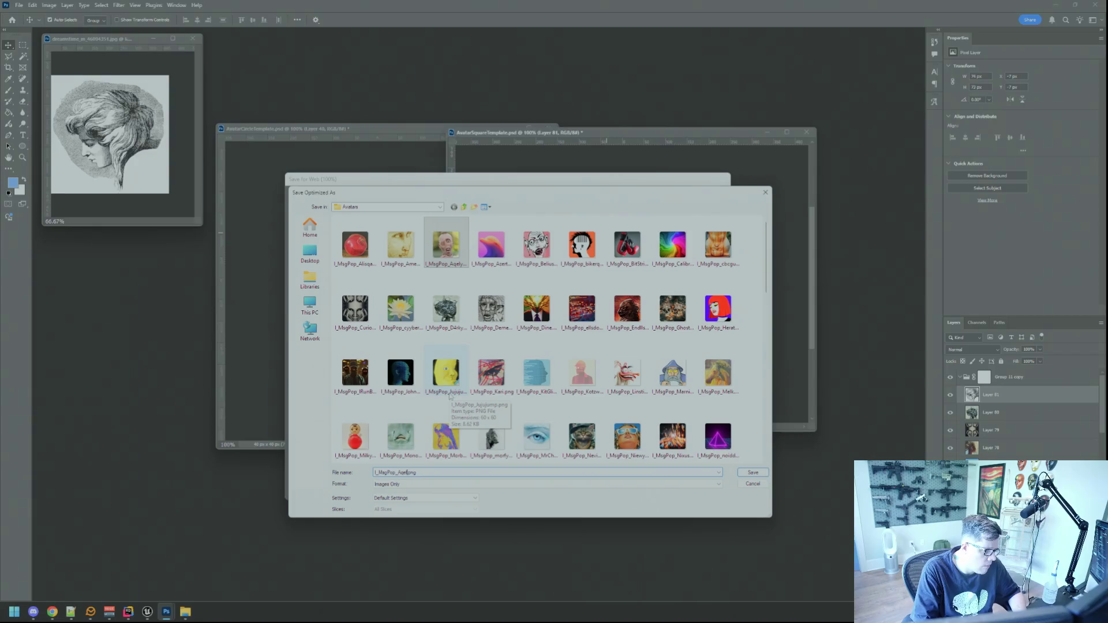
pyautogui.press('BackSpace')
pyautogui.press('BackSpace')
pyautogui.write('Iokrok')
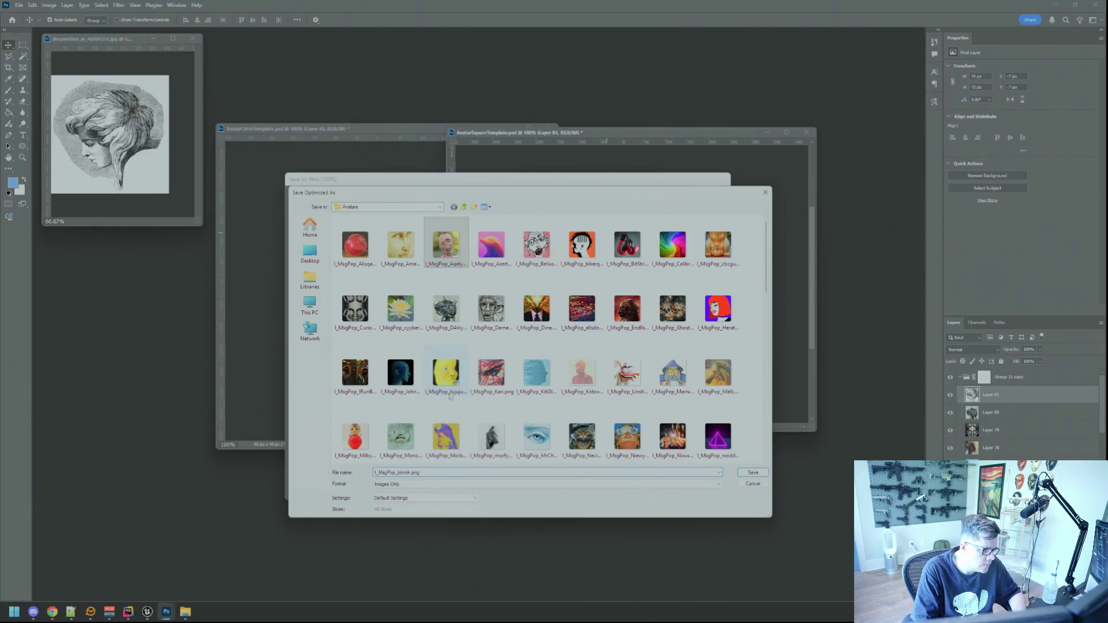
pyautogui.press('Return')
# Export the circle avatar for web into Avatars with the name part changed to lokrok.
pyautogui.click(440, 354)
pyautogui.hotkey('ctrl', 'alt', 'shift', 's')
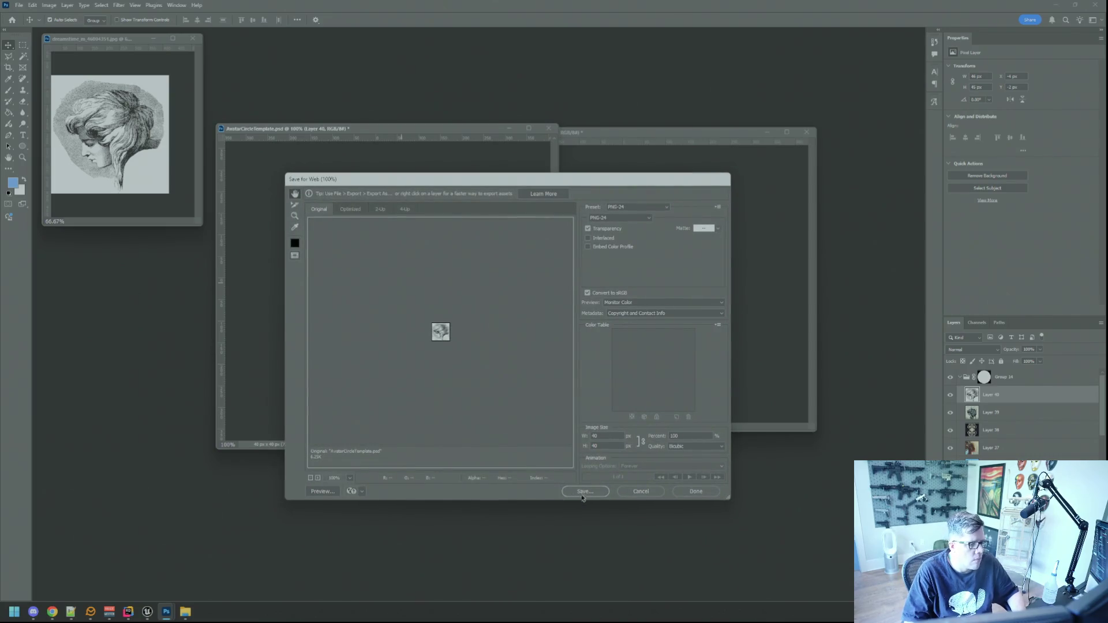
pyautogui.click(581, 496)
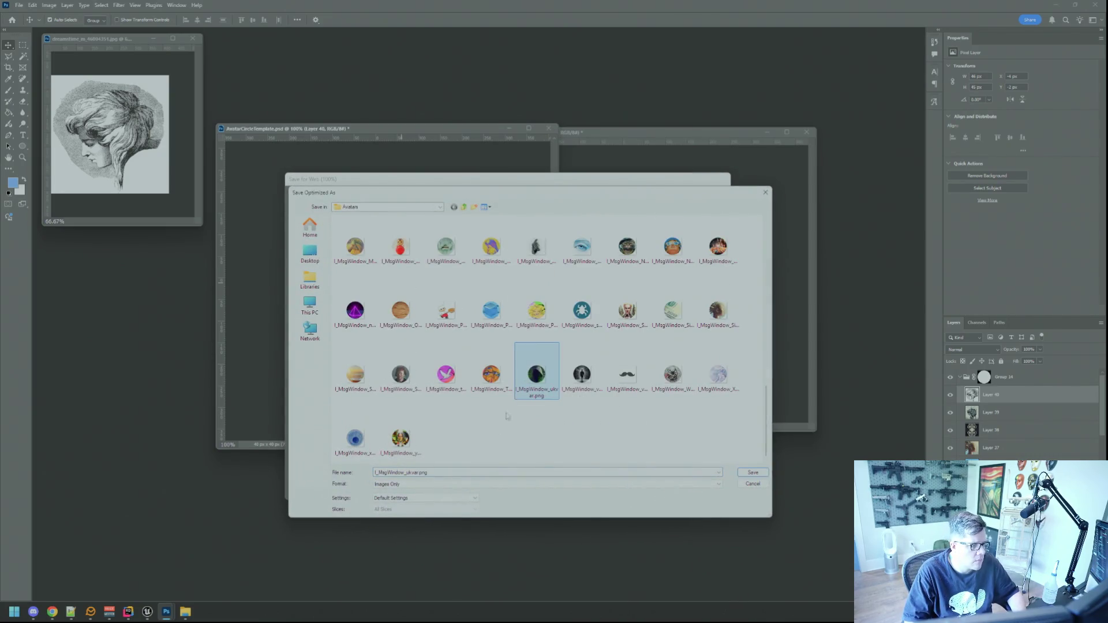
pyautogui.click(414, 473)
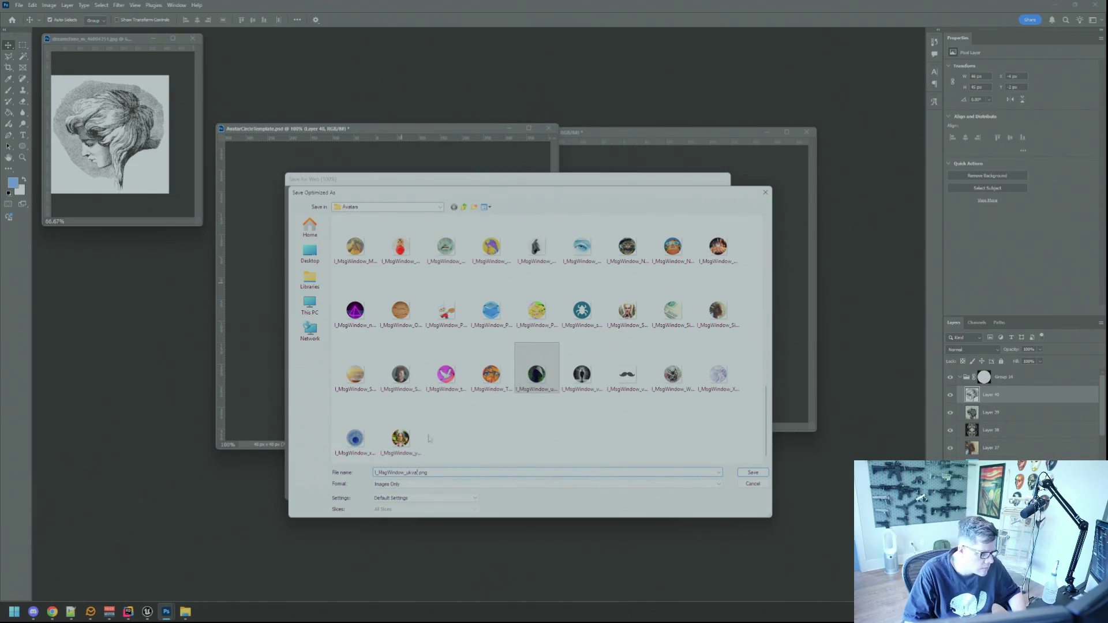
pyautogui.press('BackSpace')
pyautogui.press('BackSpace')
pyautogui.press('BackSpace')
pyautogui.write('lokrok')
pyautogui.press('Return')
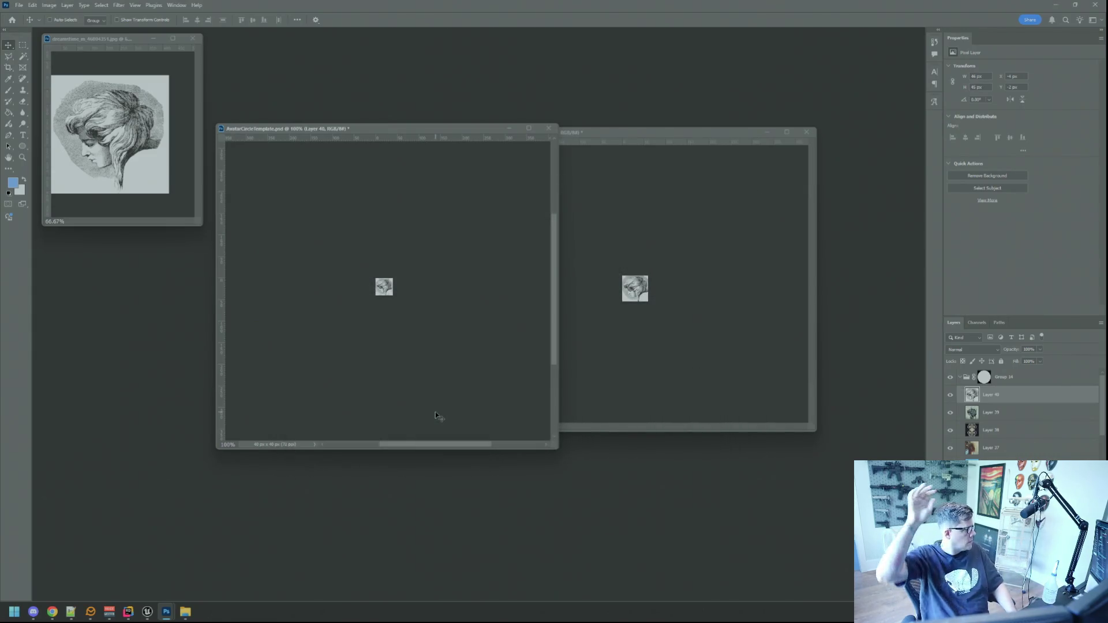
# Move and shrink the circle and square template windows so both sit side by side.
pyautogui.moveTo(453, 131); pyautogui.dragTo(445, 148)
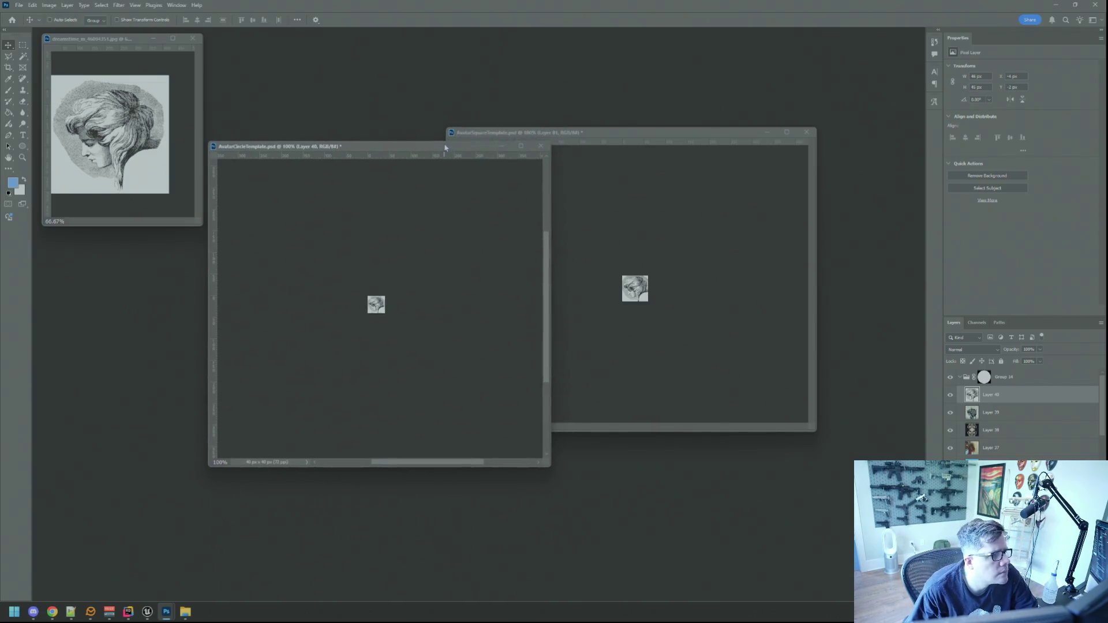
pyautogui.moveTo(553, 467)
pyautogui.mouseDown()
pyautogui.moveTo(484, 428)
pyautogui.moveTo(441, 420)
pyautogui.mouseUp()
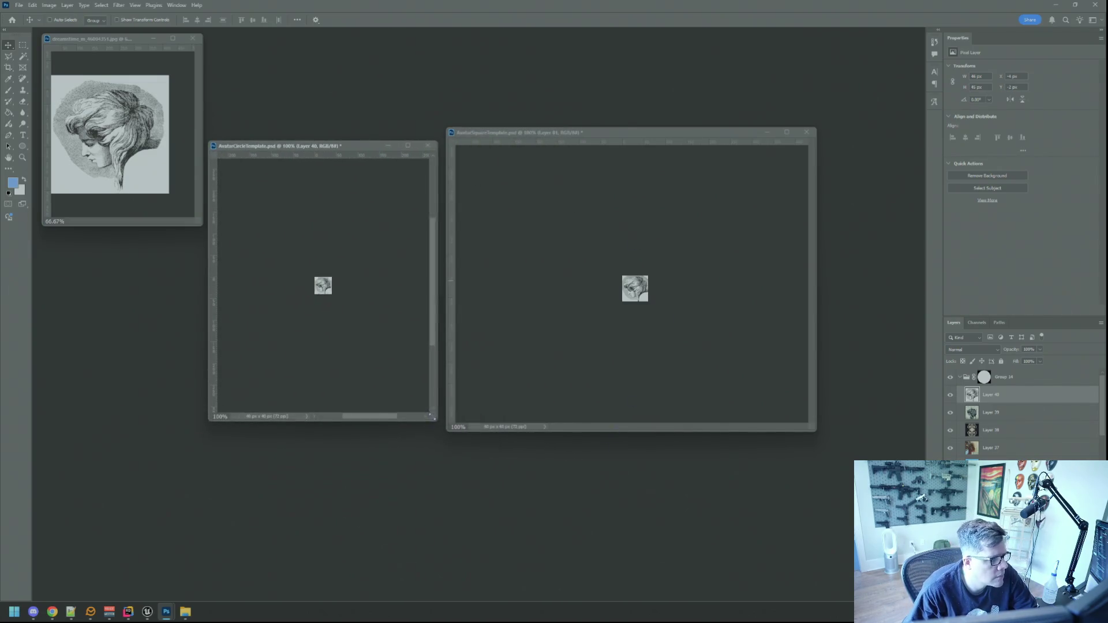
pyautogui.moveTo(557, 138); pyautogui.dragTo(569, 136)
pyautogui.moveTo(364, 146); pyautogui.dragTo(375, 144)
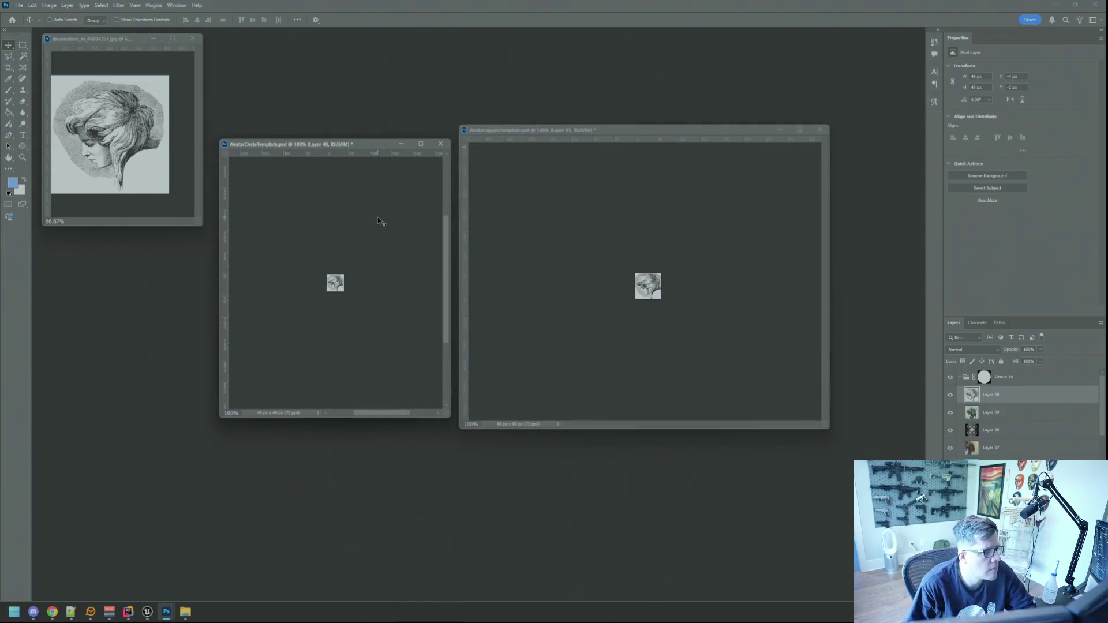
pyautogui.click(562, 235)
pyautogui.click(362, 224)
# Close the dreamstime engraving document without saving and return to the circle template.
pyautogui.hotkey('alt', 'Tab')
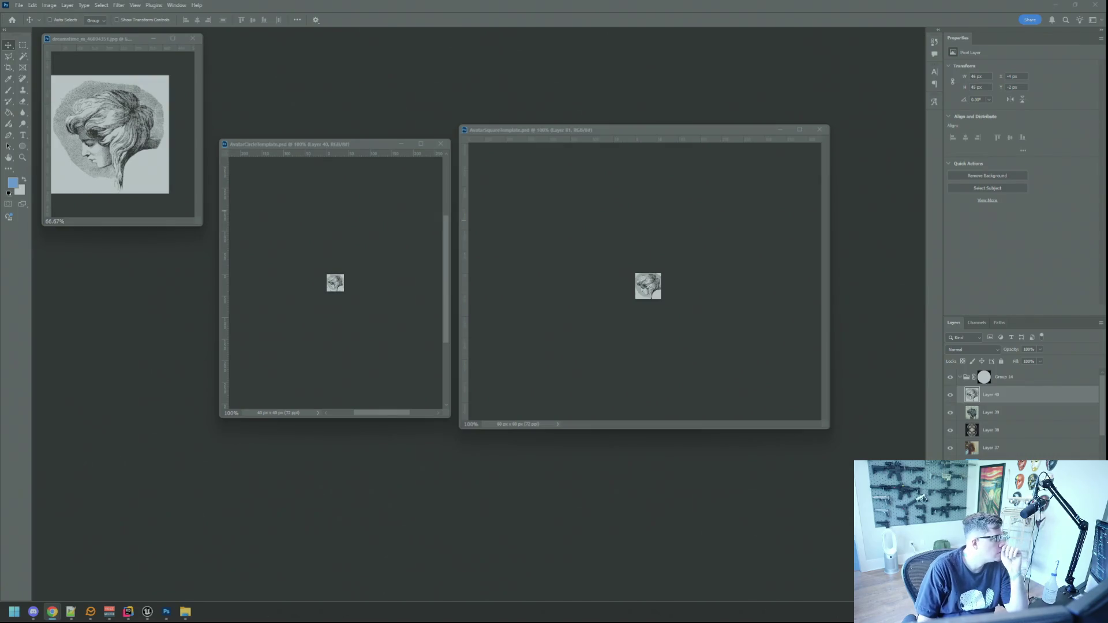
pyautogui.click(325, 285)
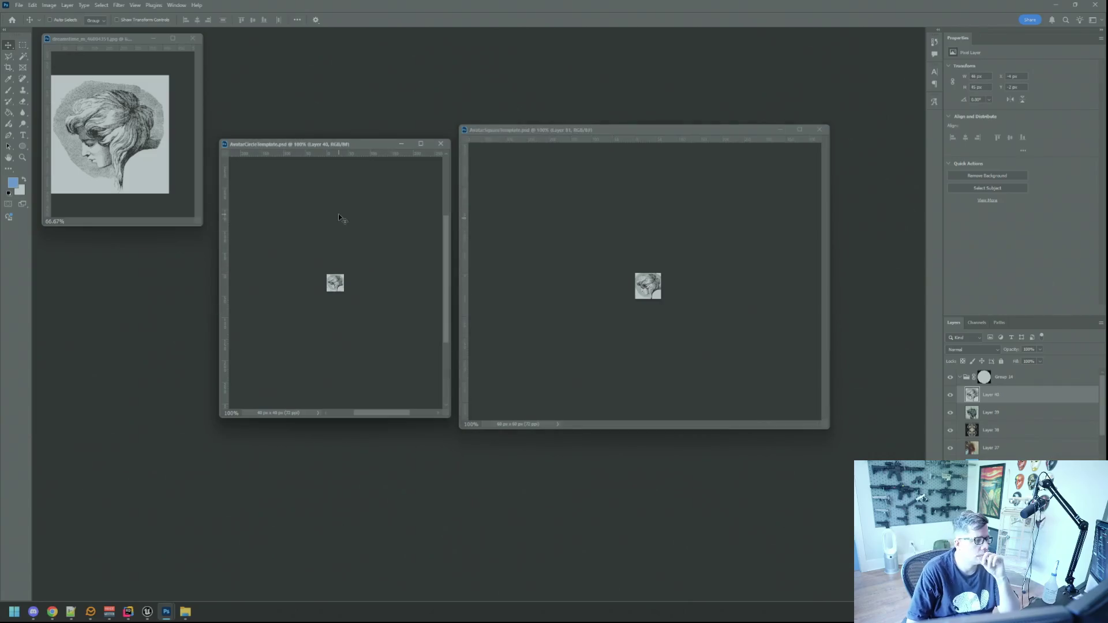
pyautogui.click(193, 38)
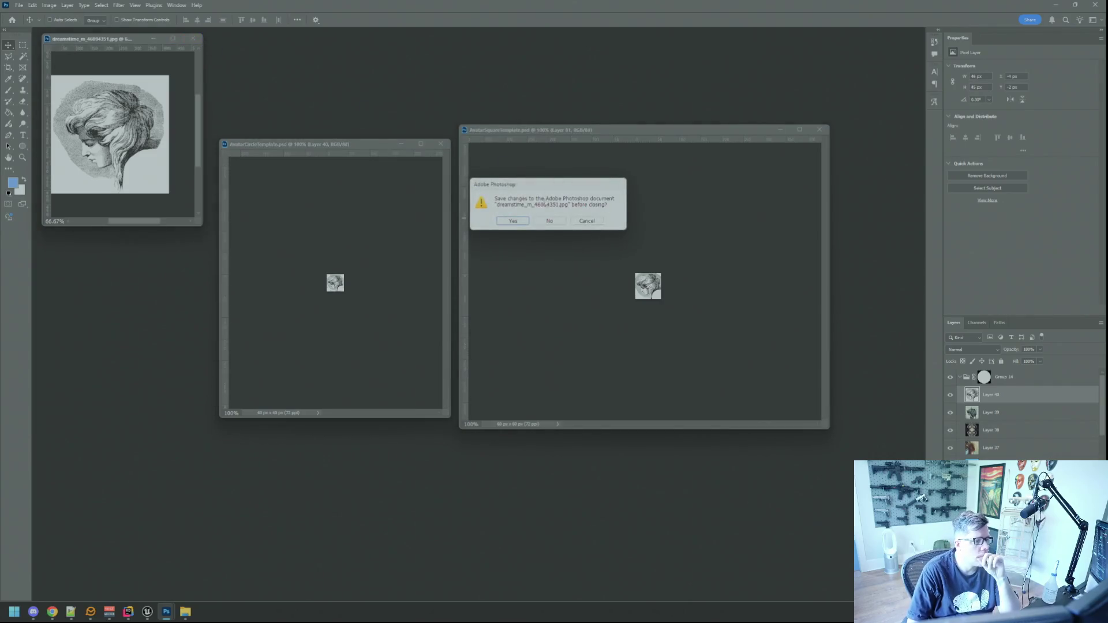
pyautogui.click(550, 221)
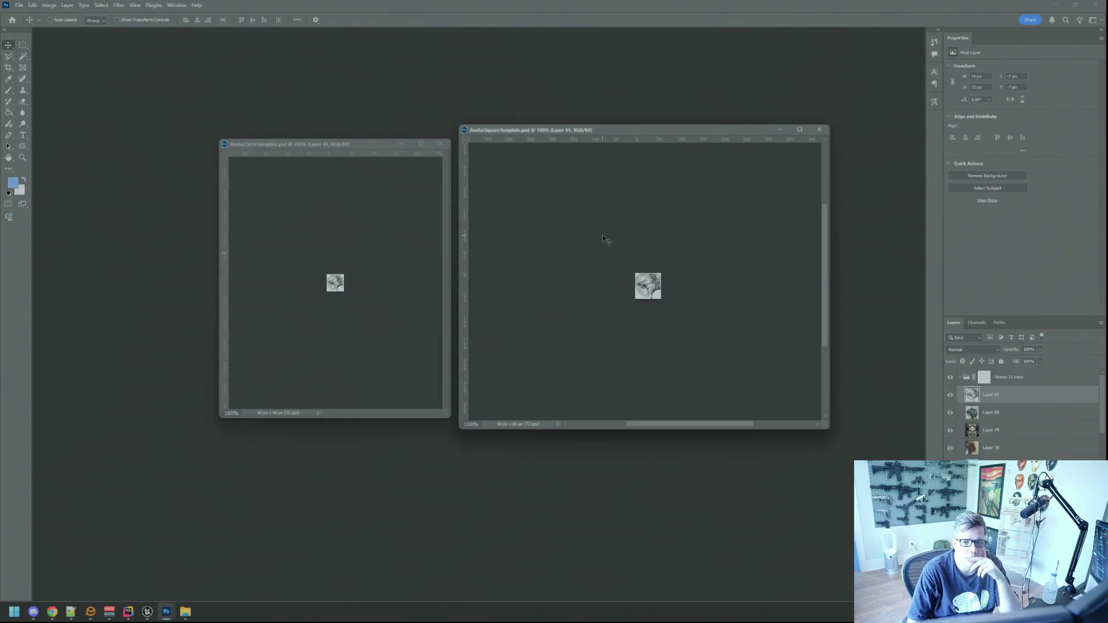
pyautogui.hotkey('alt', 'Tab')
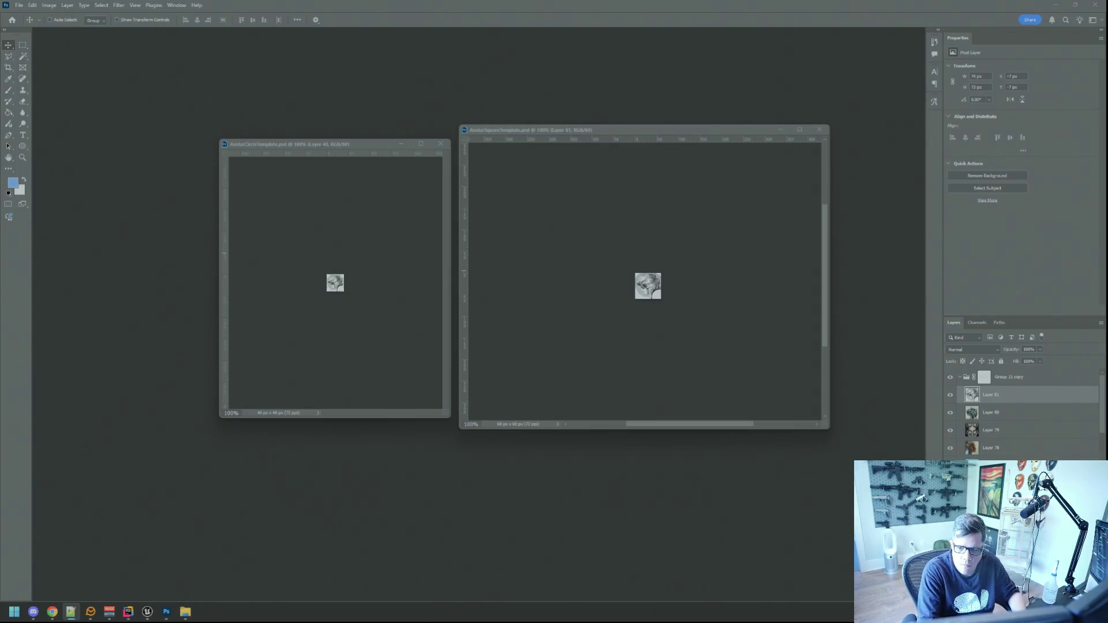
pyautogui.click(419, 239)
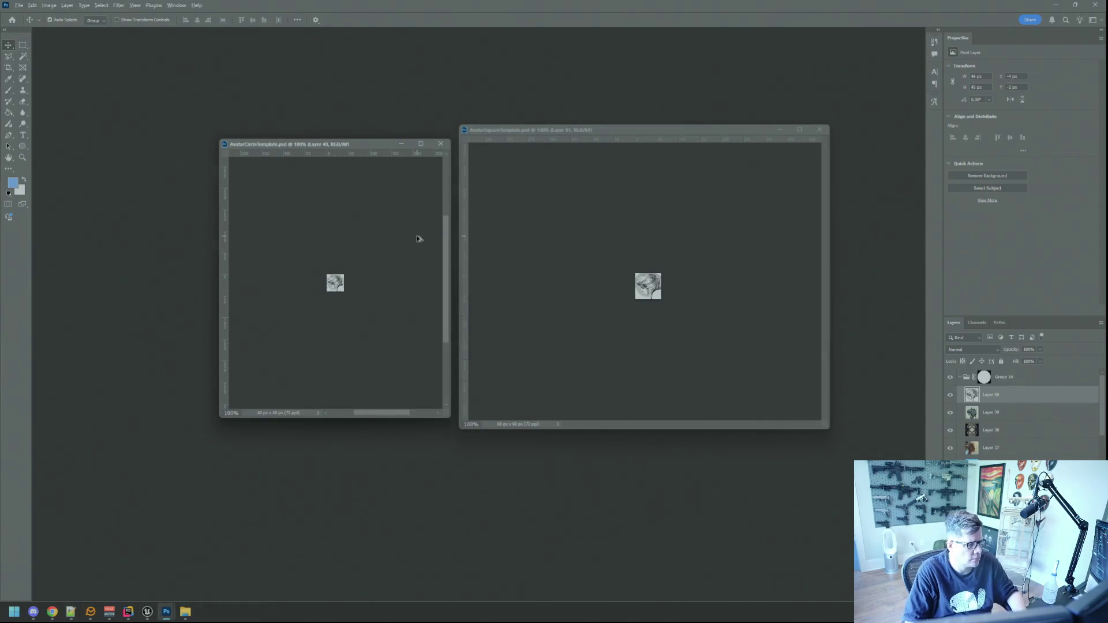
# Save the circle avatar for web as I_MsgWindow_lokrok.png in Avatars, replacing the existing file.
pyautogui.hotkey('ctrl', 'alt', 'shift', 's')
pyautogui.click(605, 490)
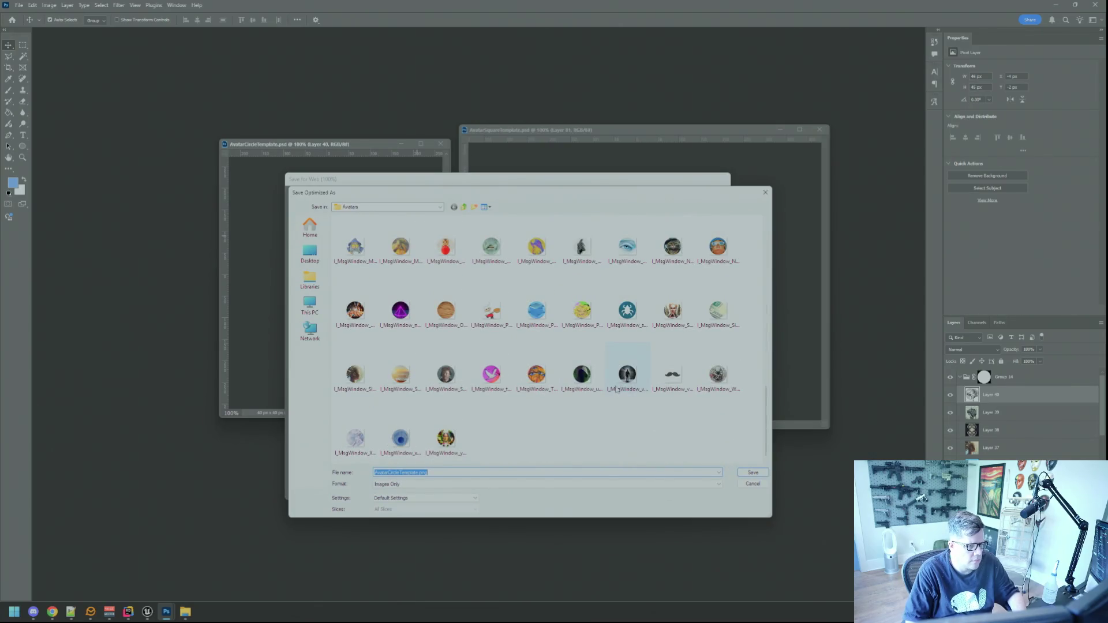
pyautogui.click(445, 438)
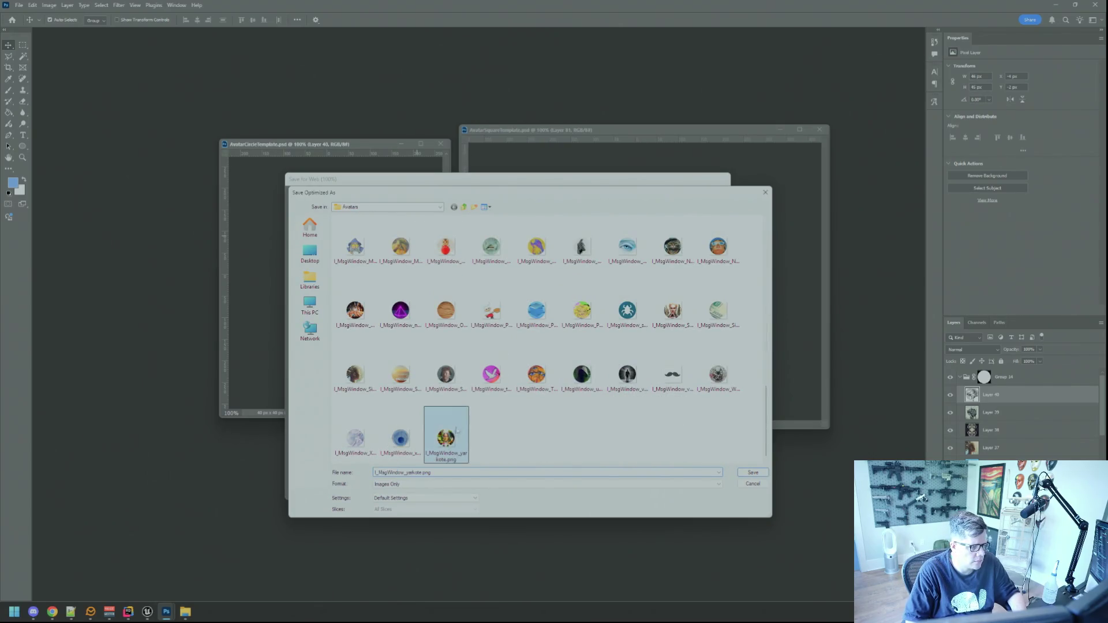
pyautogui.click(420, 472)
pyautogui.press('BackSpace')
pyautogui.press('BackSpace')
pyautogui.press('BackSpace')
pyautogui.write('lokrok')
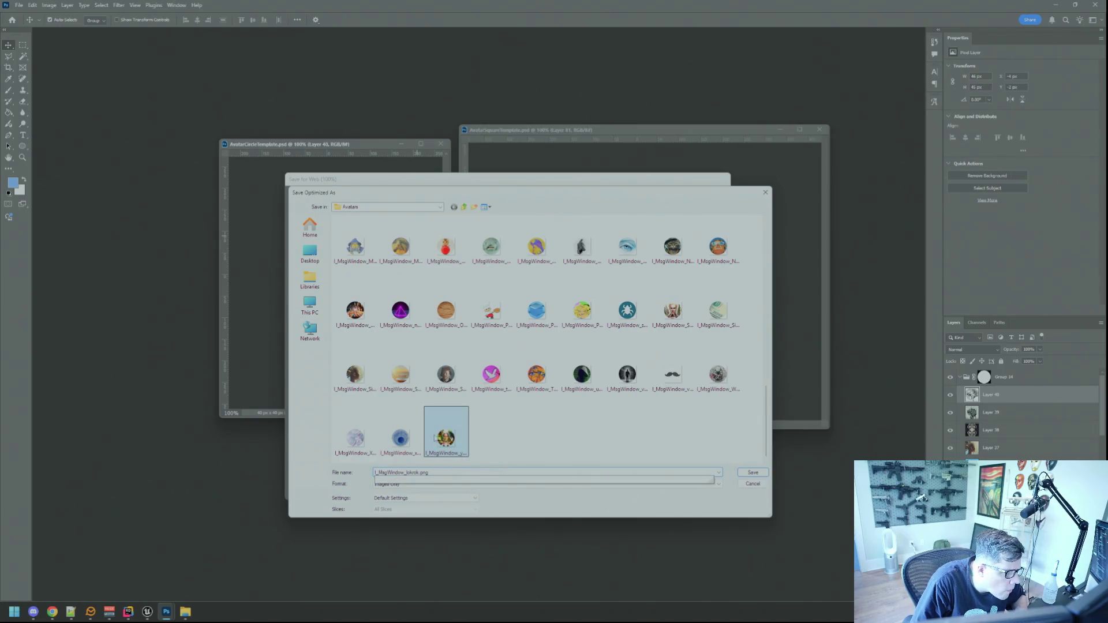
pyautogui.press('Return')
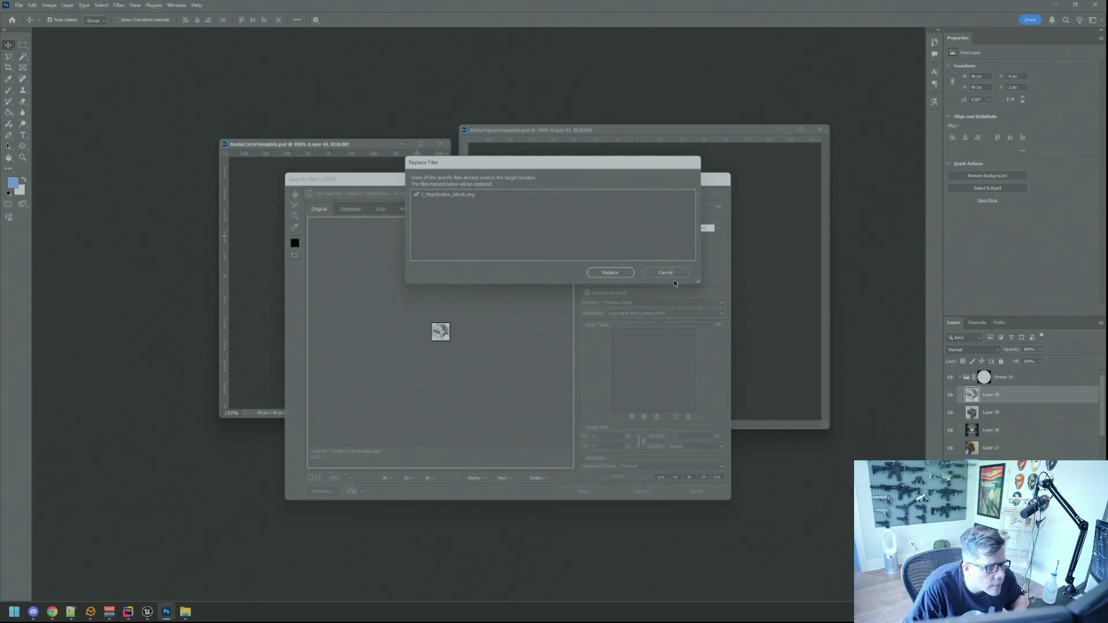
pyautogui.press('Return')
# Drag the colourful long-haired woman portrait JPG into Photoshop as a new document.
pyautogui.click(573, 219)
pyautogui.hotkey('alt', 'Tab')
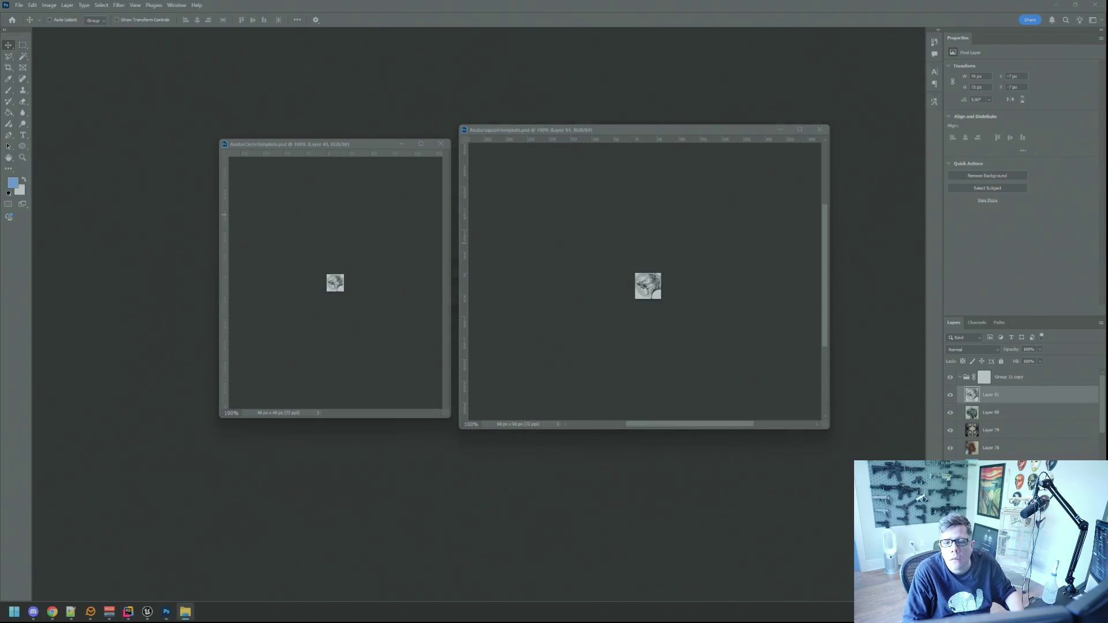
pyautogui.hotkey('alt', 'Tab')
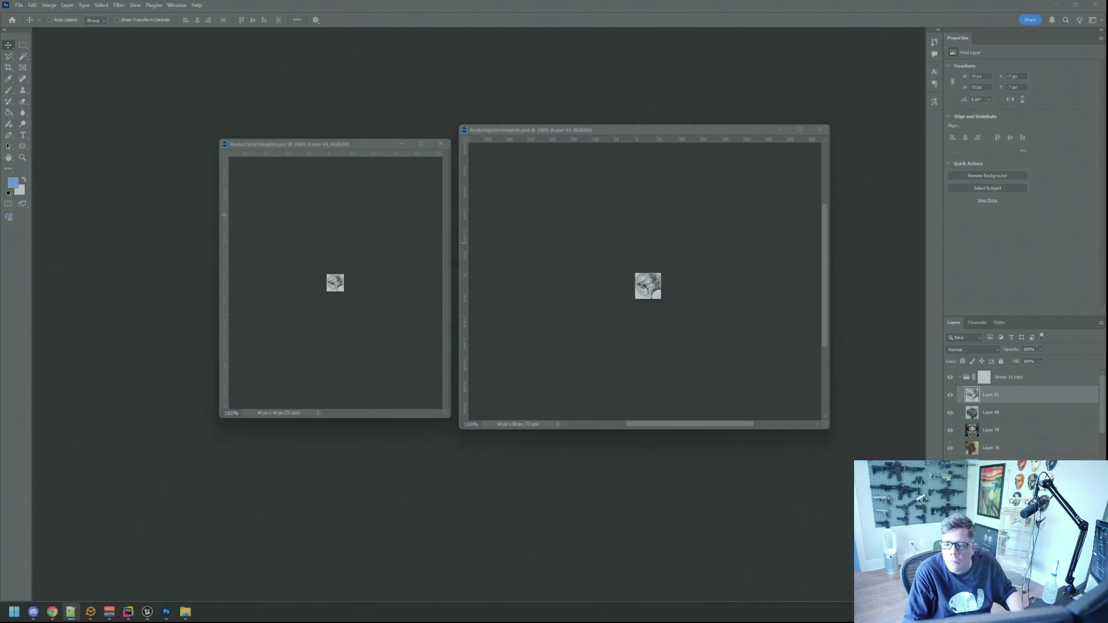
pyautogui.hotkey('alt', 'Tab')
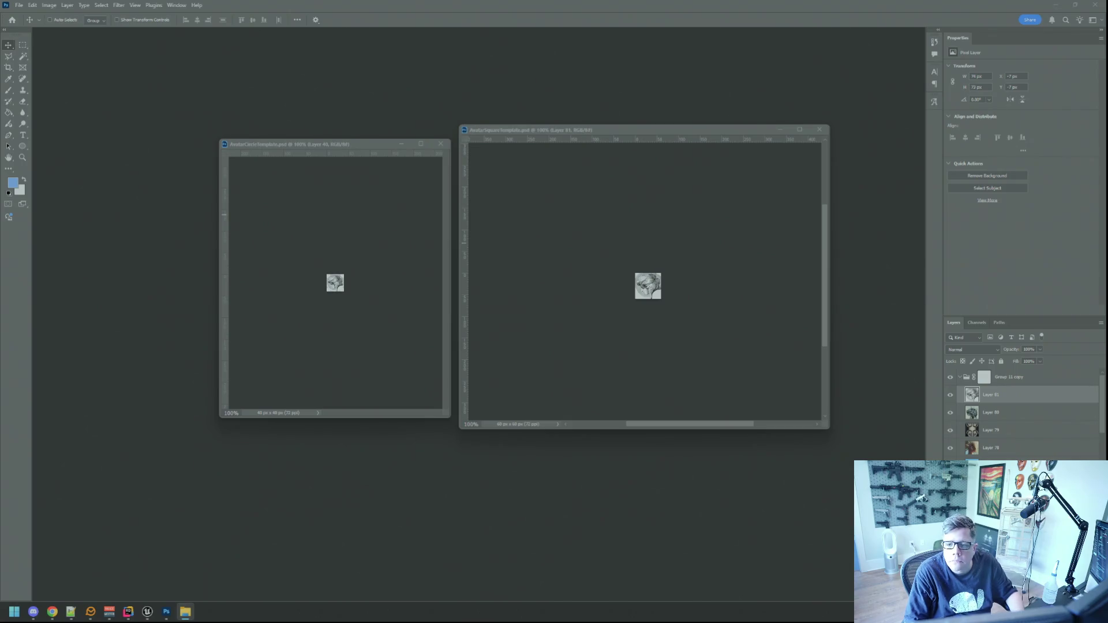
pyautogui.hotkey('alt', 'Tab')
pyautogui.hotkey('alt', 'Tab')
pyautogui.moveTo(935, 225)
pyautogui.mouseDown()
pyautogui.moveTo(866, 234)
pyautogui.moveTo(608, 195)
pyautogui.mouseUp()
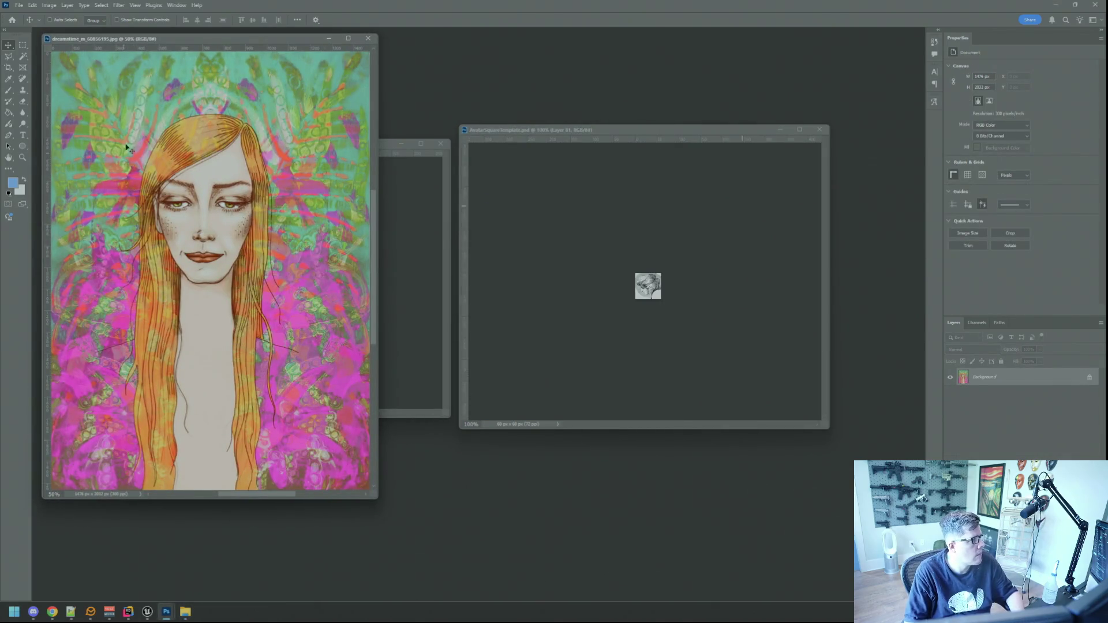
# Resize the woman portrait to 72 ppi and drag it into the square template as a layer.
pyautogui.click(49, 5)
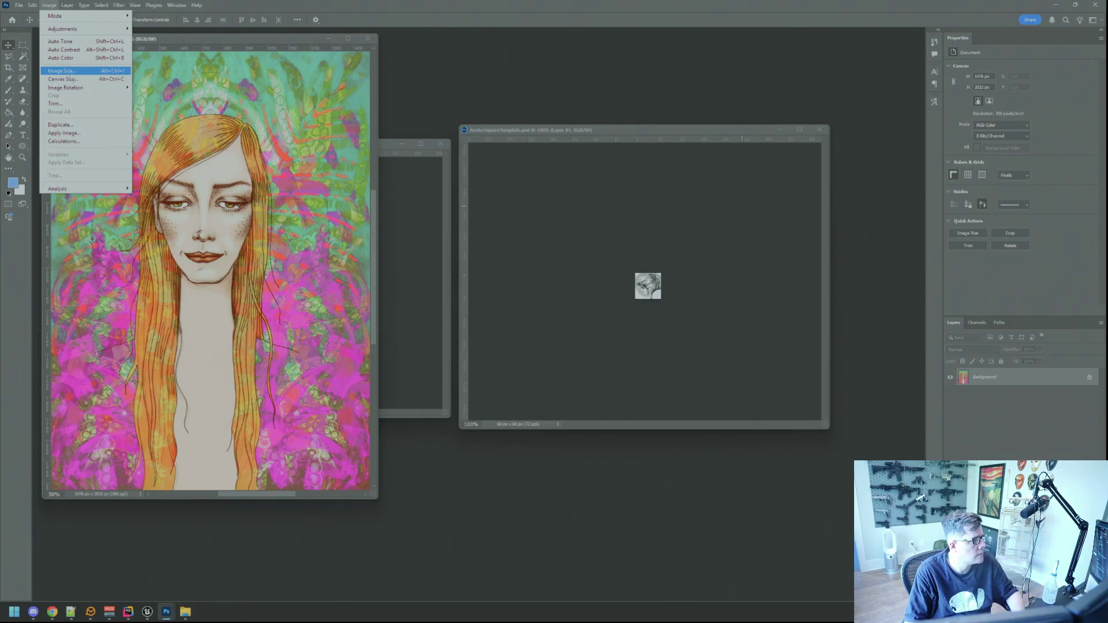
pyautogui.click(61, 70)
pyautogui.doubleClick(610, 220)
pyautogui.write('72')
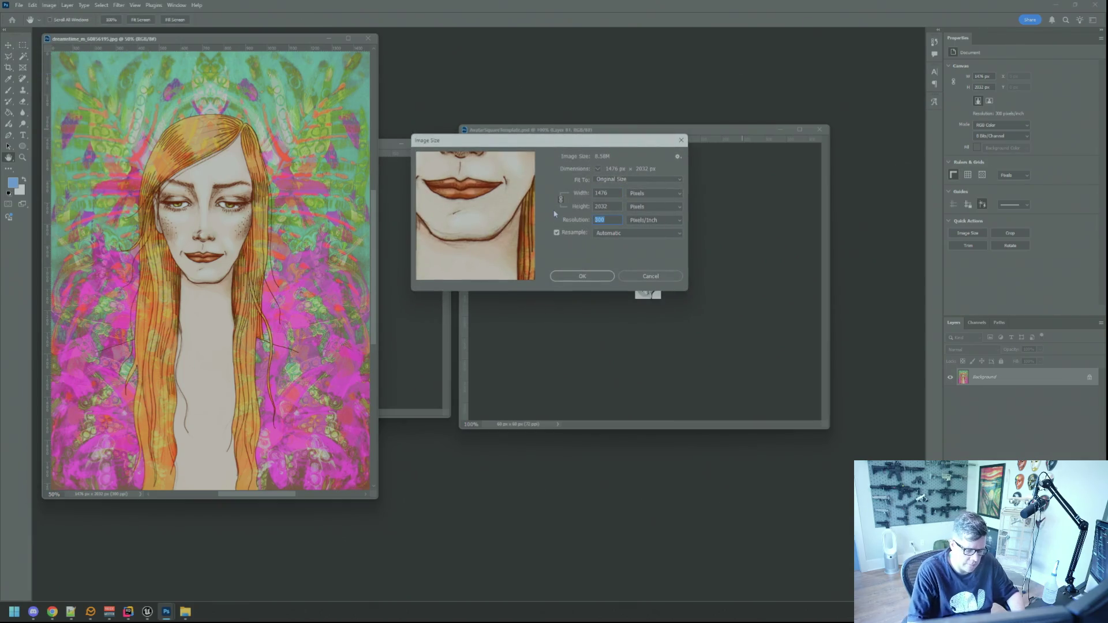
pyautogui.click(580, 276)
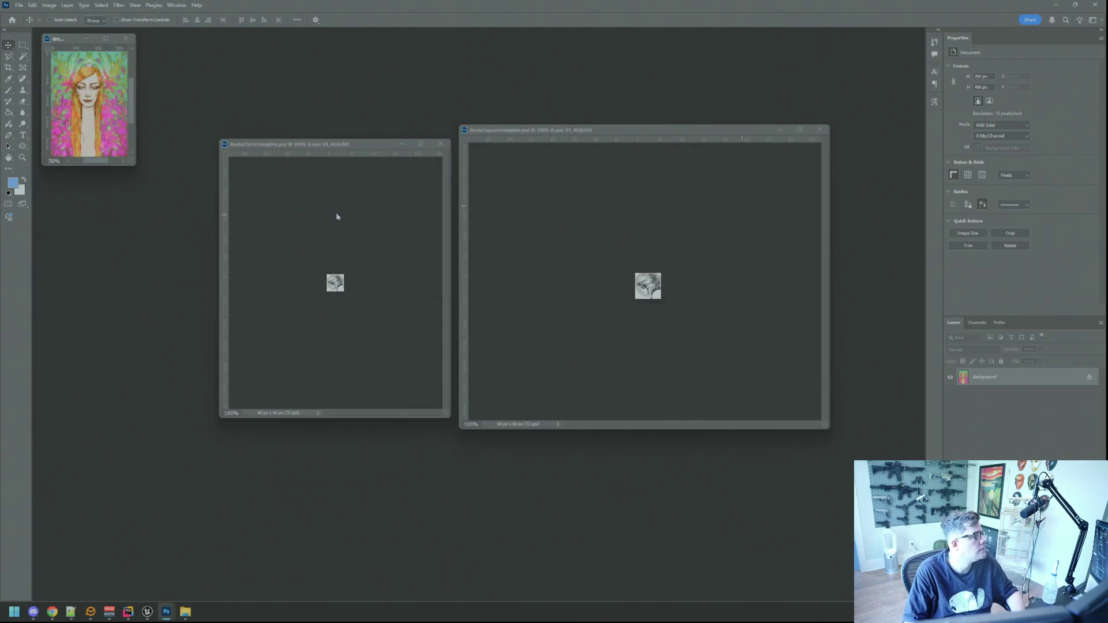
pyautogui.moveTo(96, 101); pyautogui.dragTo(644, 300)
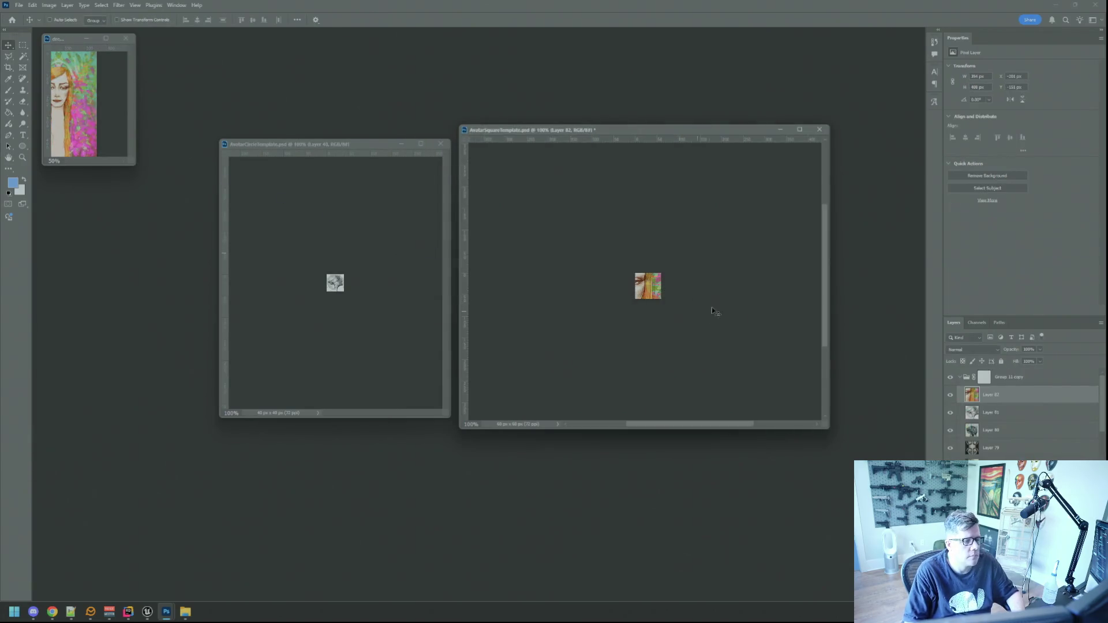
# Move and enlarge the square template window, shift the circle template window left, then reselect the square.
pyautogui.moveTo(606, 131); pyautogui.dragTo(537, 104)
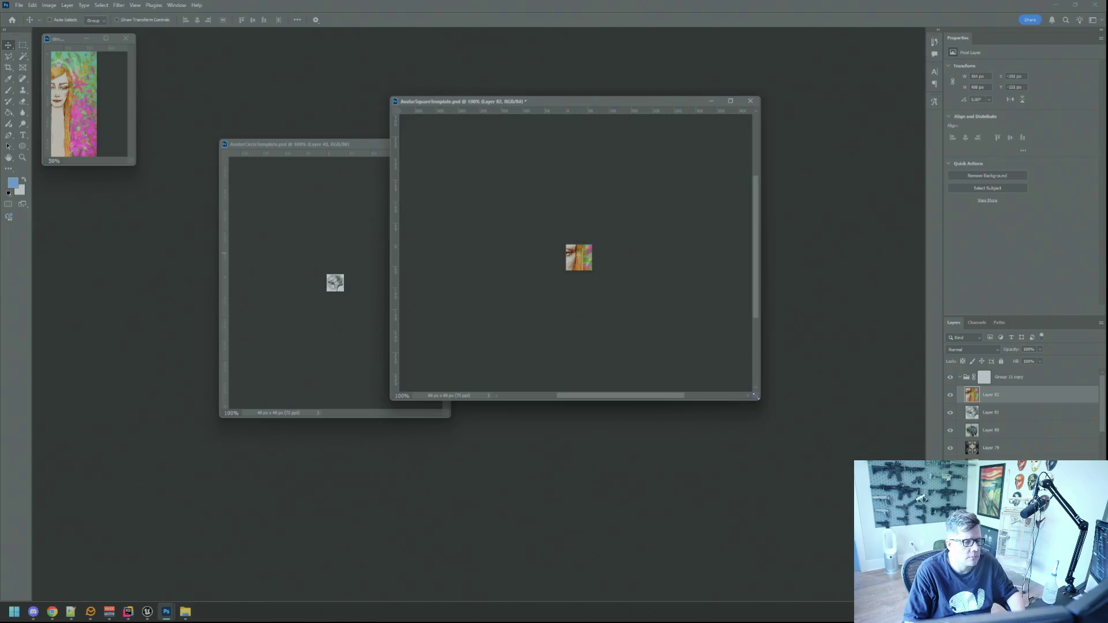
pyautogui.moveTo(760, 404); pyautogui.dragTo(800, 430)
pyautogui.moveTo(343, 145); pyautogui.dragTo(260, 153)
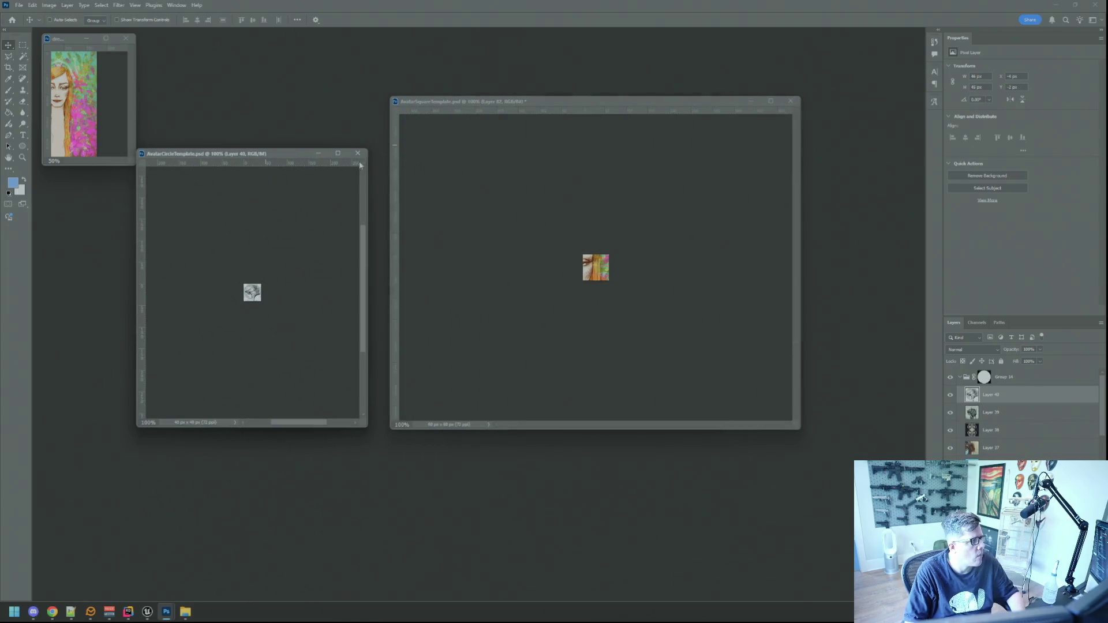
pyautogui.hotkey('alt', 'Tab')
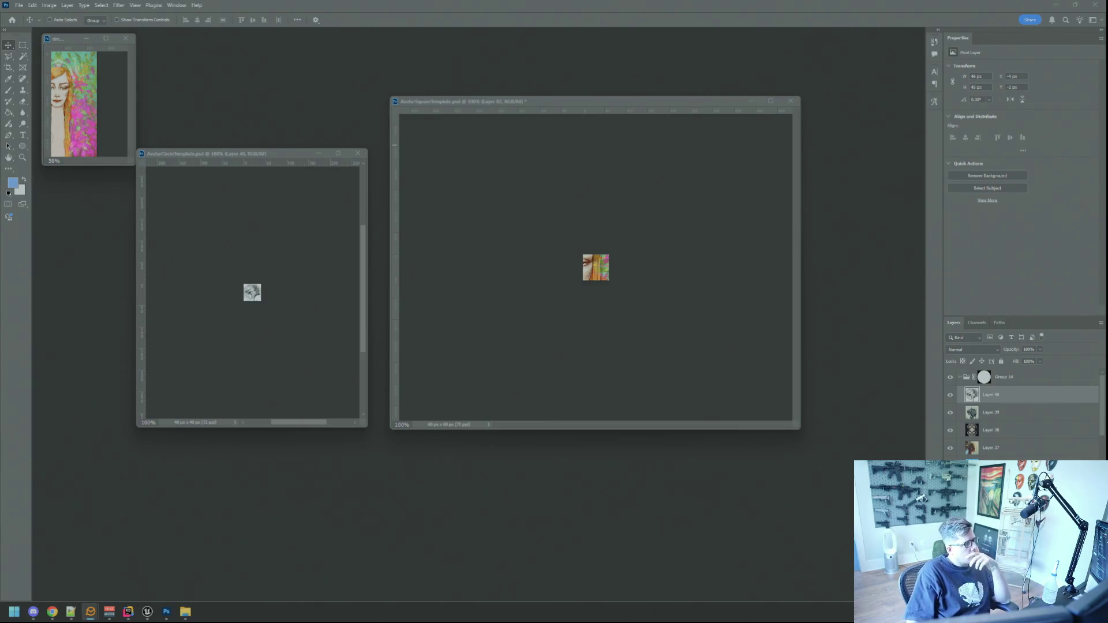
pyautogui.click(465, 227)
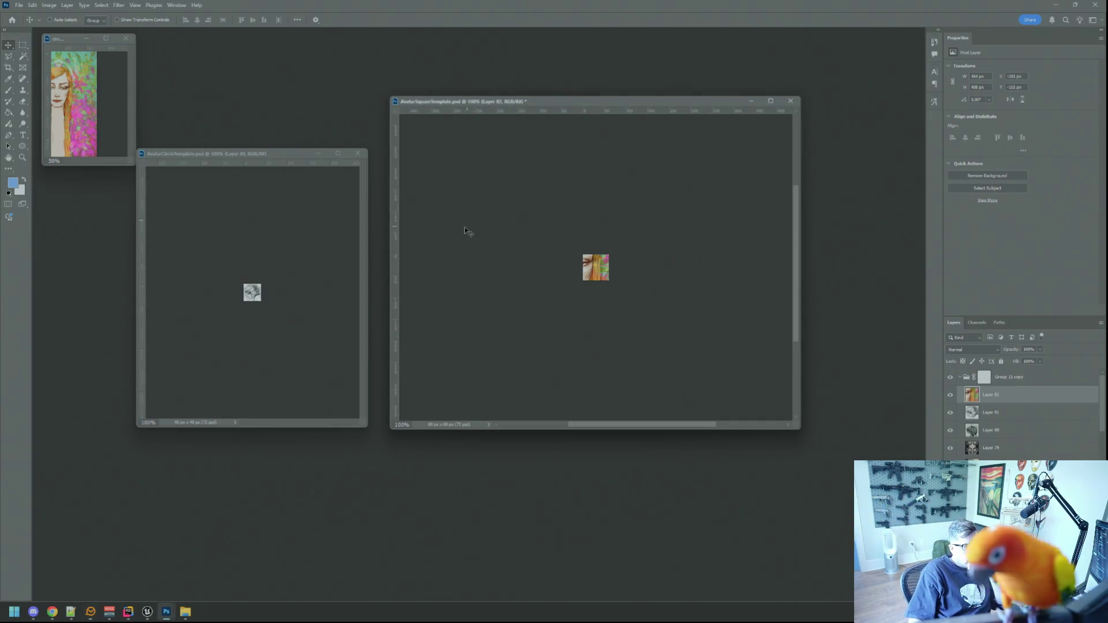
# Scale the portrait in the square template down to about 117×161 px, centred, and commit.
pyautogui.moveTo(548, 252); pyautogui.dragTo(629, 260)
pyautogui.hotkey('ctrl', 't')
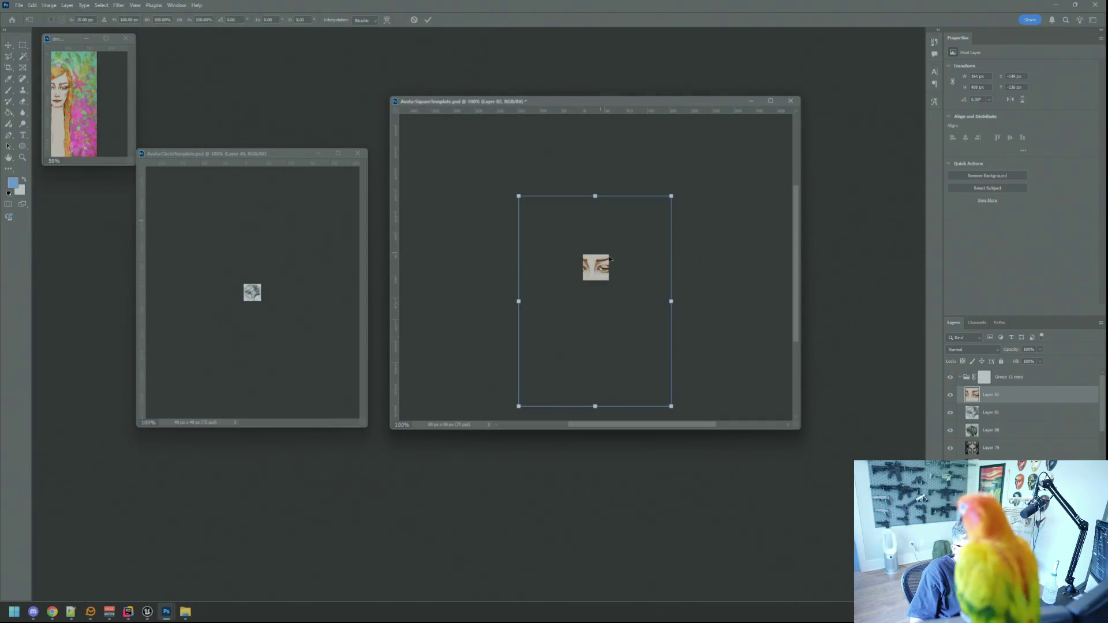
pyautogui.moveTo(673, 203); pyautogui.dragTo(626, 251)
pyautogui.moveTo(599, 311); pyautogui.dragTo(629, 291)
pyautogui.moveTo(660, 383); pyautogui.dragTo(603, 337)
pyautogui.moveTo(613, 296)
pyautogui.mouseDown()
pyautogui.moveTo(631, 306)
pyautogui.moveTo(625, 325)
pyautogui.moveTo(599, 305)
pyautogui.moveTo(609, 296)
pyautogui.mouseUp()
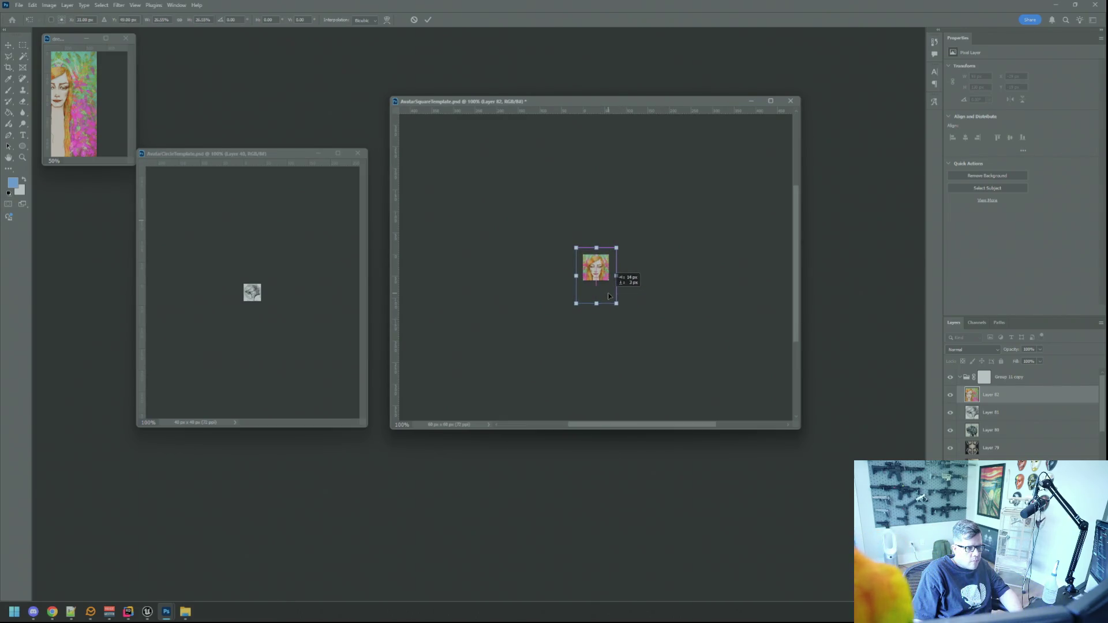
pyautogui.click(428, 20)
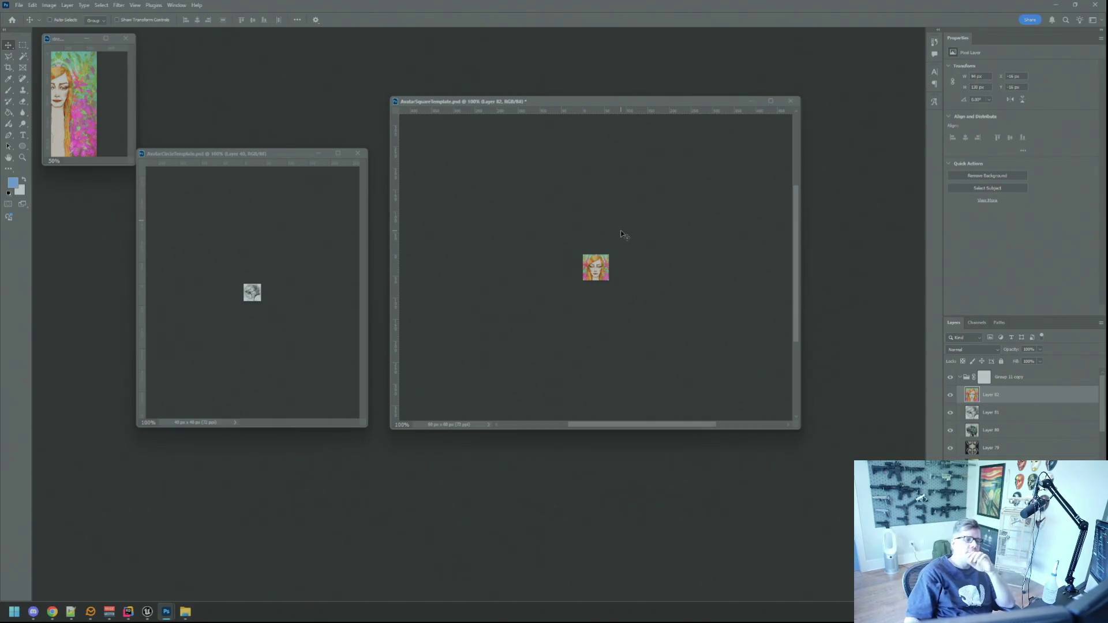
# Copy the portrait into the circle template, shrink it to fit the circle, and commit.
pyautogui.moveTo(609, 275)
pyautogui.mouseDown()
pyautogui.moveTo(564, 346)
pyautogui.moveTo(289, 321)
pyautogui.mouseUp()
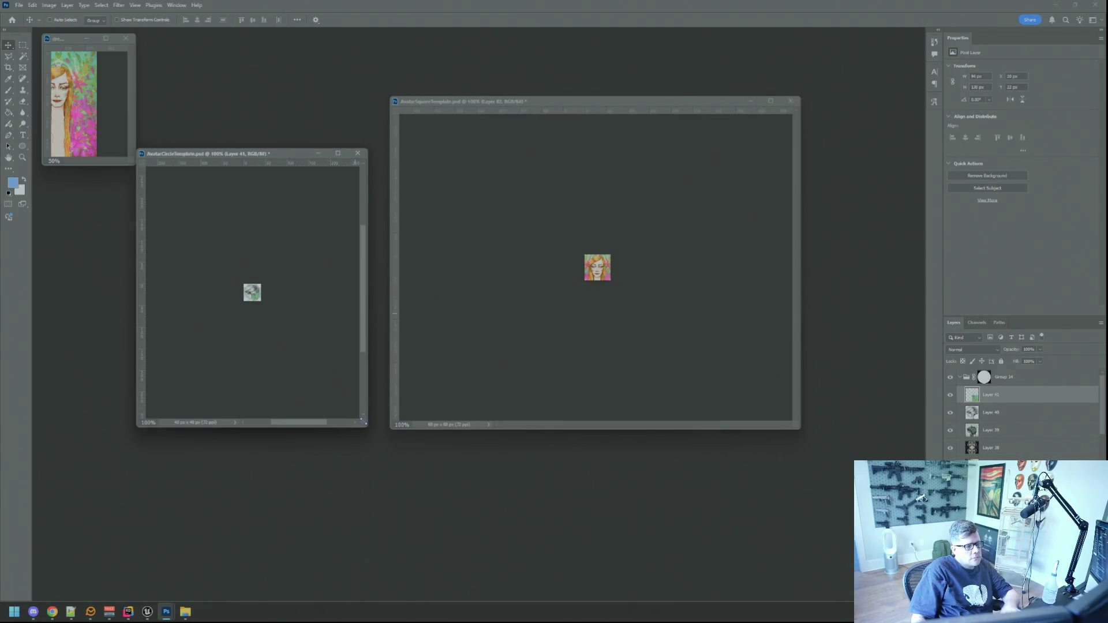
pyautogui.moveTo(364, 424); pyautogui.dragTo(478, 477)
pyautogui.moveTo(354, 367); pyautogui.dragTo(344, 359)
pyautogui.hotkey('ctrl', '+')
pyautogui.hotkey('ctrl', 't')
pyautogui.moveTo(349, 393)
pyautogui.mouseDown()
pyautogui.moveTo(317, 343)
pyautogui.moveTo(331, 359)
pyautogui.moveTo(327, 350)
pyautogui.mouseUp()
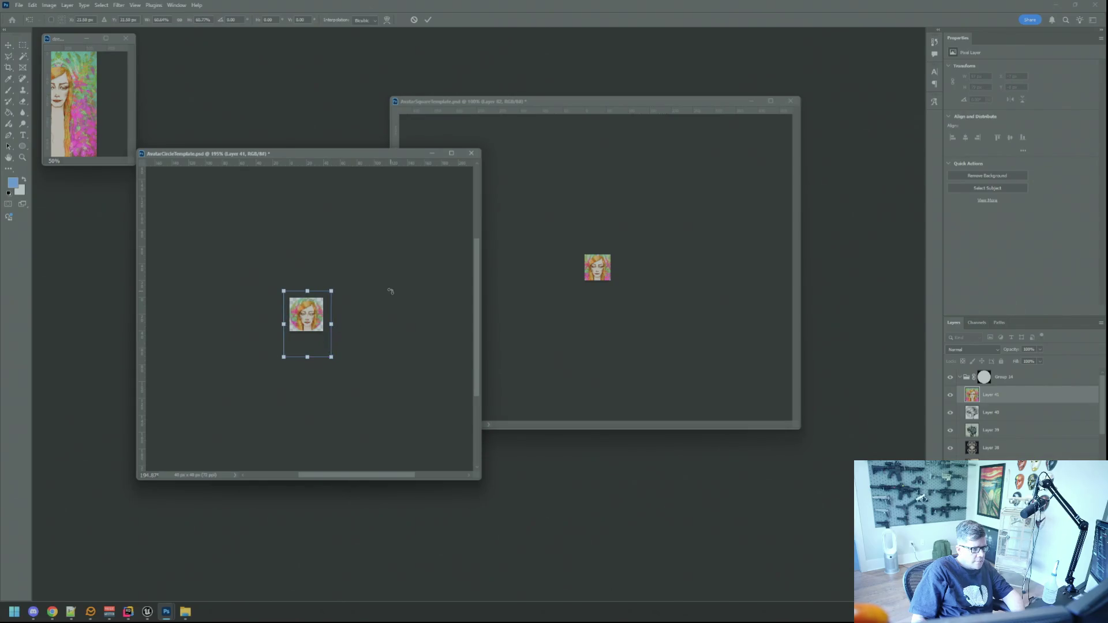
pyautogui.press('Return')
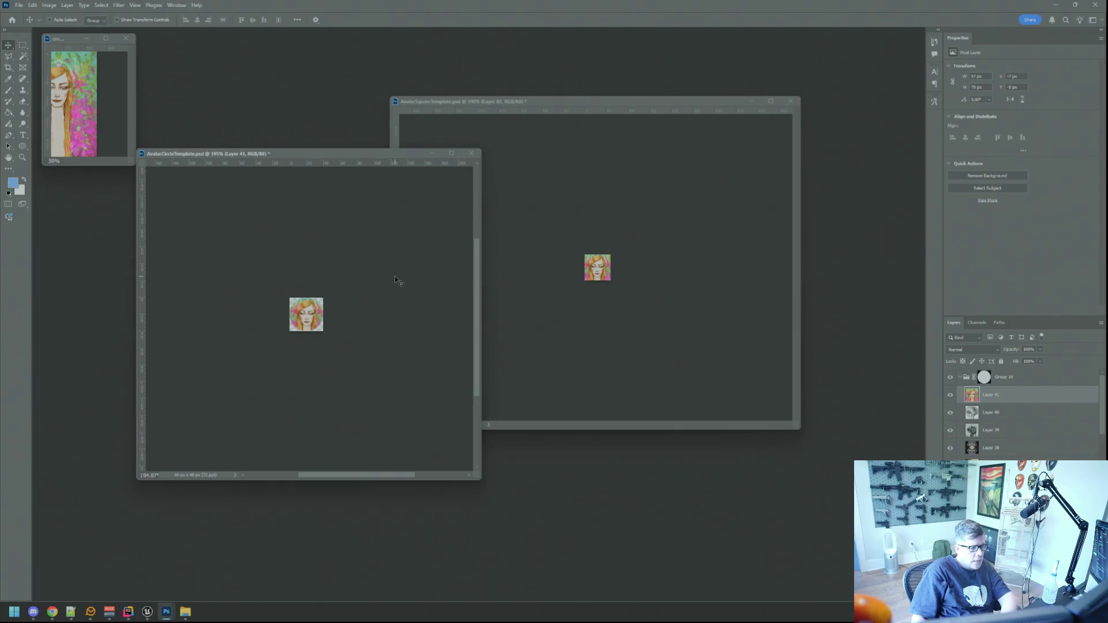
pyautogui.hotkey('ctrl', '1')
pyautogui.click(544, 302)
pyautogui.click(346, 255)
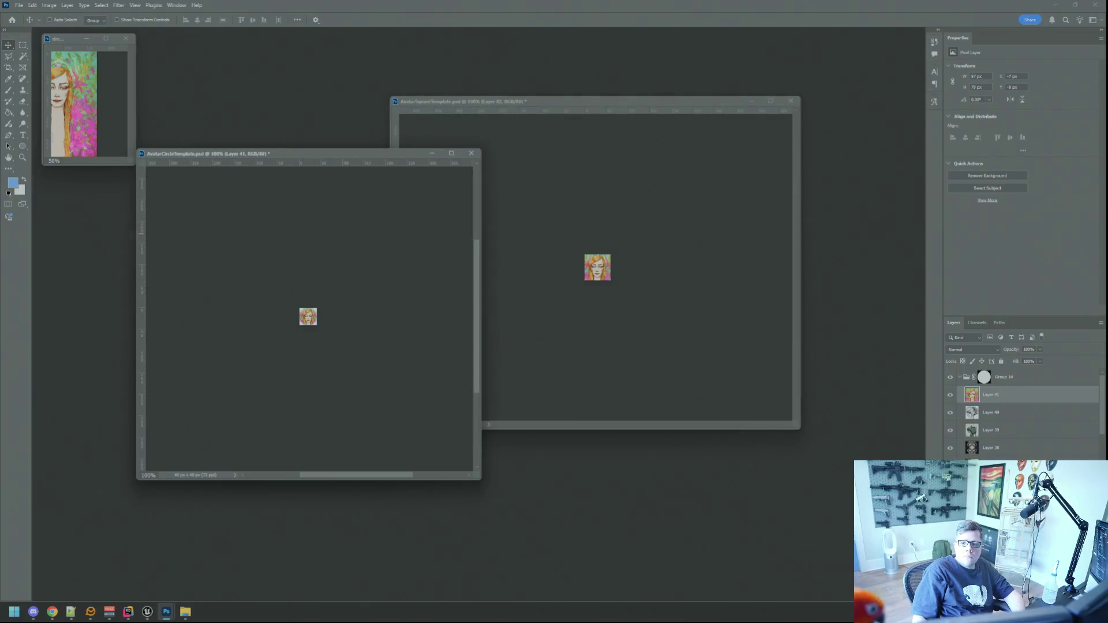
pyautogui.hotkey('alt', 'Tab')
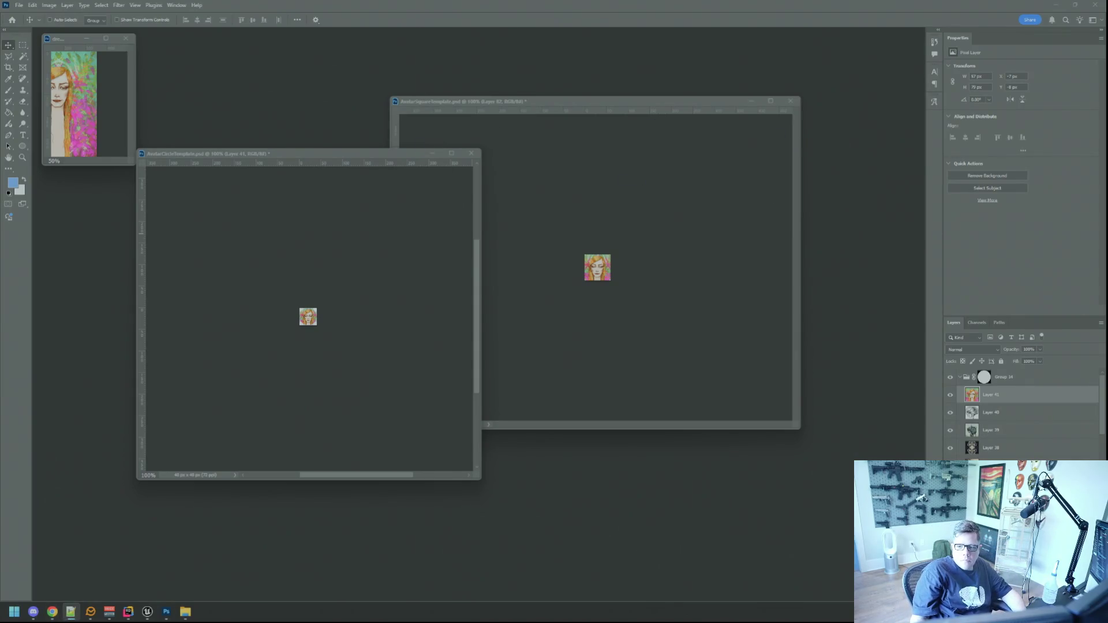
# Export the square avatar via Save for Web as I_MsgPop_Monkers3.png in Avatars.
pyautogui.click(668, 227)
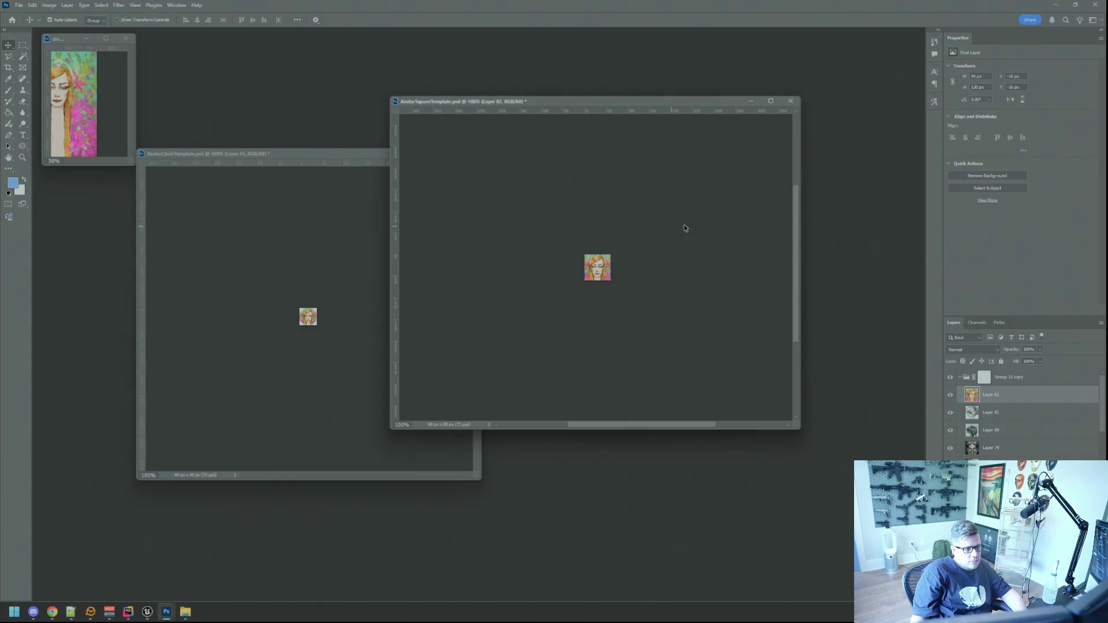
pyautogui.hotkey('ctrl', 'alt', 'shift', 's')
pyautogui.click(315, 209)
pyautogui.click(584, 491)
pyautogui.click(445, 246)
pyautogui.click(422, 472)
pyautogui.click(411, 471)
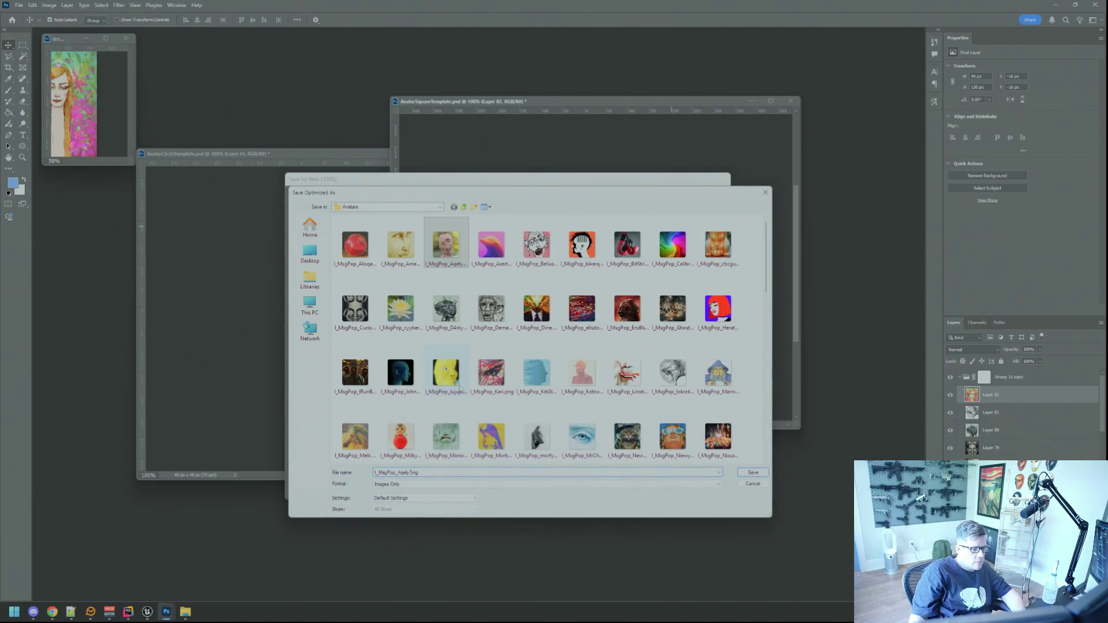
pyautogui.press('BackSpace')
pyautogui.press('BackSpace')
pyautogui.write('Monkers3')
pyautogui.press('Return')
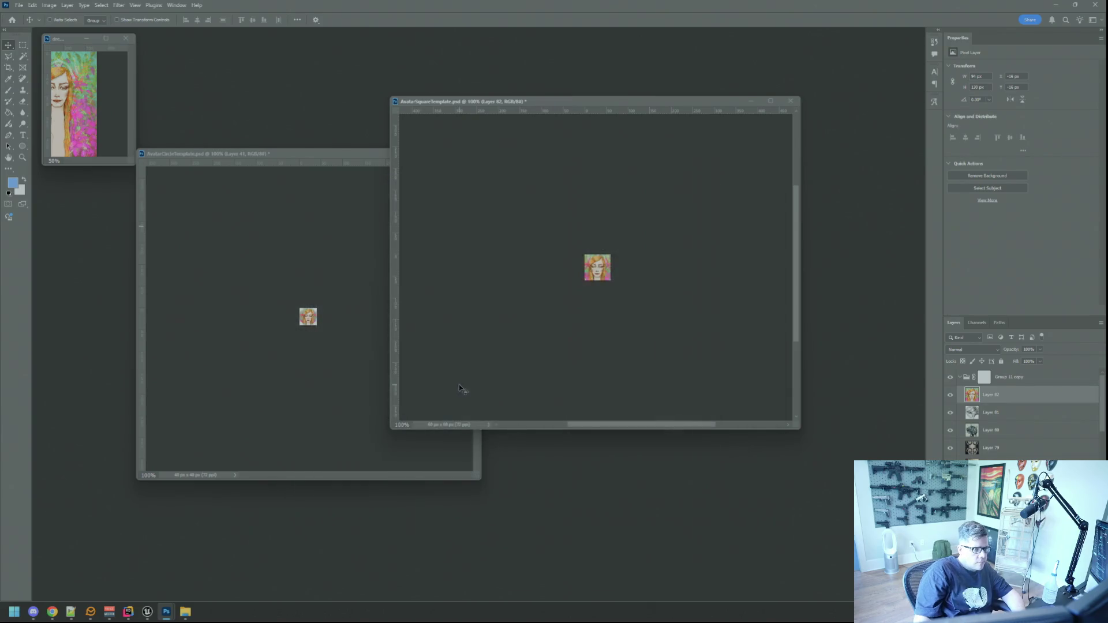
# Export the circle avatar via Save for Web as I_MsgWindow_Monkers3.png in Avatars.
pyautogui.click(438, 370)
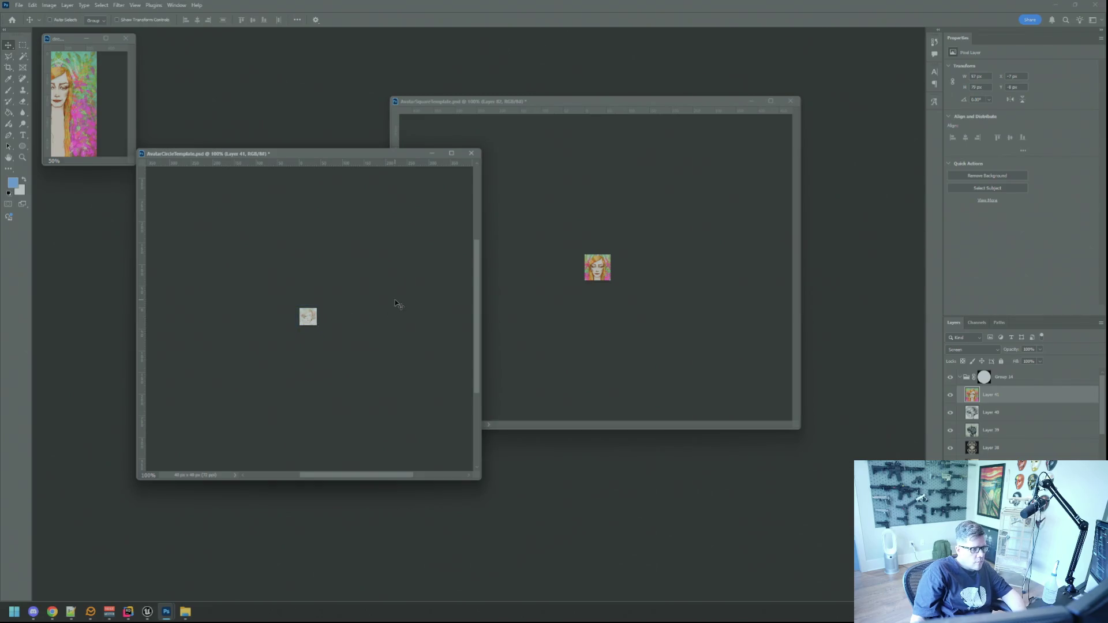
pyautogui.hotkey('ctrl', 'alt', 'shift', 's')
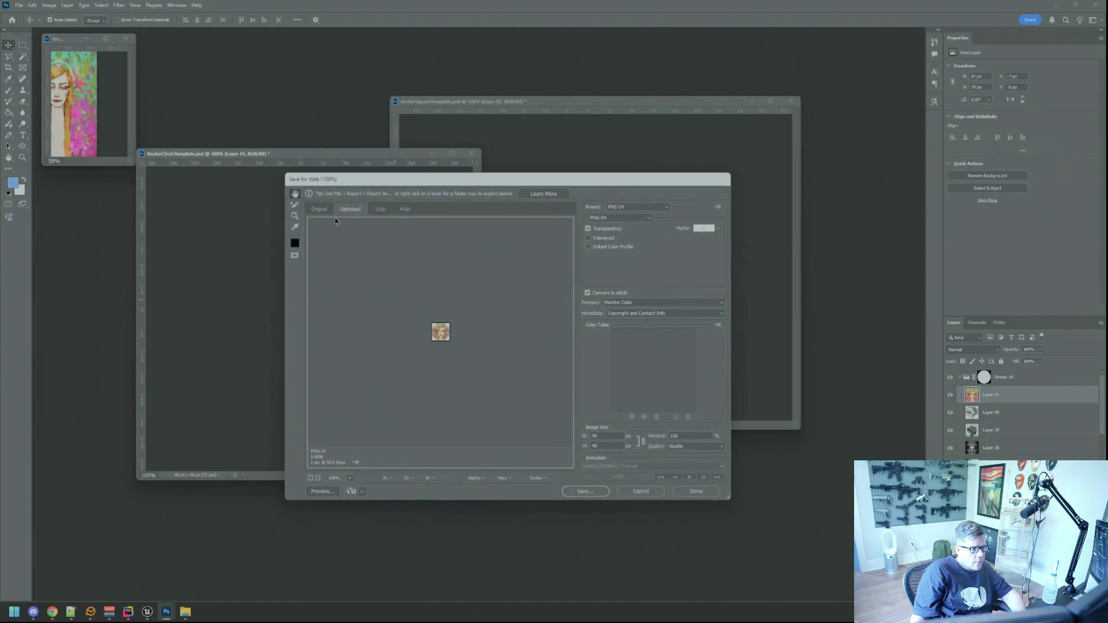
pyautogui.click(585, 491)
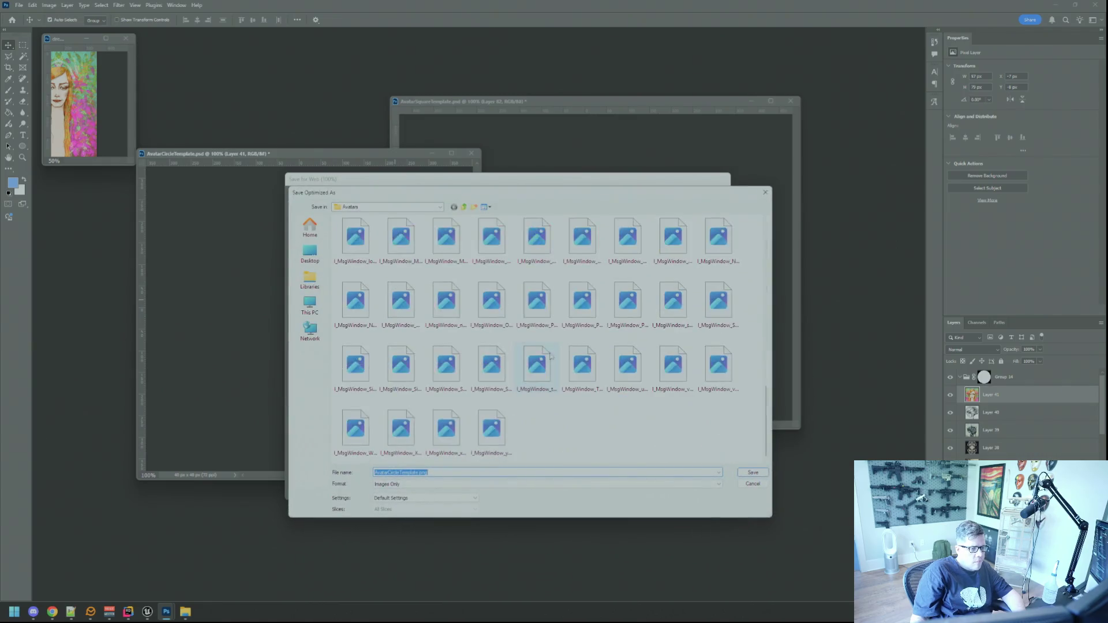
pyautogui.click(536, 388)
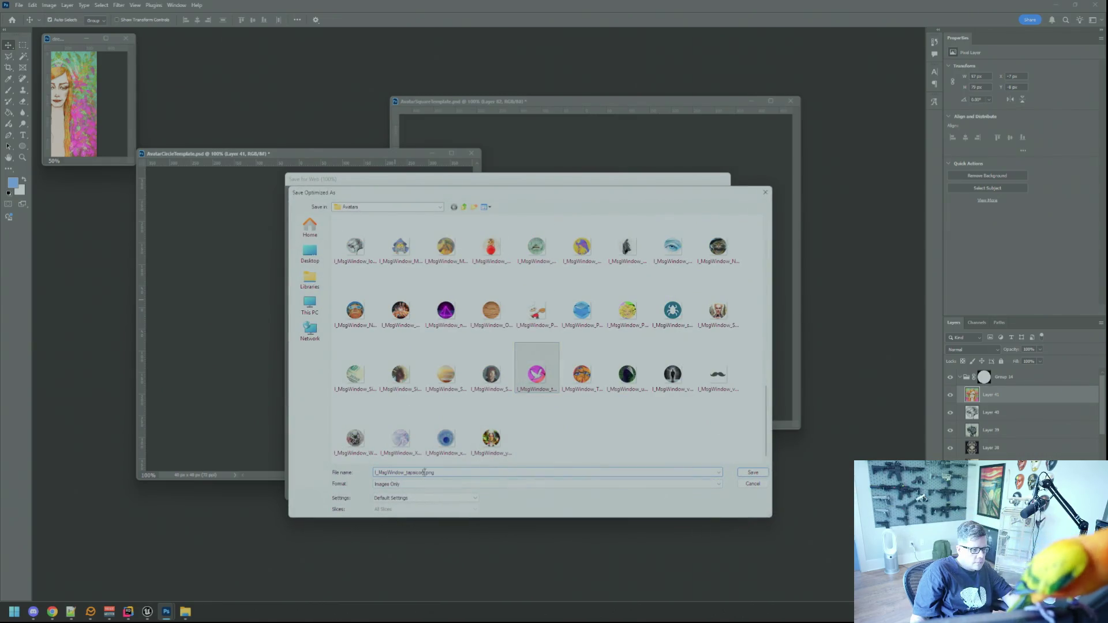
pyautogui.press('BackSpace')
pyautogui.press('BackSpace')
pyautogui.press('BackSpace')
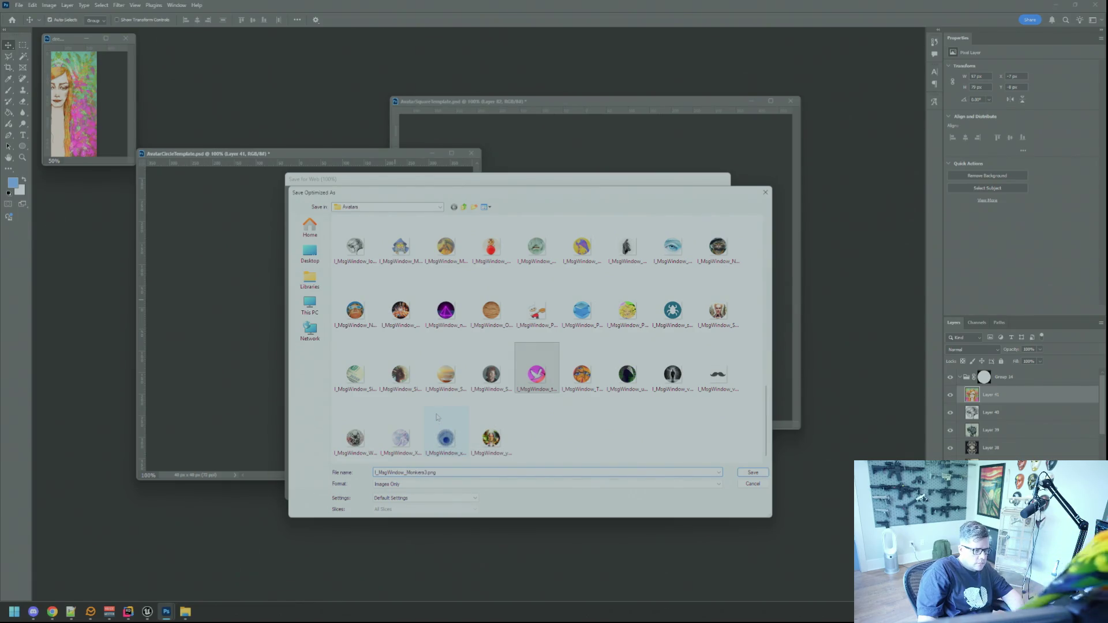
pyautogui.press('Return')
pyautogui.moveTo(478, 477); pyautogui.dragTo(379, 410)
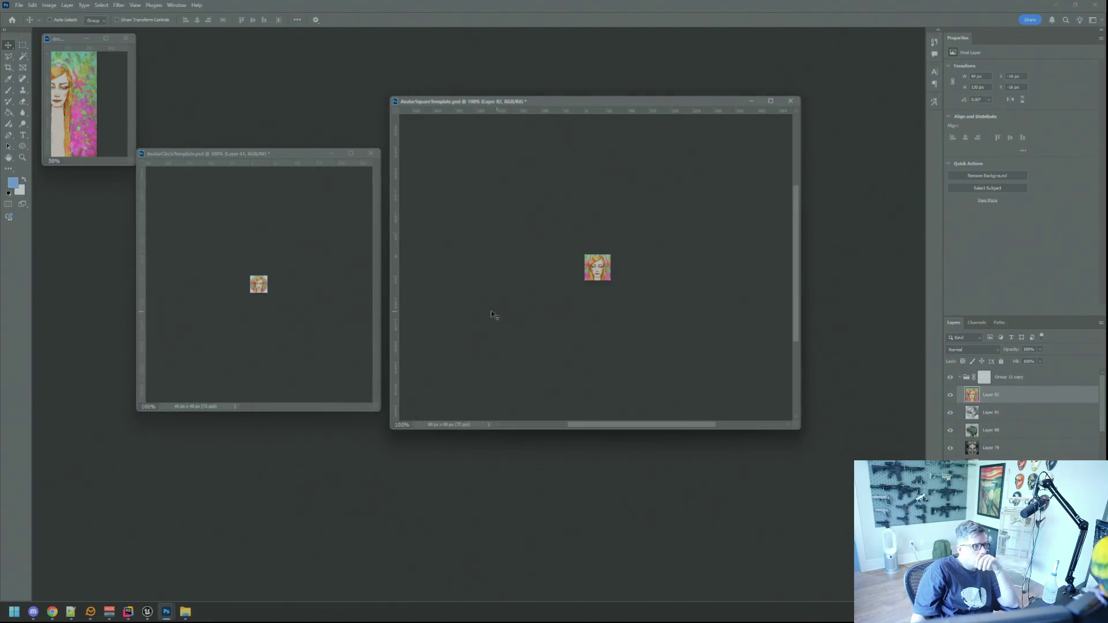
pyautogui.moveTo(133, 165); pyautogui.dragTo(217, 189)
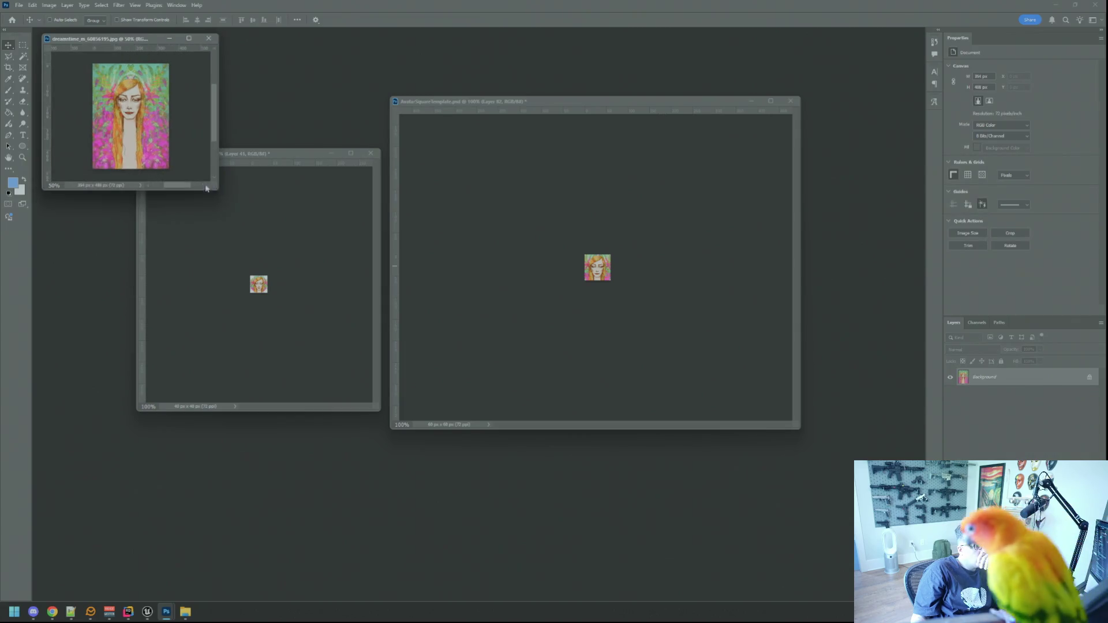
# Close the woman-portrait stock artwork without saving, then close the Photos viewer.
pyautogui.click(208, 39)
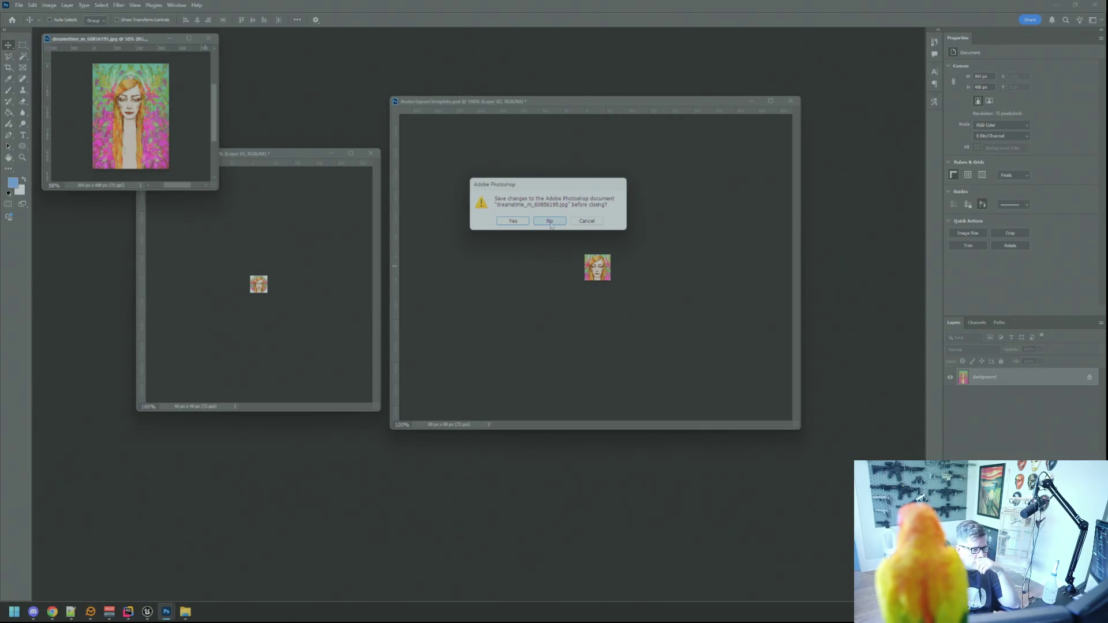
pyautogui.click(550, 222)
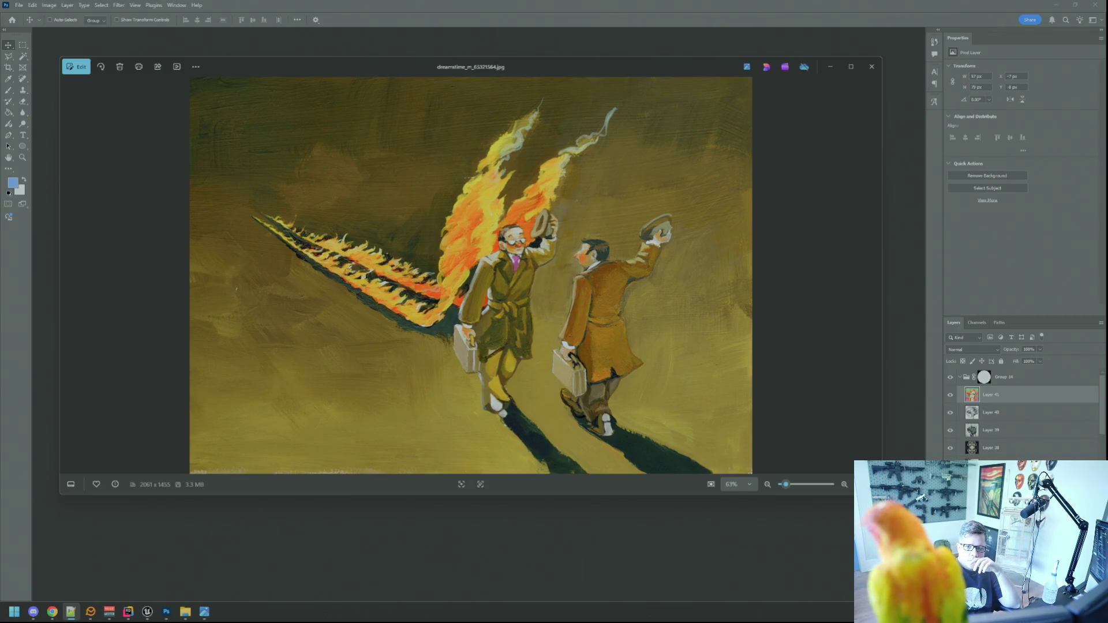
pyautogui.click(871, 66)
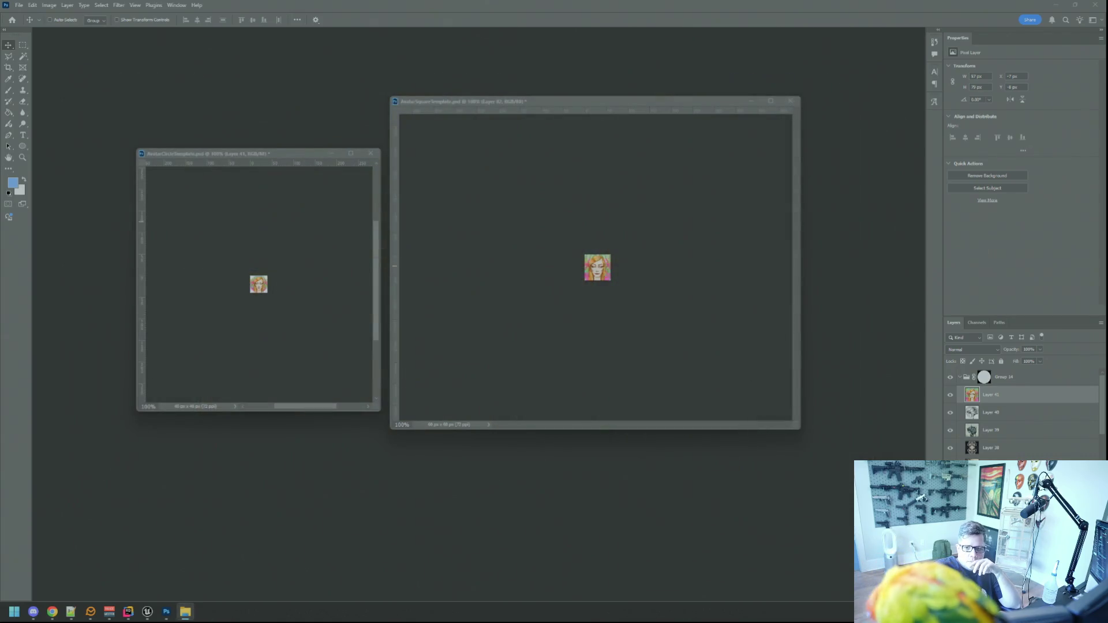
# Open the hat-silhouette artwork in Photoshop and reduce its resolution to 72 ppi.
pyautogui.moveTo(1018, 260)
pyautogui.mouseDown()
pyautogui.moveTo(834, 271)
pyautogui.moveTo(577, 265)
pyautogui.mouseUp()
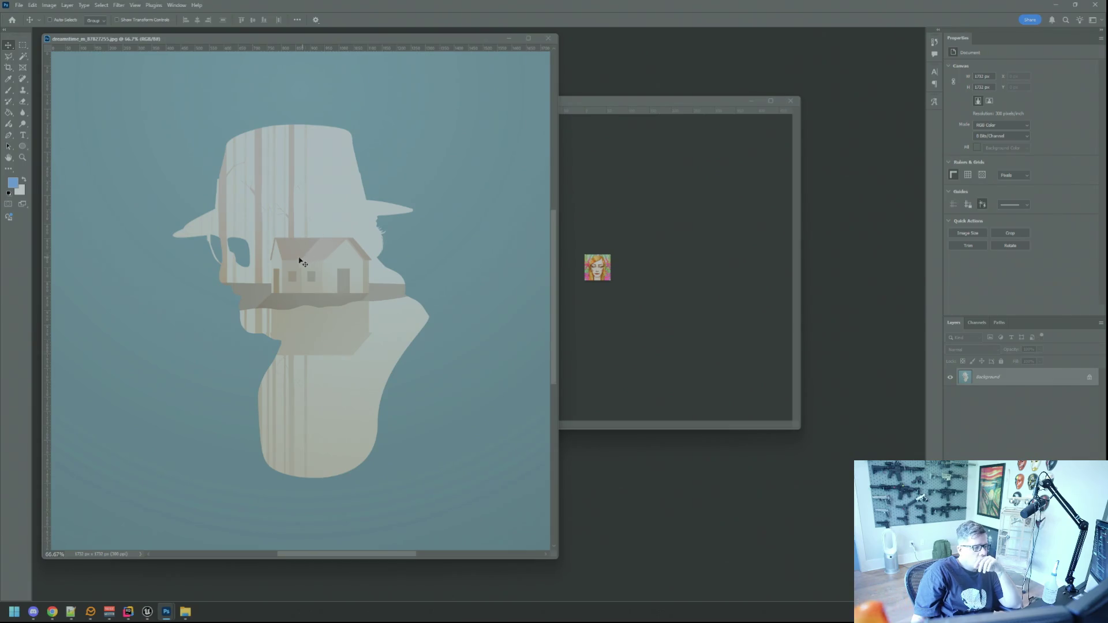
pyautogui.click(51, 4)
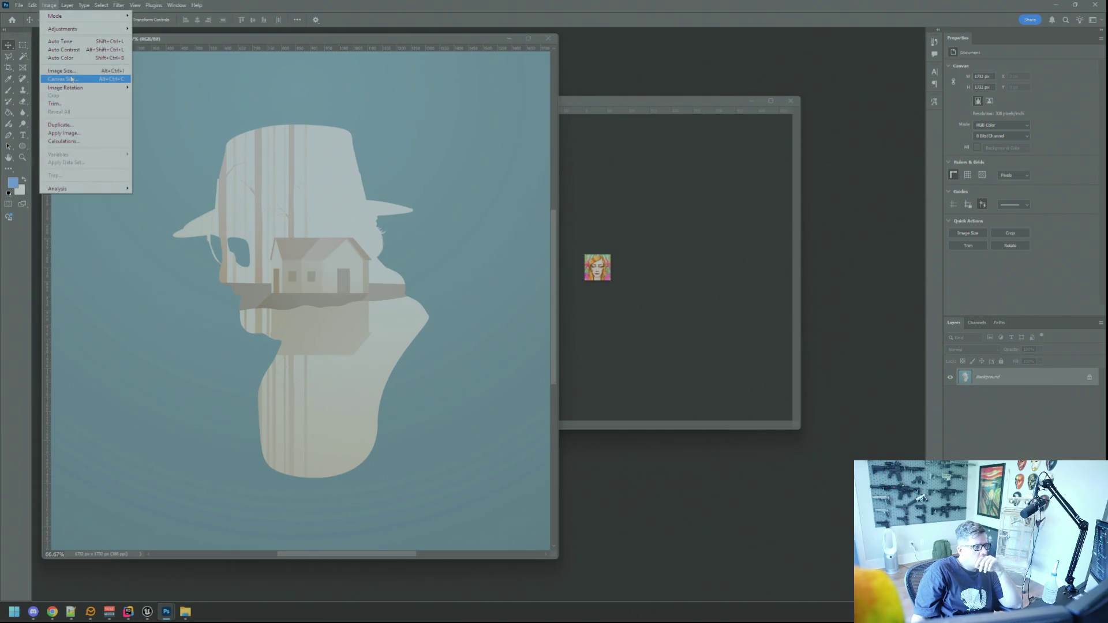
pyautogui.click(58, 75)
pyautogui.doubleClick(609, 219)
pyautogui.write('72')
pyautogui.click(583, 277)
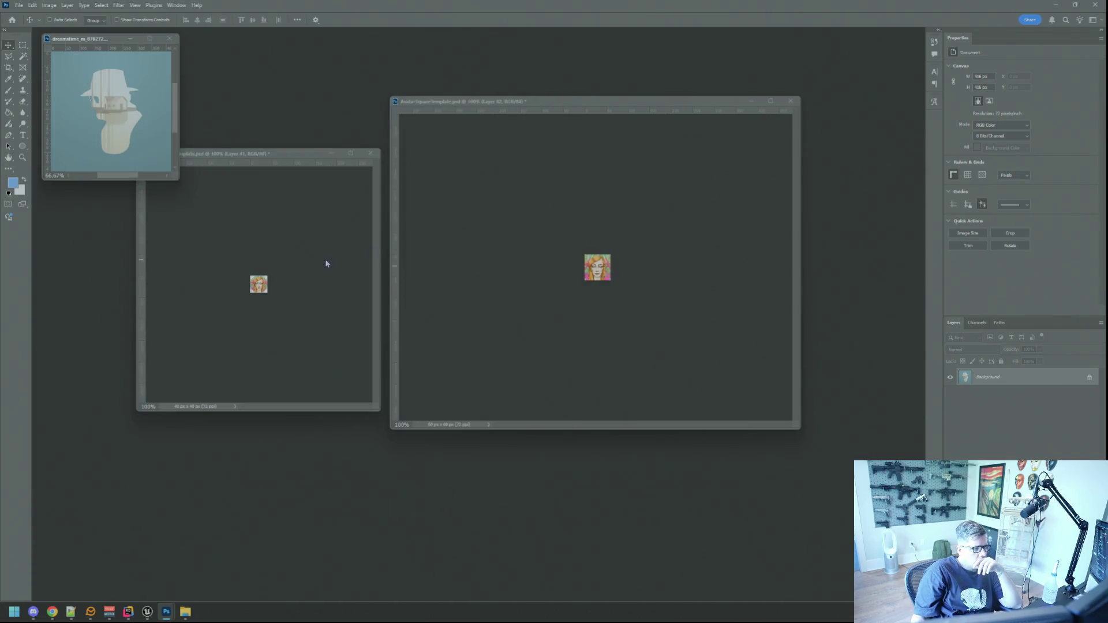
# Copy the silhouette into the square template for transforming, then open the anatomical engraving artwork.
pyautogui.moveTo(128, 117)
pyautogui.mouseDown()
pyautogui.moveTo(139, 98)
pyautogui.moveTo(589, 287)
pyautogui.mouseUp()
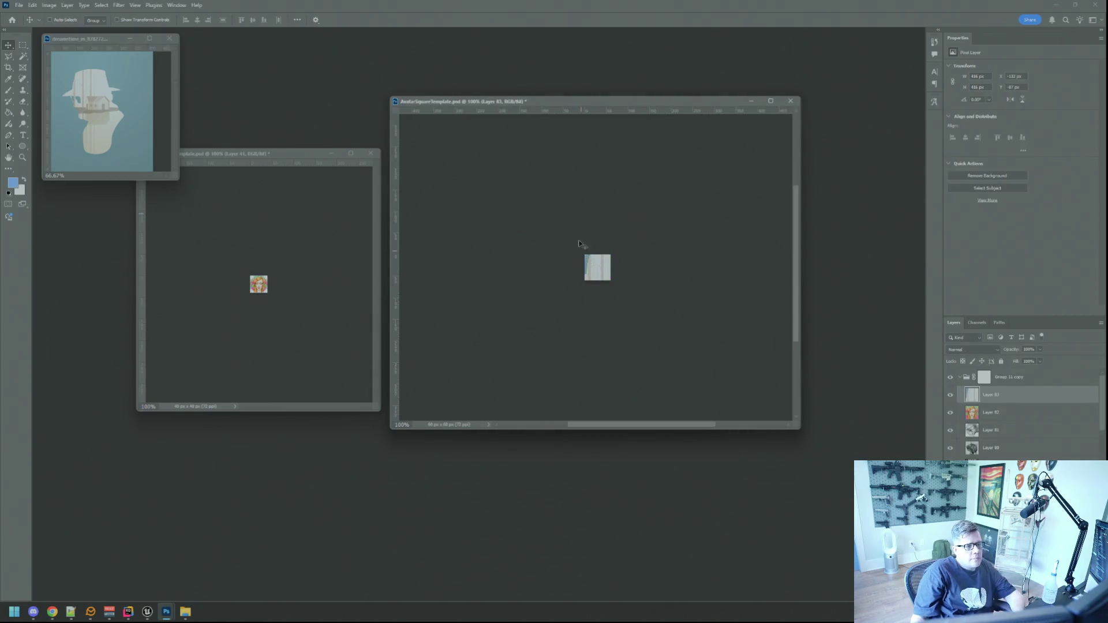
pyautogui.hotkey('ctrl', 't')
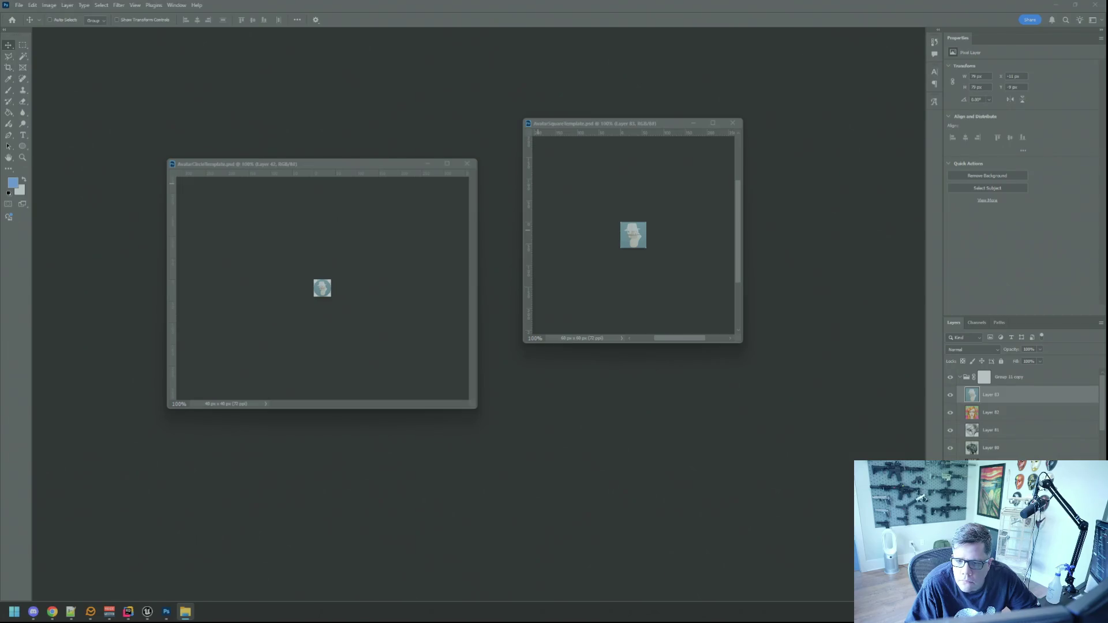
pyautogui.moveTo(1096, 277); pyautogui.dragTo(843, 294)
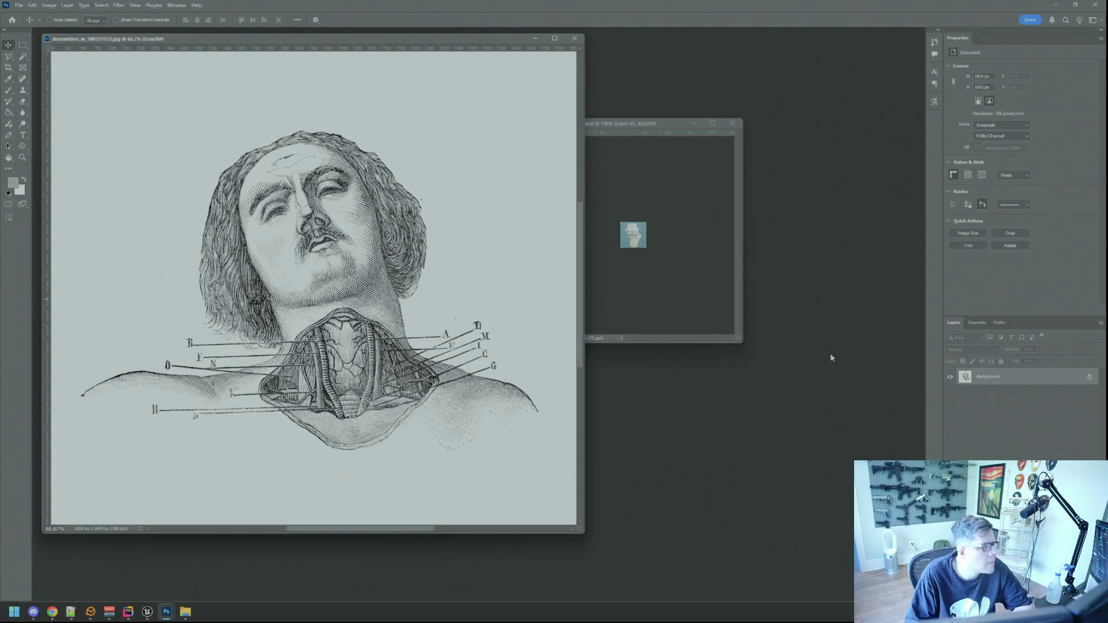
# Enlarge the engraving's window and reduce the engraving to 72 ppi.
pyautogui.hotkey('alt', 'Tab')
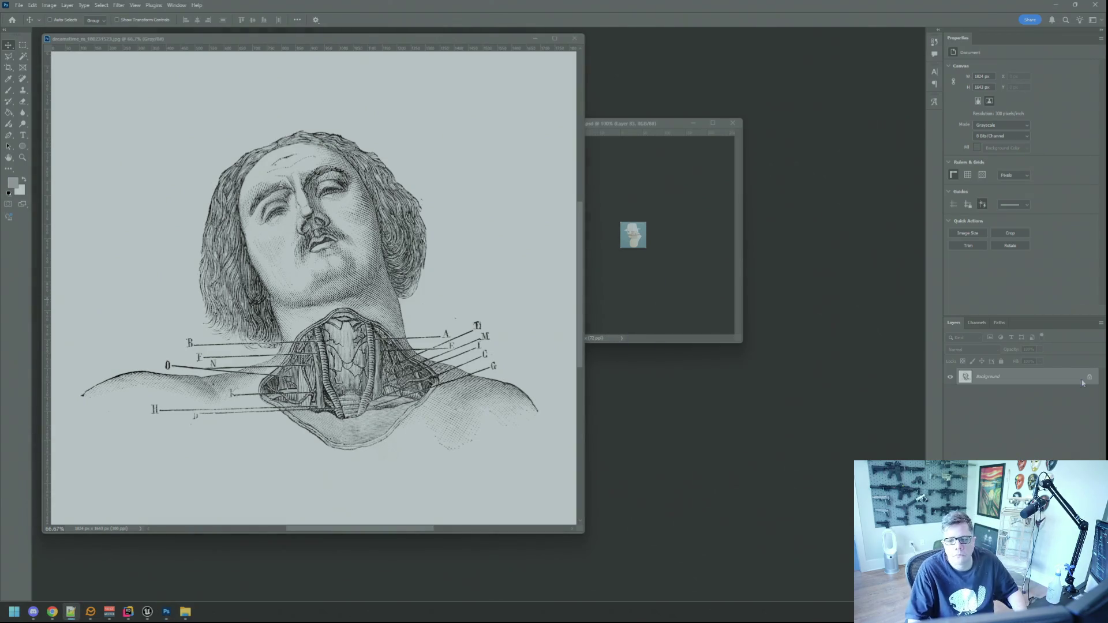
pyautogui.hotkey('alt', 'Tab')
pyautogui.moveTo(579, 529); pyautogui.dragTo(625, 524)
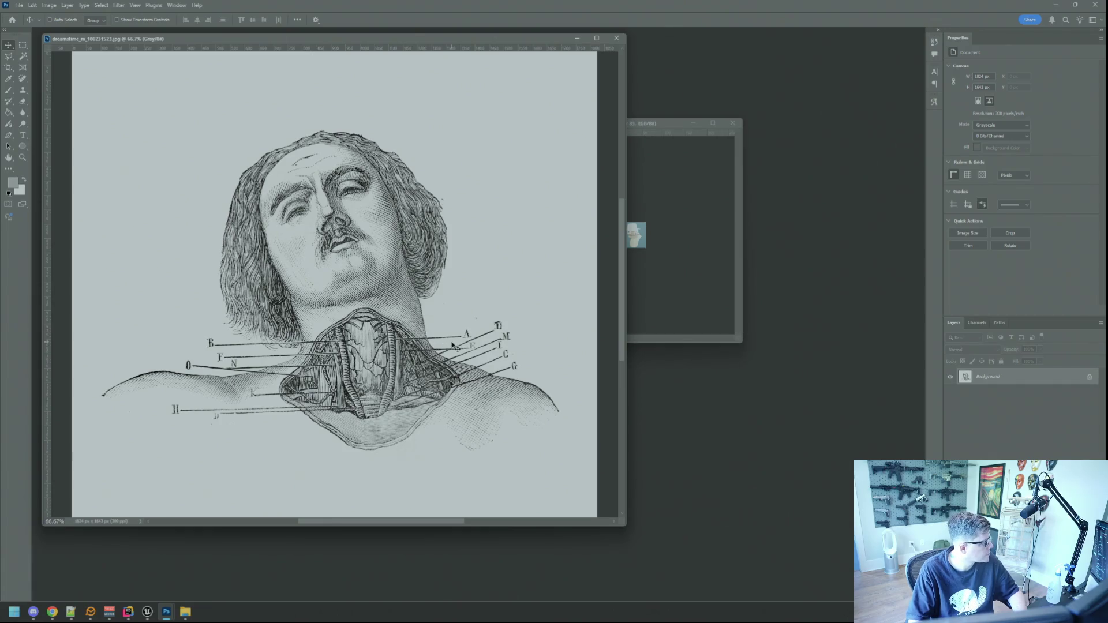
pyautogui.moveTo(624, 523); pyautogui.dragTo(622, 548)
pyautogui.click(55, 7)
pyautogui.click(63, 71)
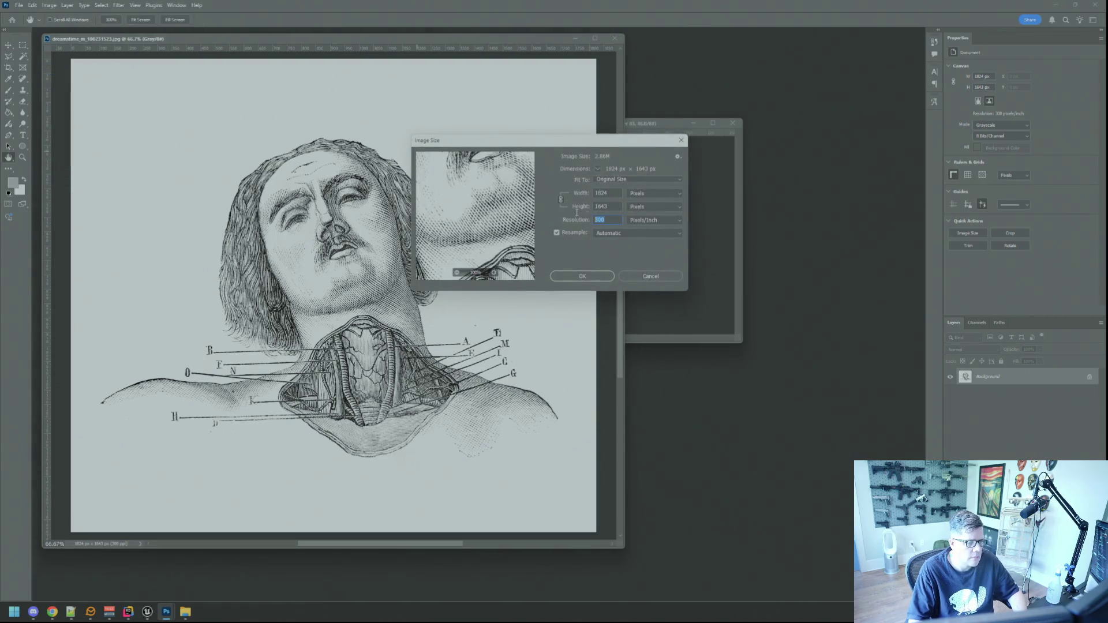
pyautogui.write('72')
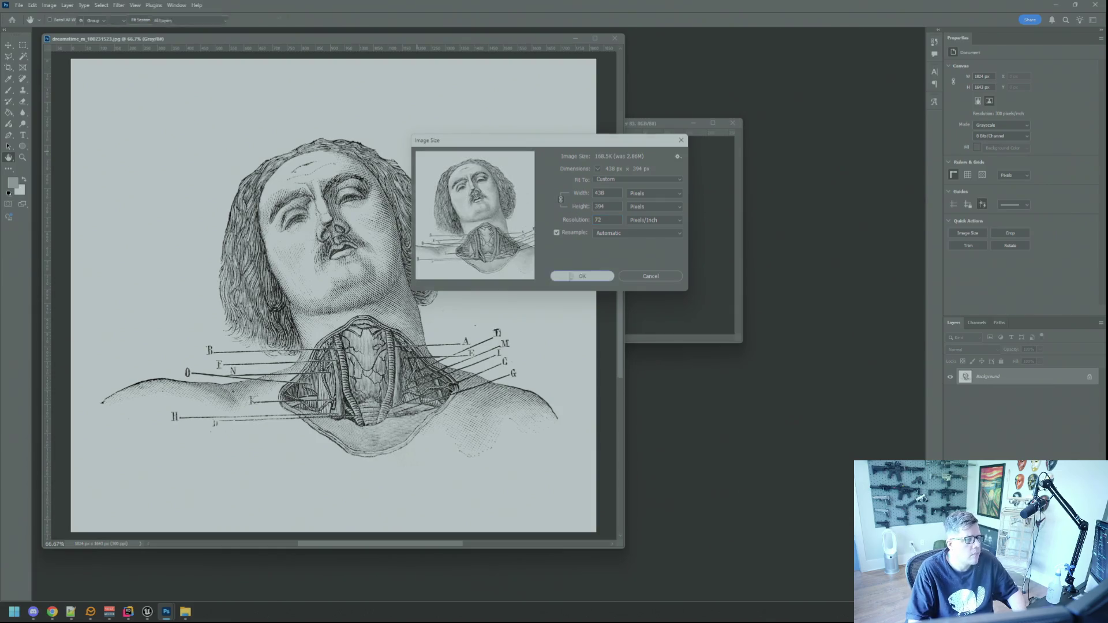
pyautogui.click(572, 277)
pyautogui.moveTo(616, 544); pyautogui.dragTo(281, 256)
# Scale the engraving to roughly 47% and nudge it centred in the square template.
pyautogui.click(650, 243)
pyautogui.hotkey('ctrl', 't')
pyautogui.moveTo(646, 215); pyautogui.dragTo(680, 284)
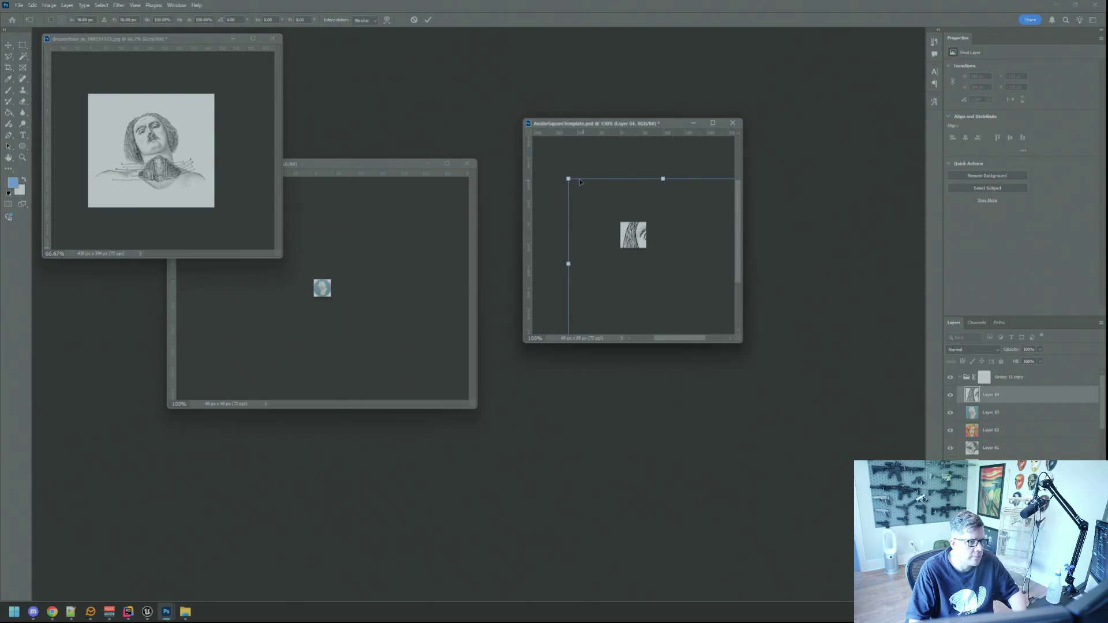
pyautogui.moveTo(566, 177)
pyautogui.mouseDown()
pyautogui.moveTo(727, 198)
pyautogui.moveTo(680, 247)
pyautogui.moveTo(632, 230)
pyautogui.mouseUp()
pyautogui.moveTo(688, 286); pyautogui.dragTo(652, 253)
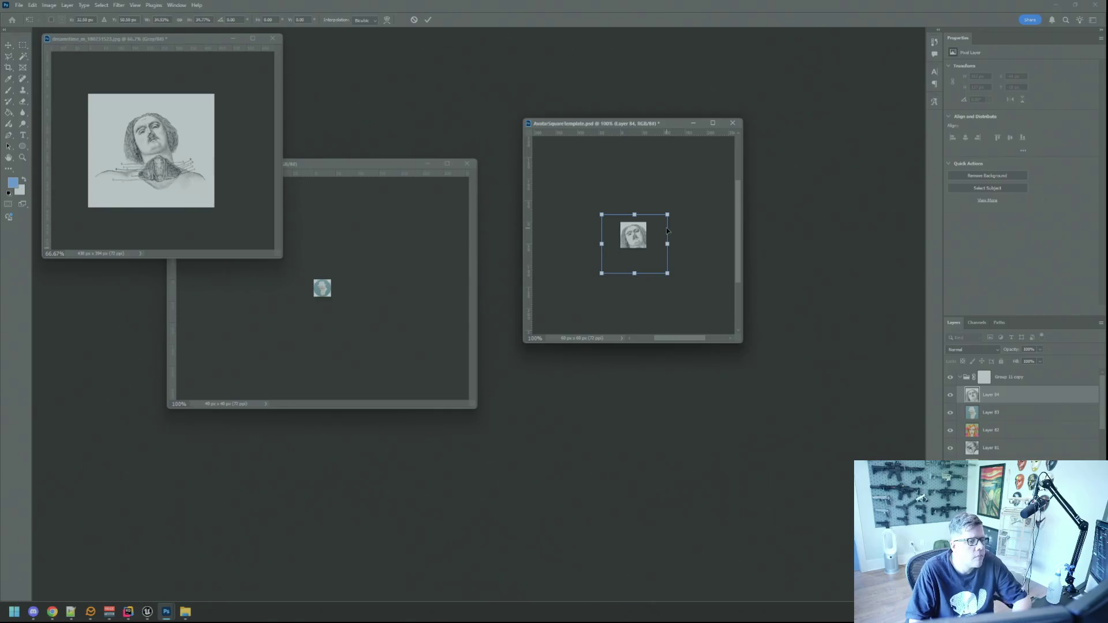
pyautogui.press('Up')
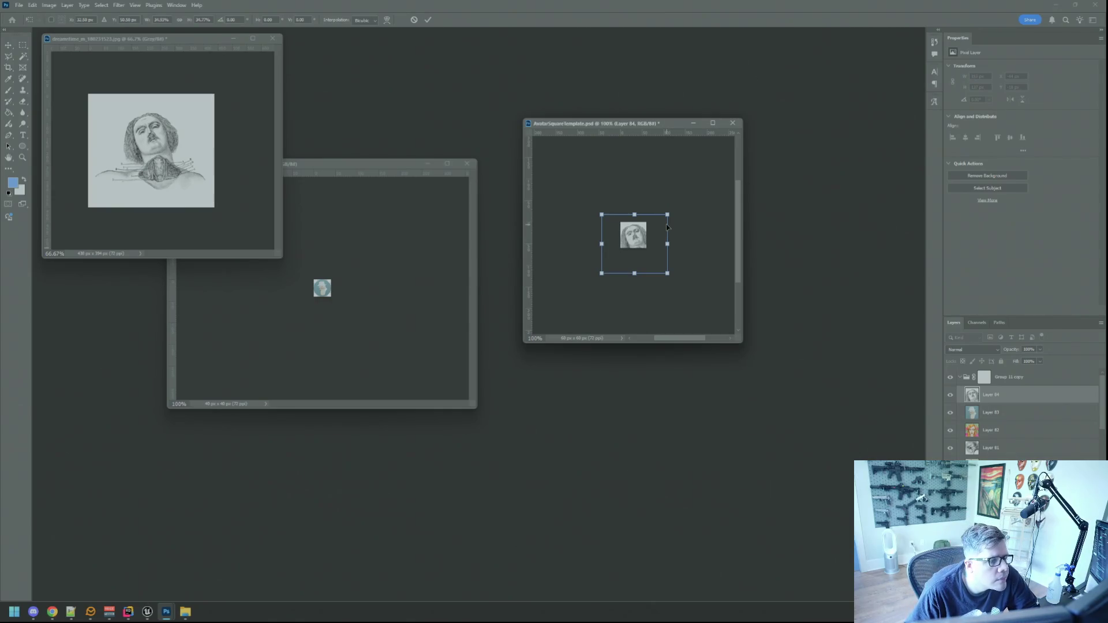
pyautogui.moveTo(668, 274); pyautogui.dragTo(670, 277)
pyautogui.press('Right')
pyautogui.press('Down')
pyautogui.press('Right')
pyautogui.press('Up')
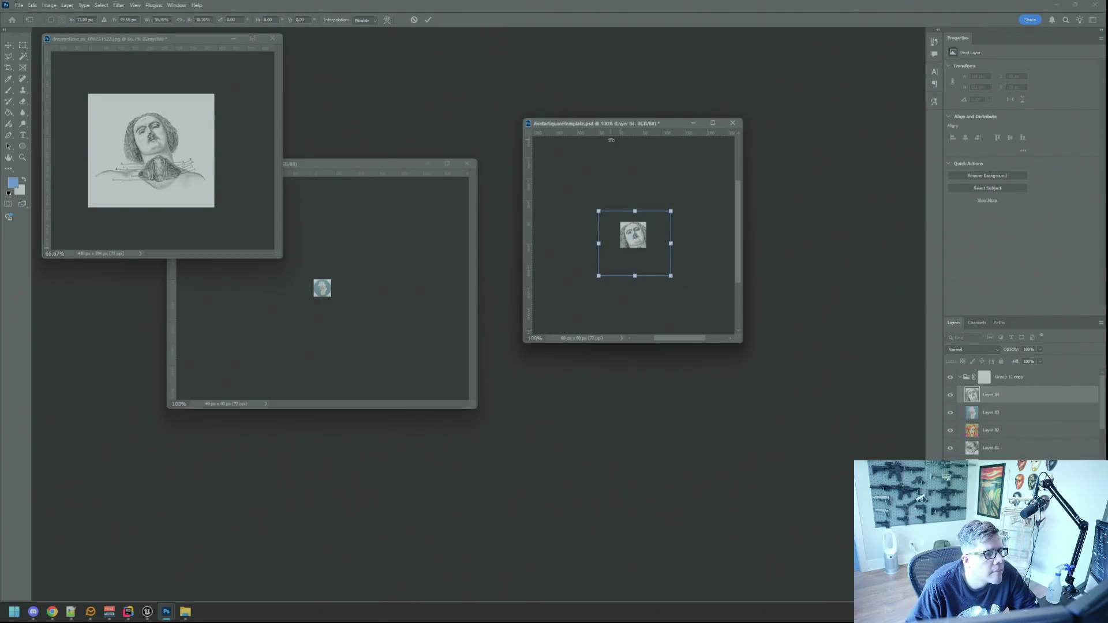
pyautogui.click(428, 20)
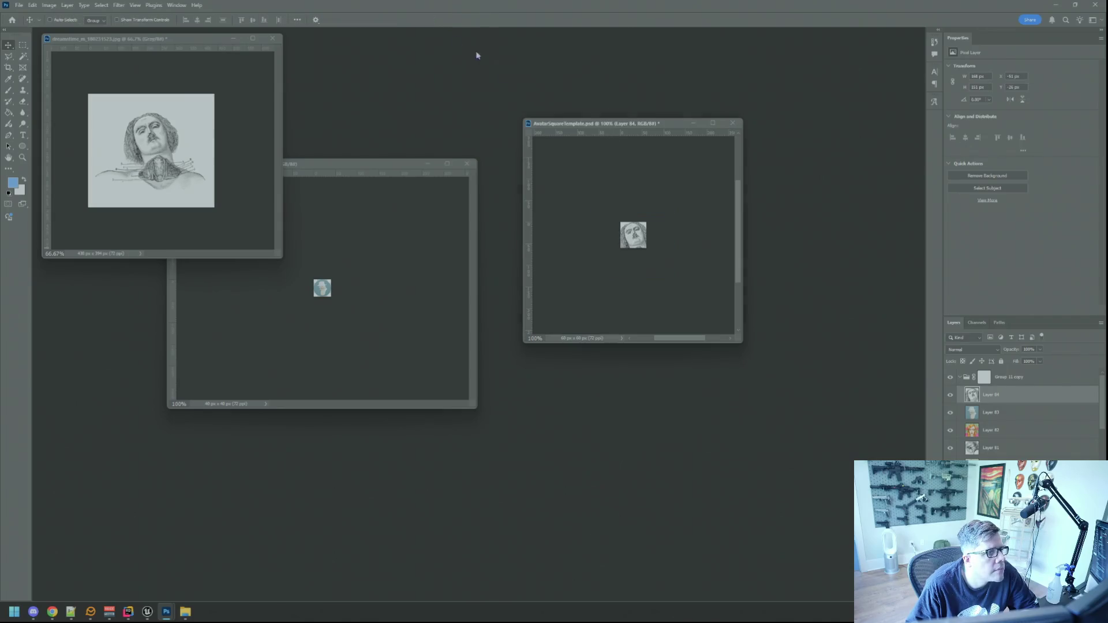
# Copy the engraving into the circle template, shrink it to about 66%, and centre it.
pyautogui.click(446, 231)
pyautogui.moveTo(635, 237)
pyautogui.mouseDown()
pyautogui.moveTo(356, 310)
pyautogui.moveTo(349, 300)
pyautogui.mouseUp()
pyautogui.hotkey('ctrl', 't')
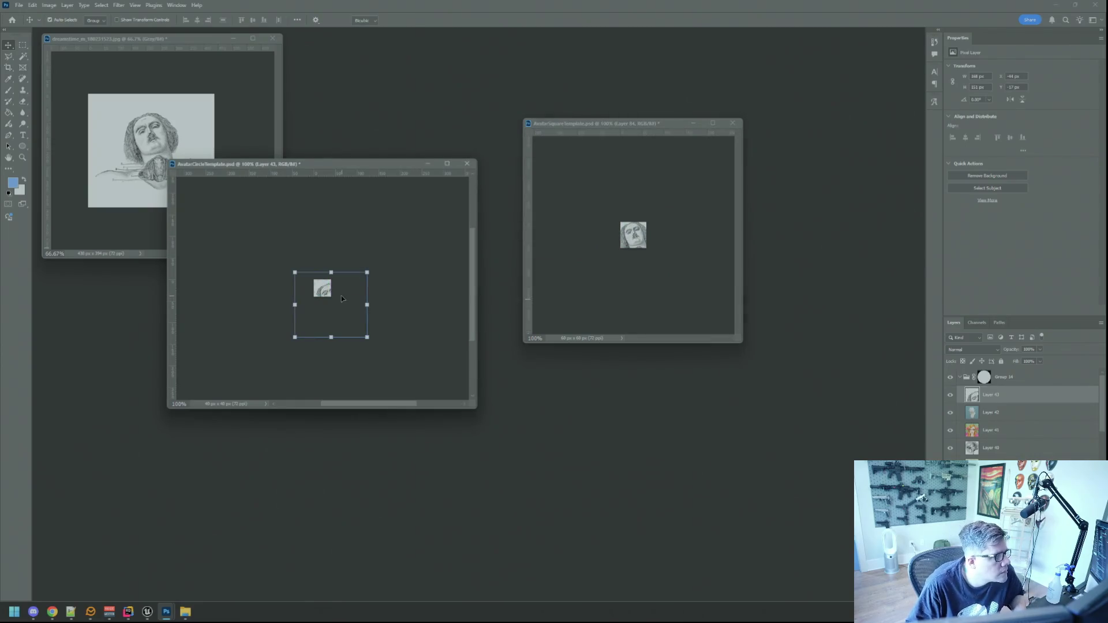
pyautogui.moveTo(368, 336); pyautogui.dragTo(343, 307)
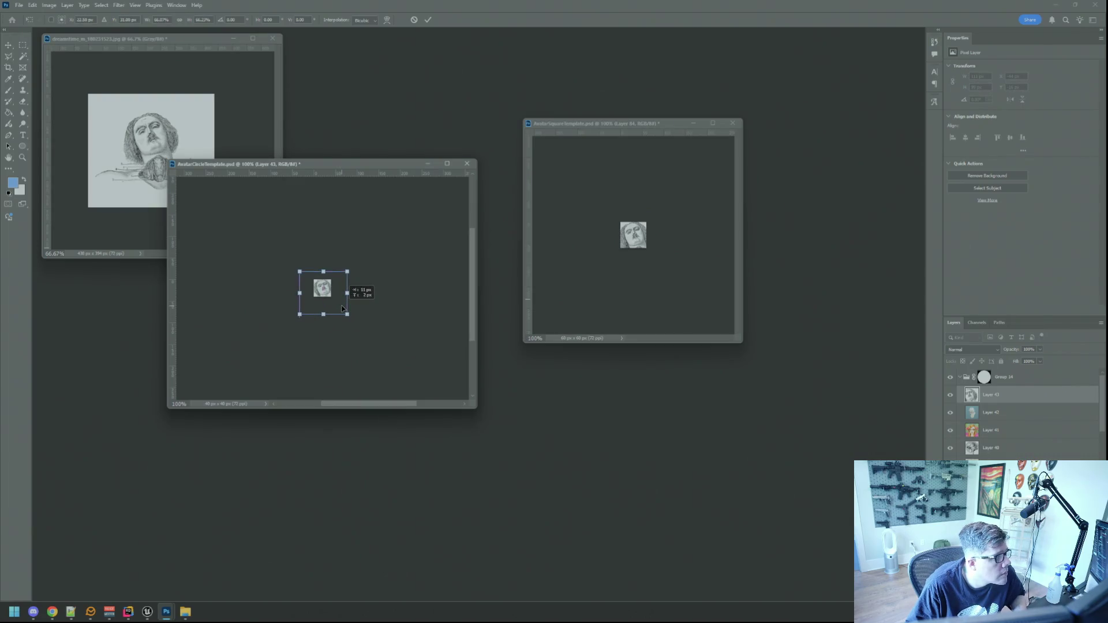
pyautogui.press('Left')
pyautogui.press('Down')
pyautogui.press('Down')
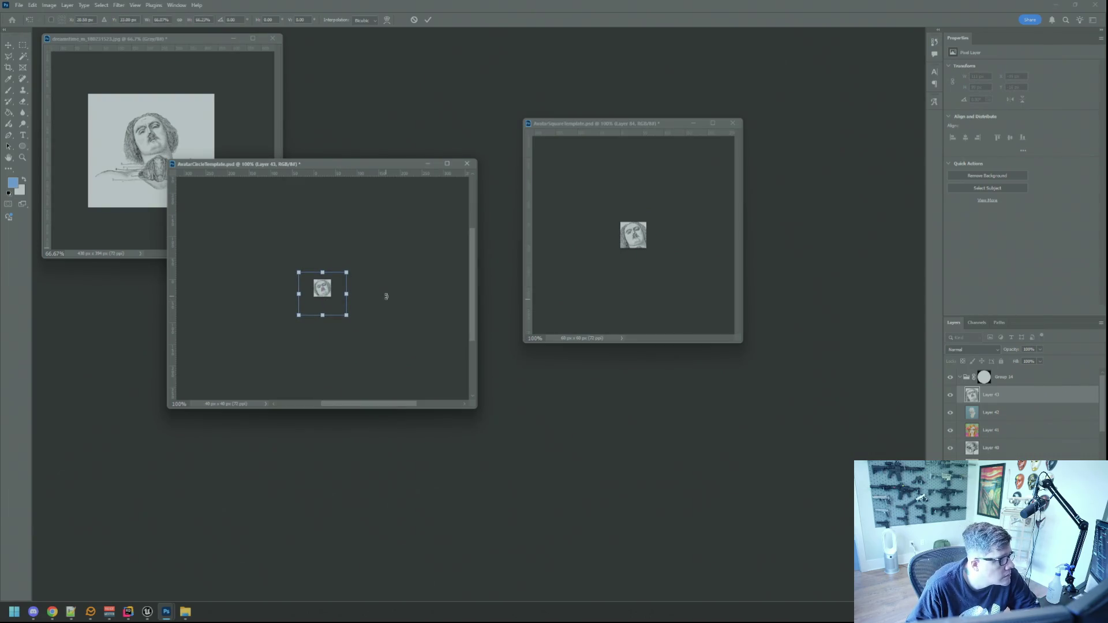
pyautogui.click(427, 19)
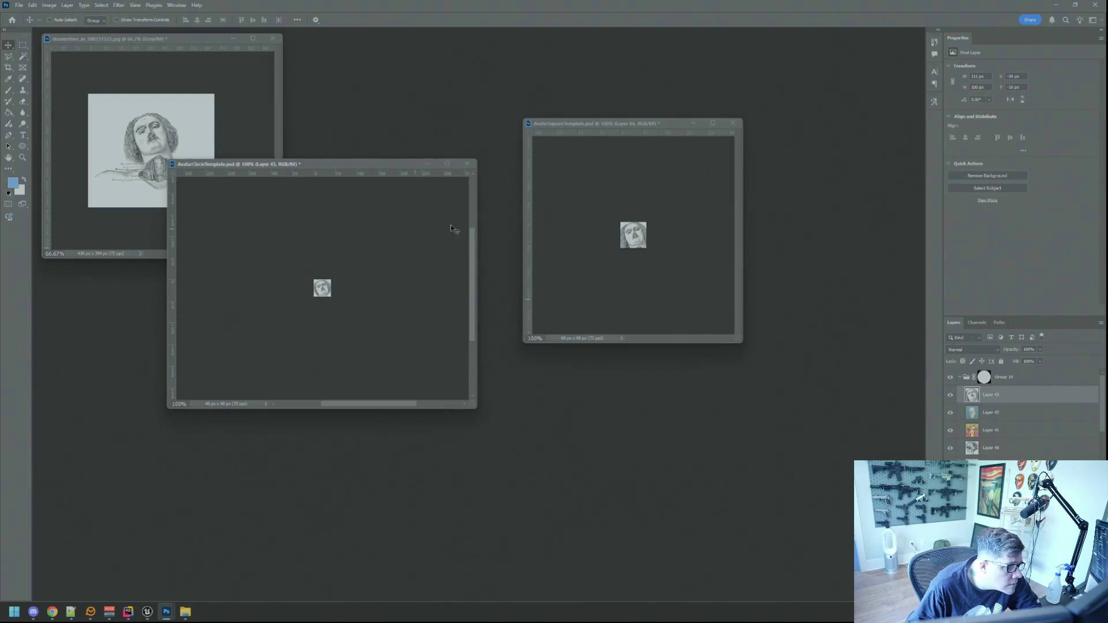
# Open Save for Web for the square avatar template.
pyautogui.click(647, 252)
pyautogui.hotkey('alt', 'Tab')
pyautogui.hotkey('alt', 'Tab')
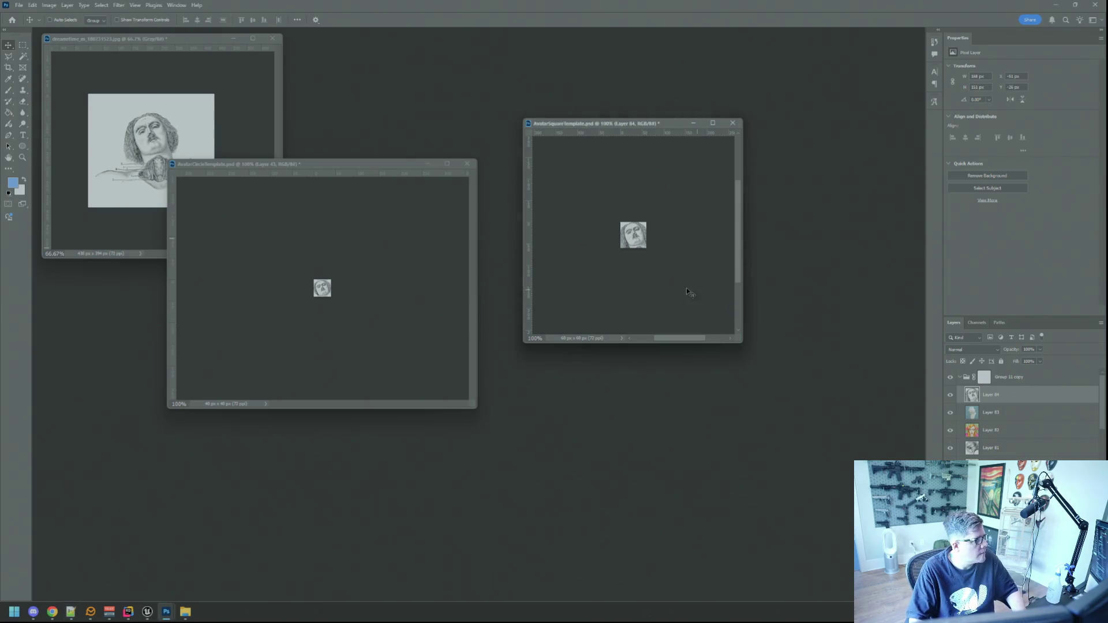
pyautogui.hotkey('ctrl', 'alt', 'shift', 's')
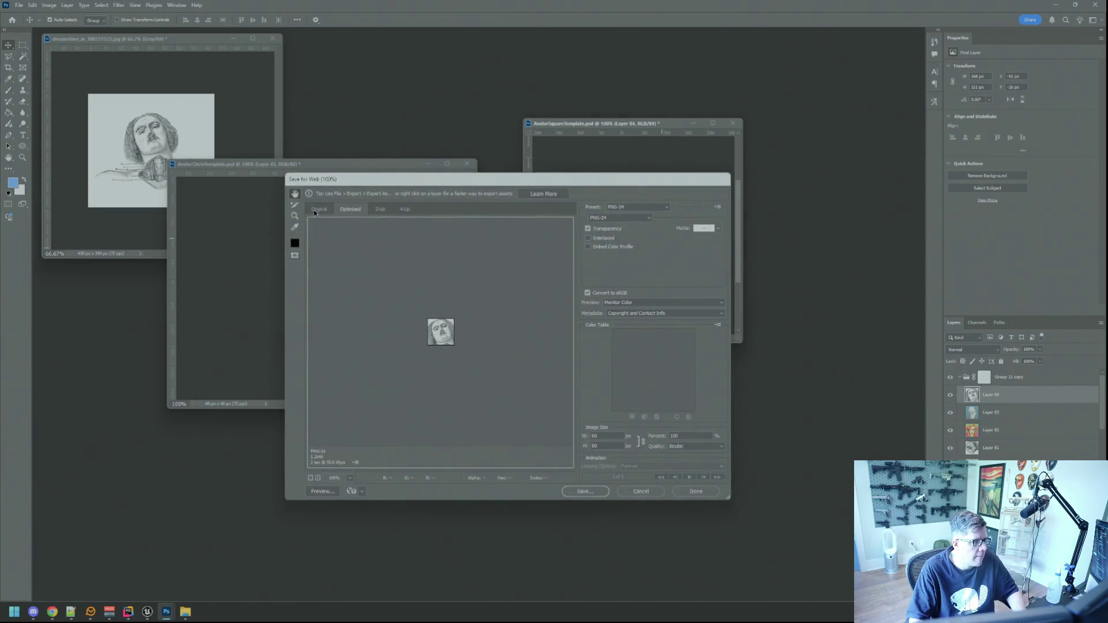
# Save the square engraved-head avatar to Avatars as a MsgPop PNG named with 'Sculpture'.
pyautogui.click(585, 491)
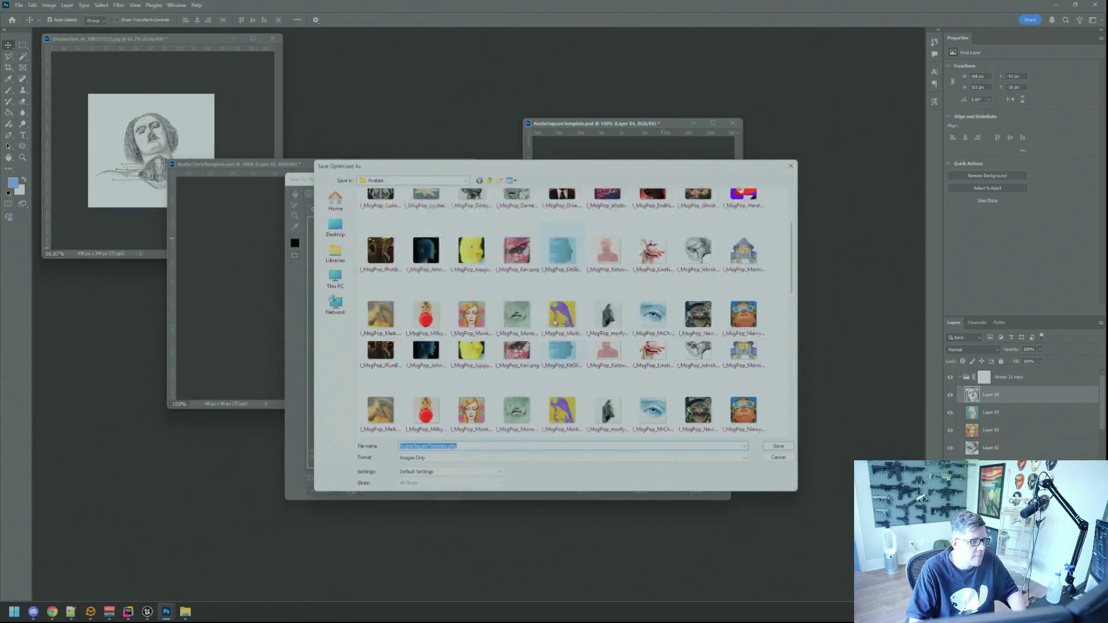
pyautogui.click(519, 247)
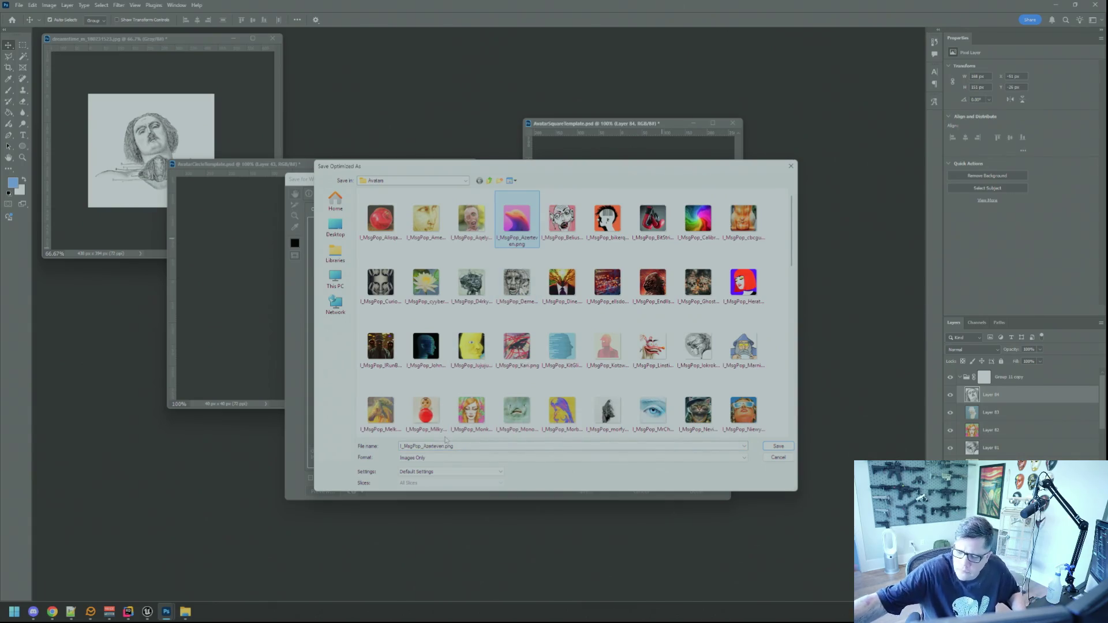
pyautogui.click(472, 372)
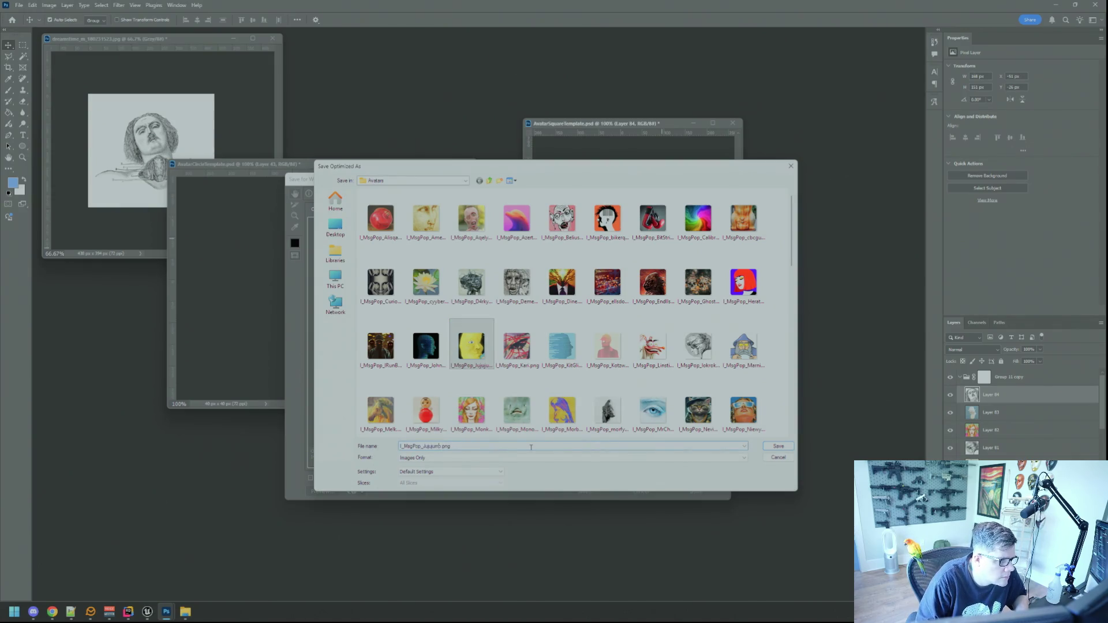
pyautogui.write('Sculpture')
pyautogui.press('Return')
# Export the circle engraved-head avatar to Avatars as a MsgWindow PNG.
pyautogui.click(450, 252)
pyautogui.hotkey('ctrl', 'alt', 'shift', 's')
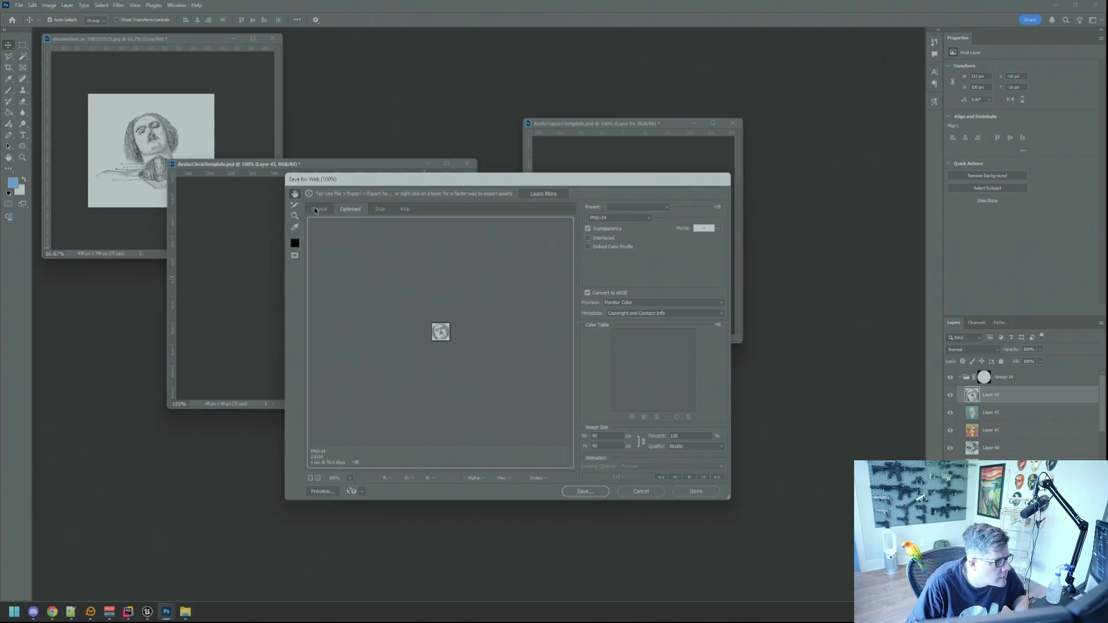
pyautogui.press('Return')
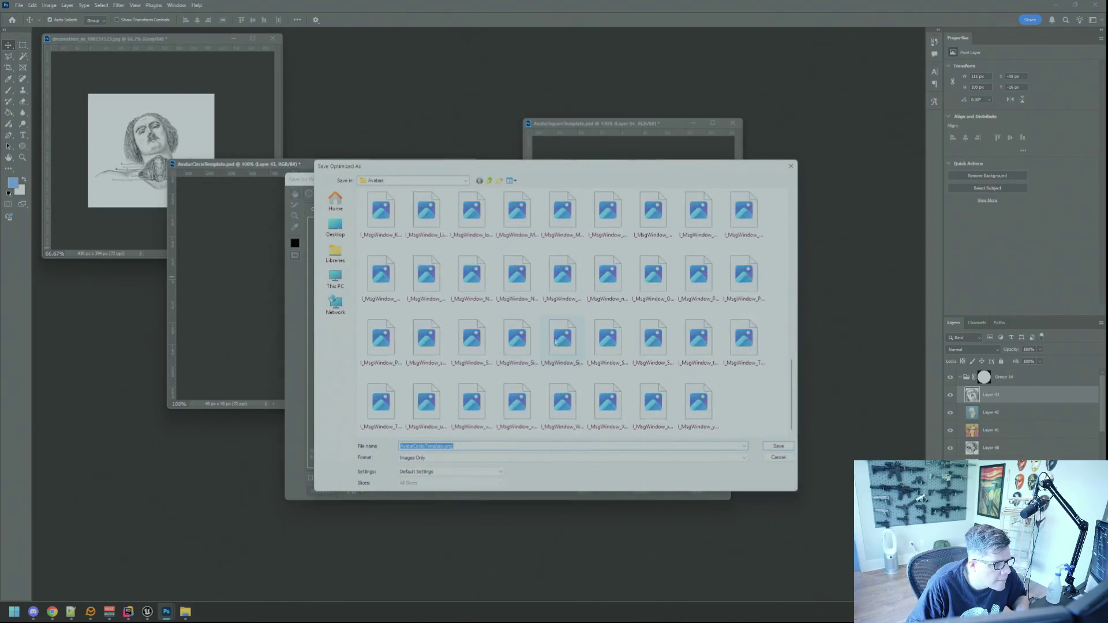
pyautogui.click(562, 412)
pyautogui.click(449, 446)
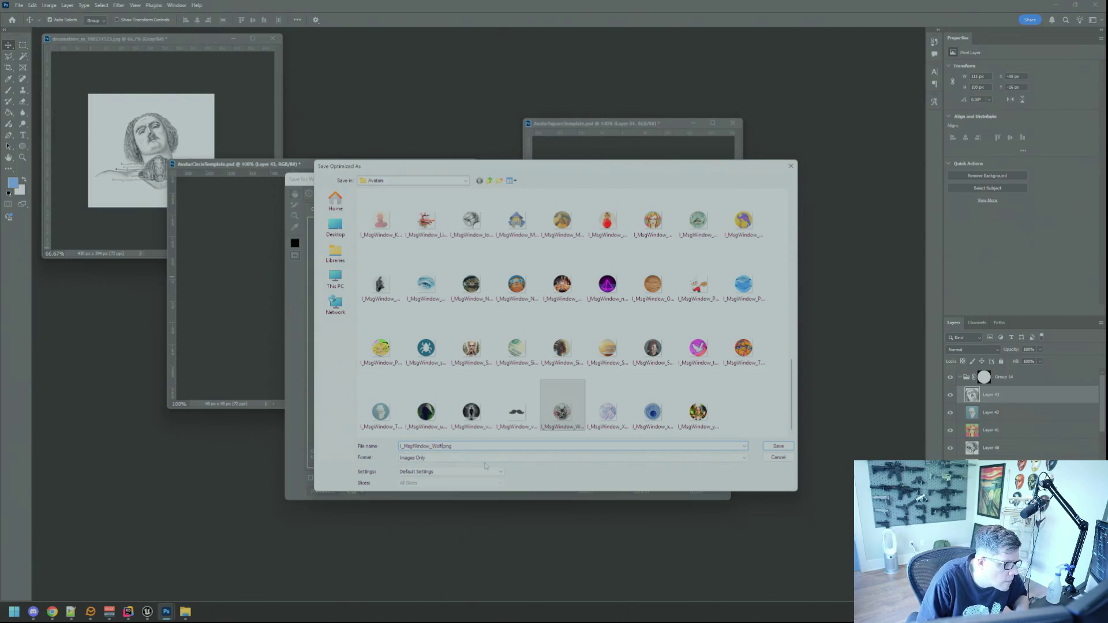
pyautogui.press('Return')
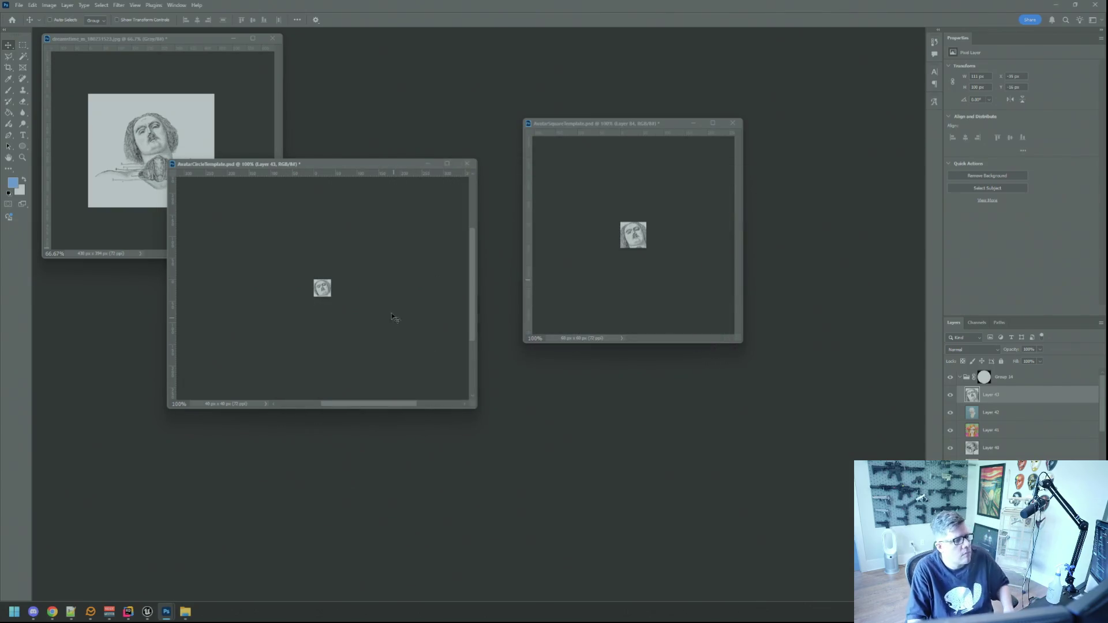
# Reposition and shrink the circle template document window, lowering it on screen.
pyautogui.moveTo(331, 172); pyautogui.dragTo(371, 250)
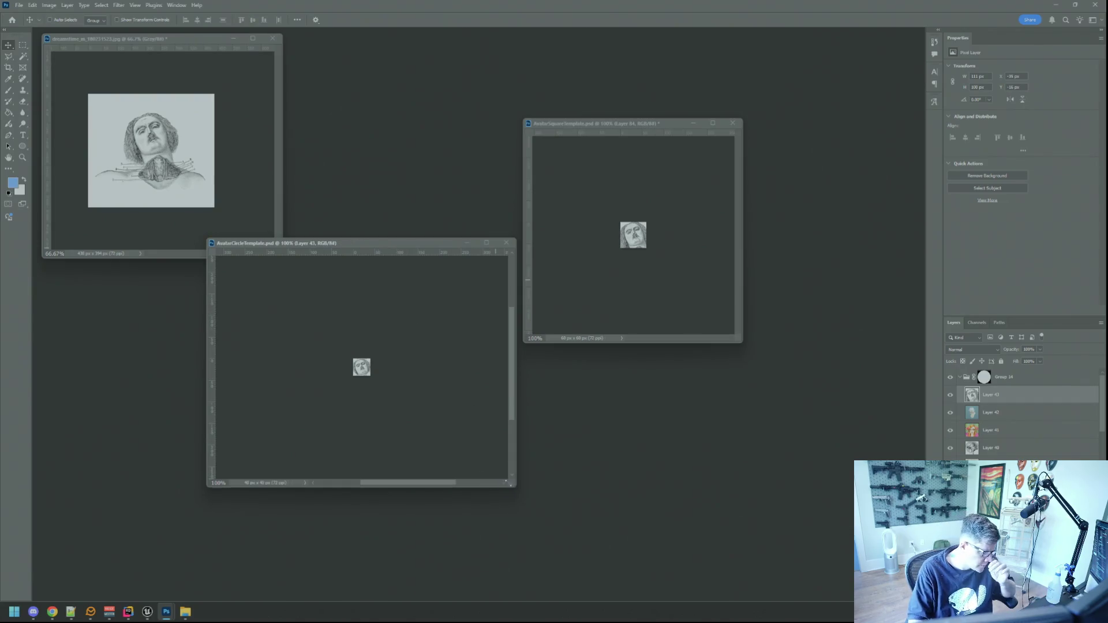
pyautogui.moveTo(509, 484); pyautogui.dragTo(437, 434)
pyautogui.moveTo(298, 246); pyautogui.dragTo(302, 274)
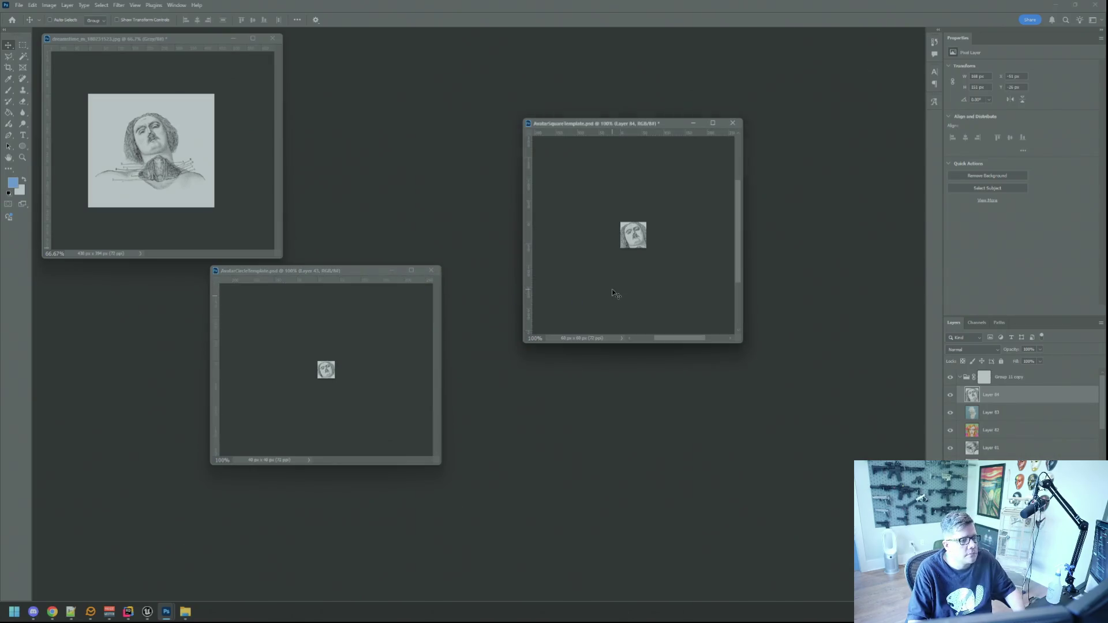
# Close the dreamstime stock sketch image without saving changes.
pyautogui.click(249, 132)
pyautogui.hotkey('ctrl', 'alt', 'i')
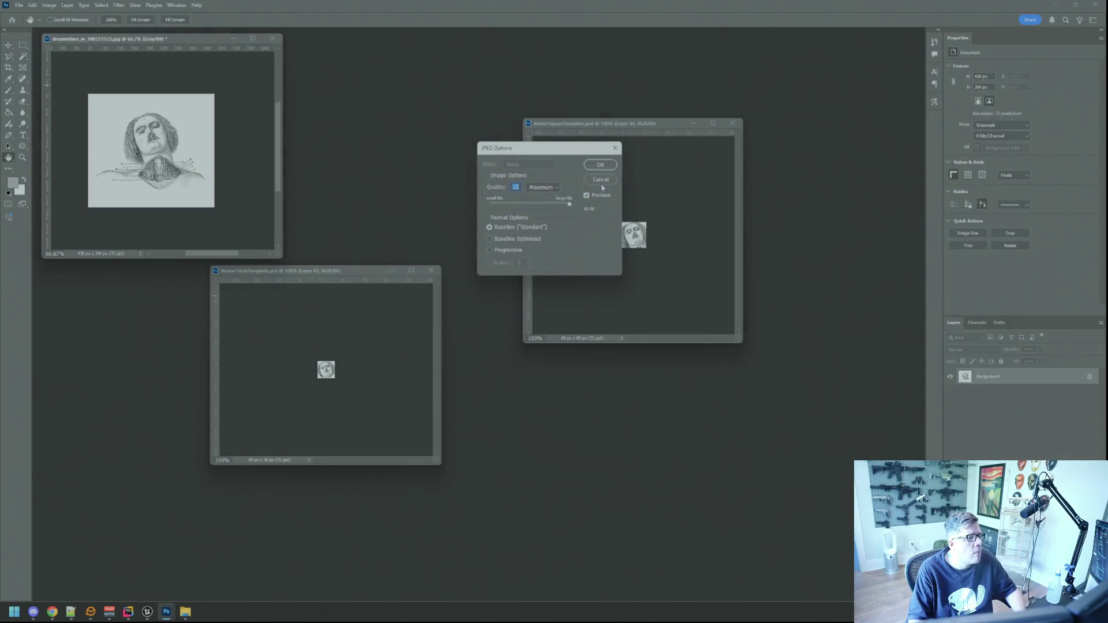
pyautogui.press('Escape')
pyautogui.hotkey('ctrl', 'w')
pyautogui.press('n')
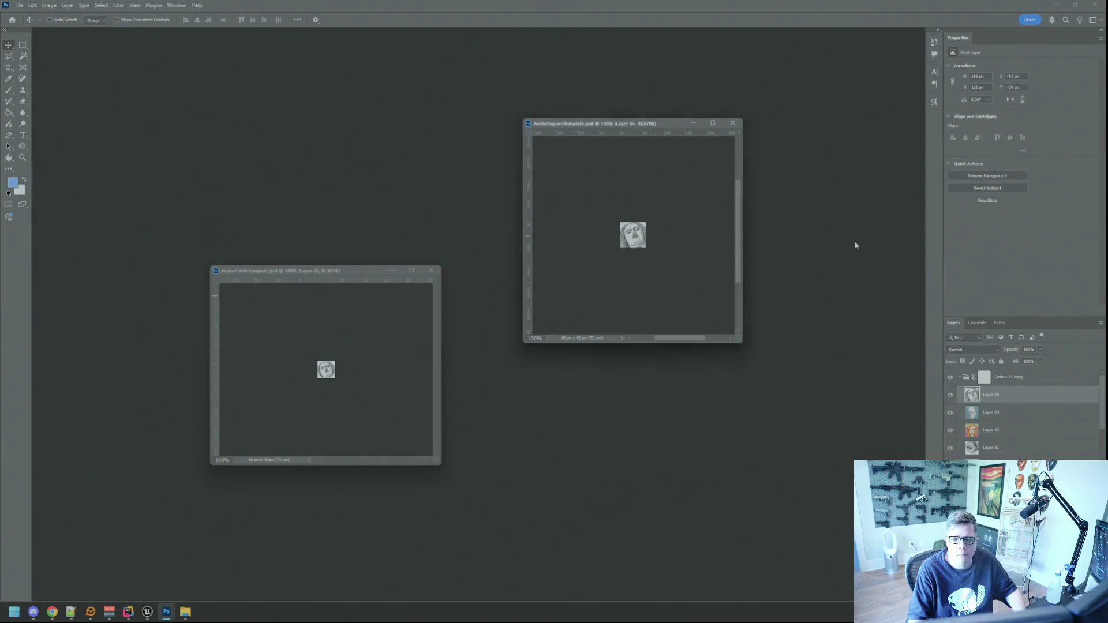
# Minimize Photoshop and bring the Unreal Editor back up from the taskbar.
pyautogui.hotkey('alt', 'Tab')
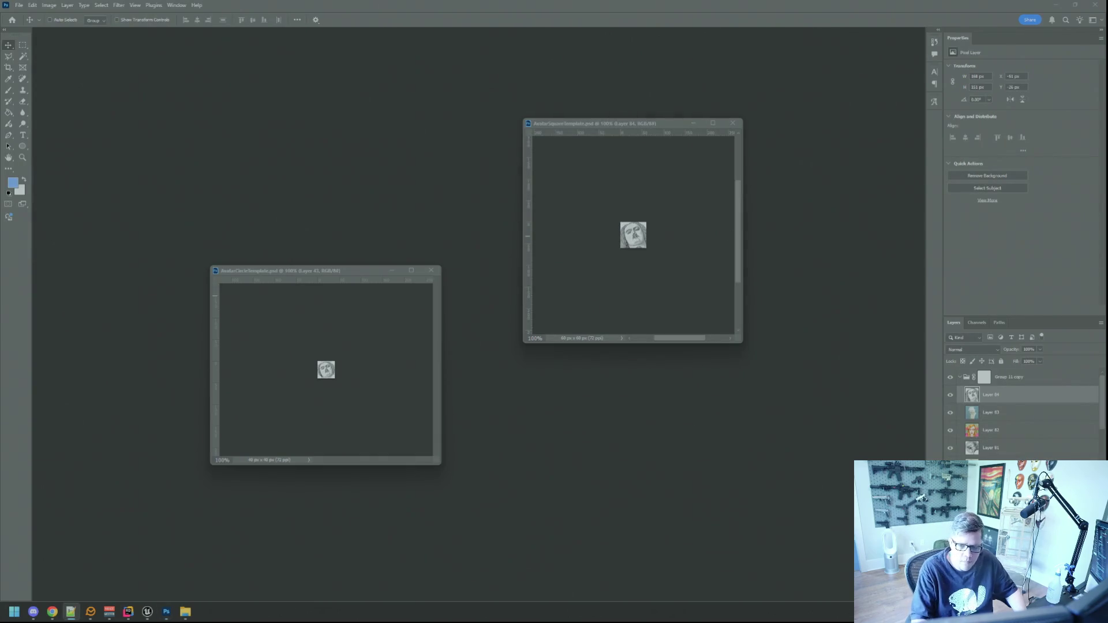
pyautogui.hotkey('alt', 'Tab')
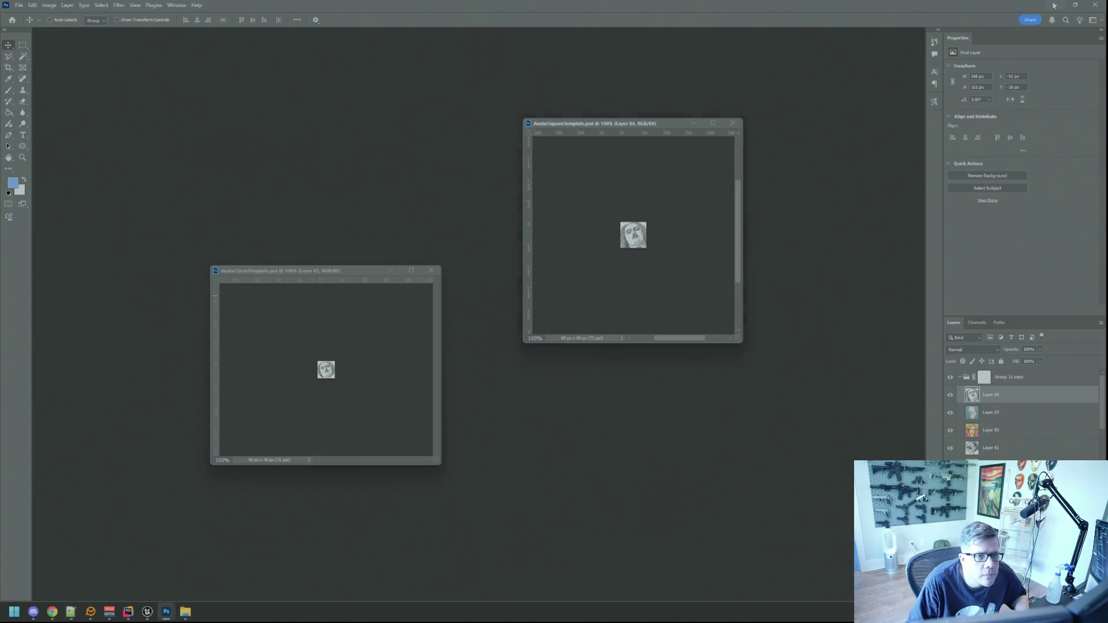
pyautogui.click(1054, 5)
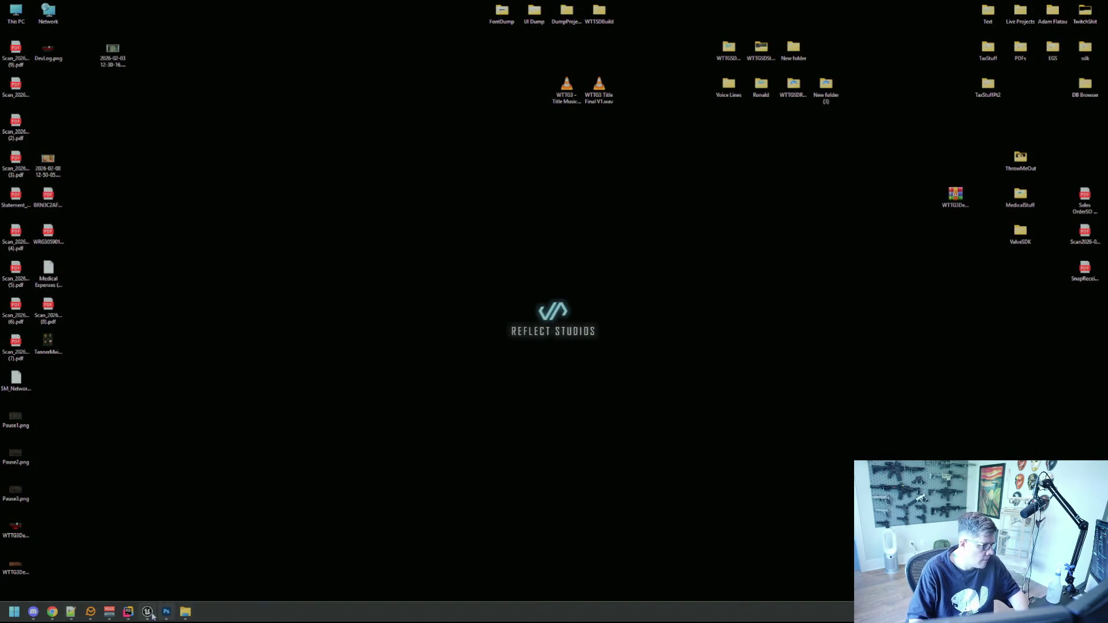
pyautogui.moveTo(148, 611)
pyautogui.click(109, 549)
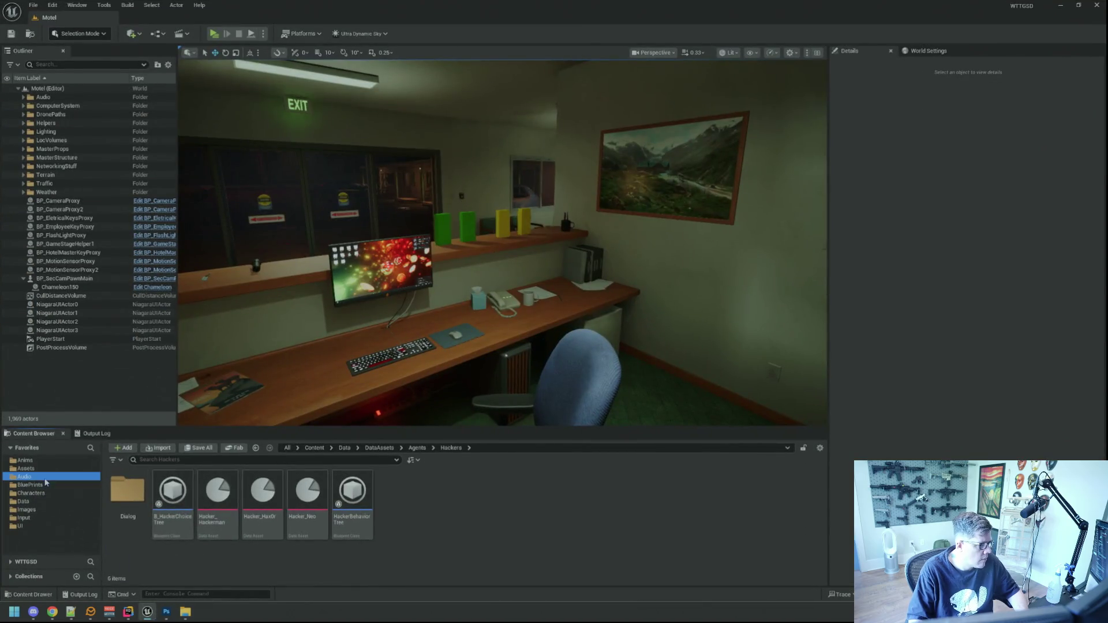
# Navigate the Content Browser to Content/Images/UI/Avatars.
pyautogui.click(36, 525)
pyautogui.press('Up')
pyautogui.press('Up')
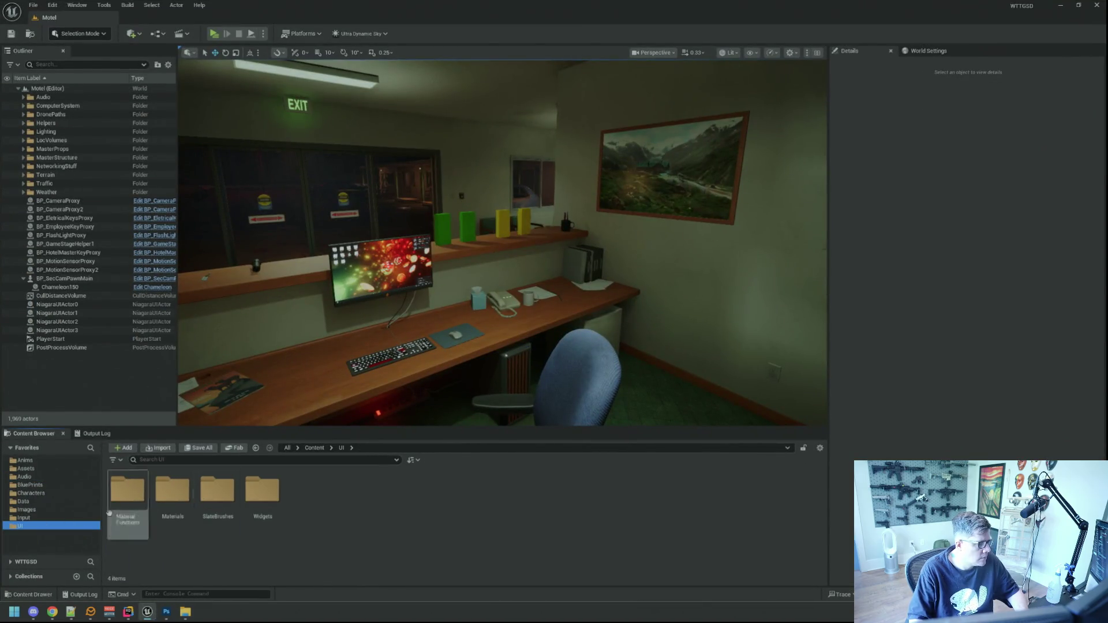
pyautogui.doubleClick(173, 491)
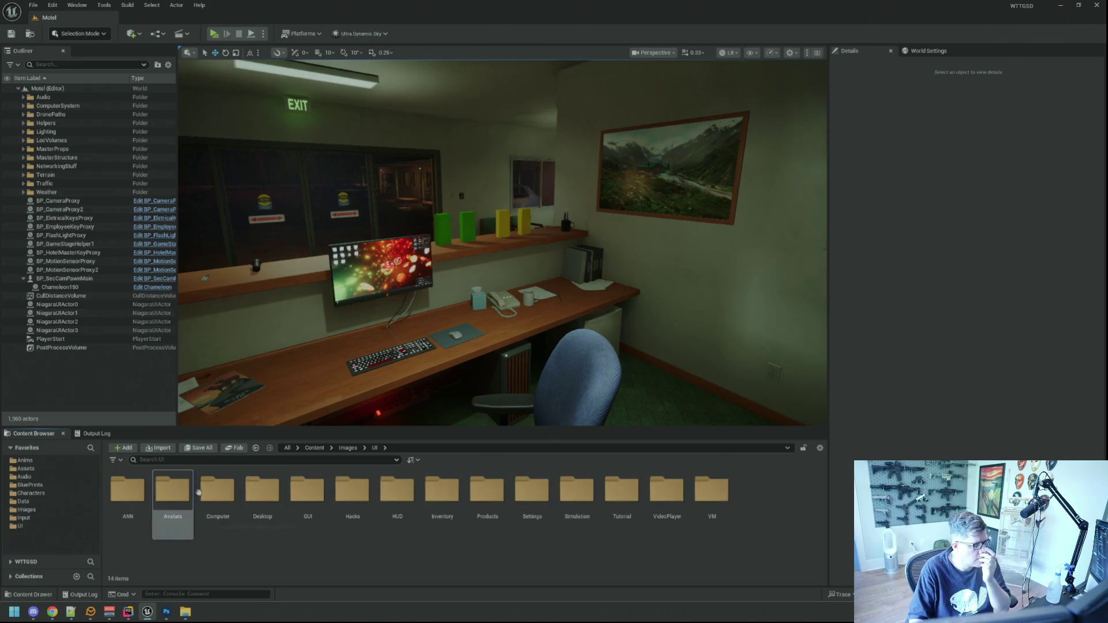
pyautogui.doubleClick(159, 495)
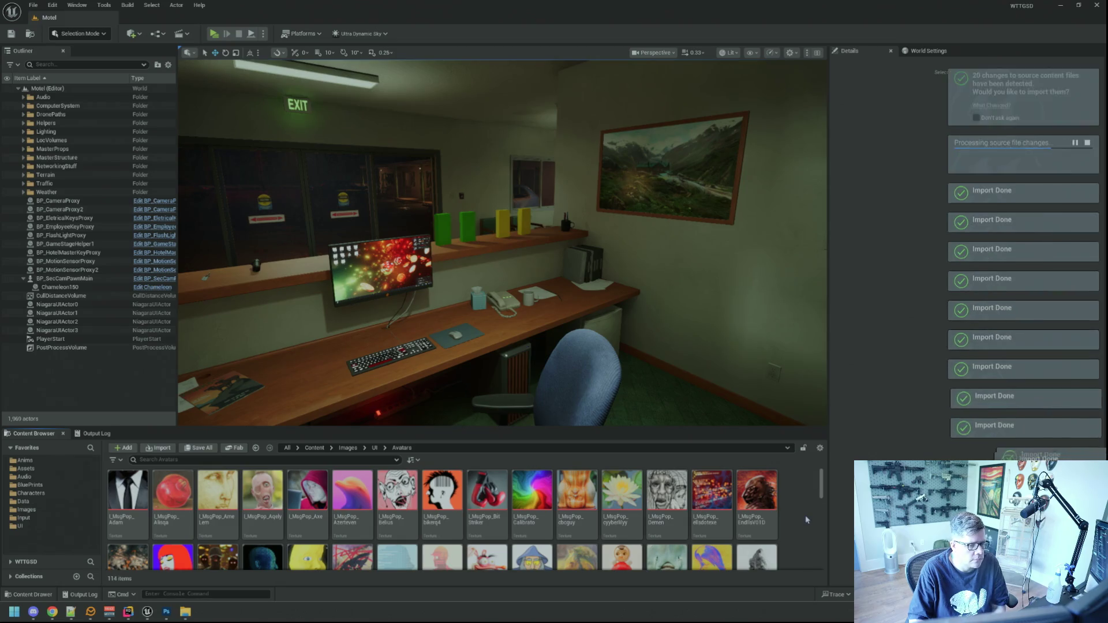
# Shift-select the 20 newly imported avatar textures, from the first to the last.
pyautogui.scroll(-5, 808, 519)
pyautogui.scroll(-8, 806, 519)
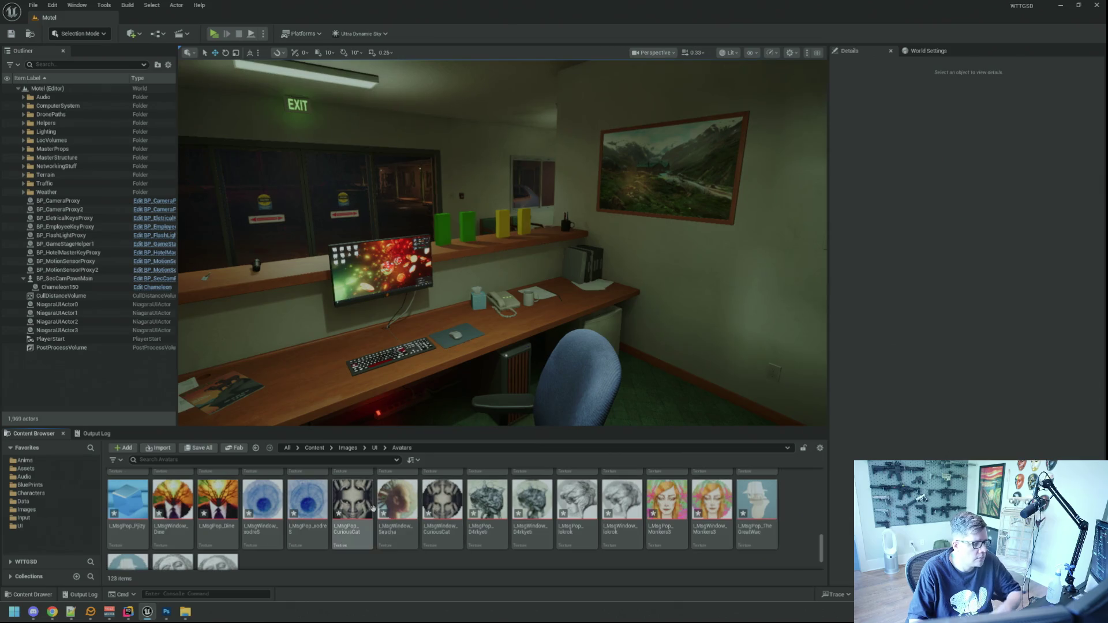
pyautogui.rightClick(373, 503)
pyautogui.scroll(2, 661, 516)
pyautogui.click(711, 507)
pyautogui.scroll(-2, 709, 514)
pyautogui.keyDown('shift'); pyautogui.click(218, 534); pyautogui.keyUp('shift')
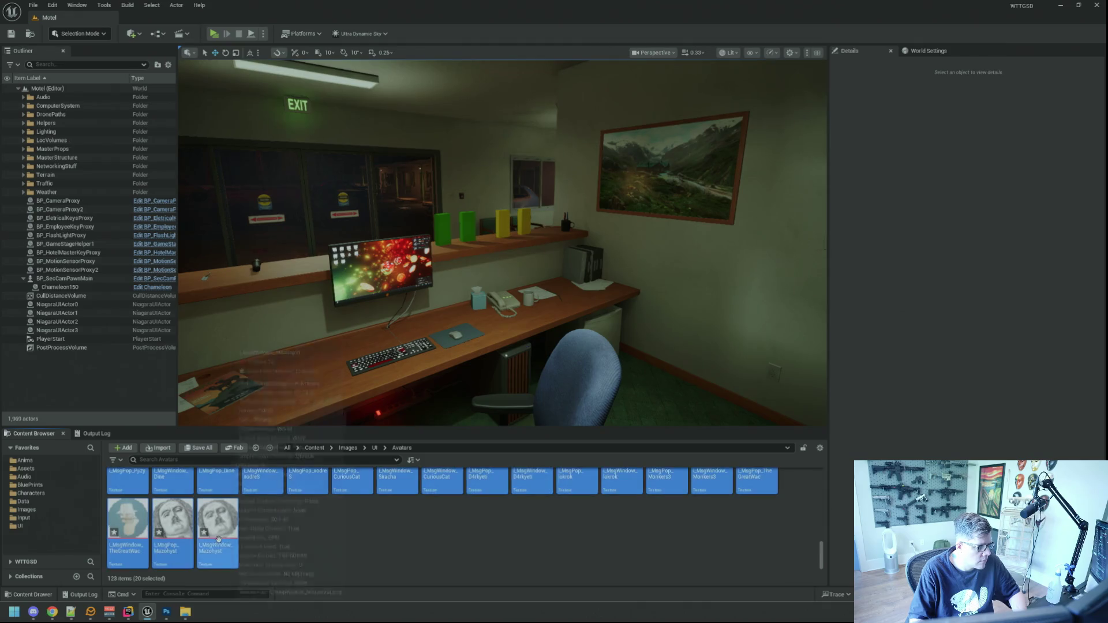
pyautogui.scroll(1, 578, 519)
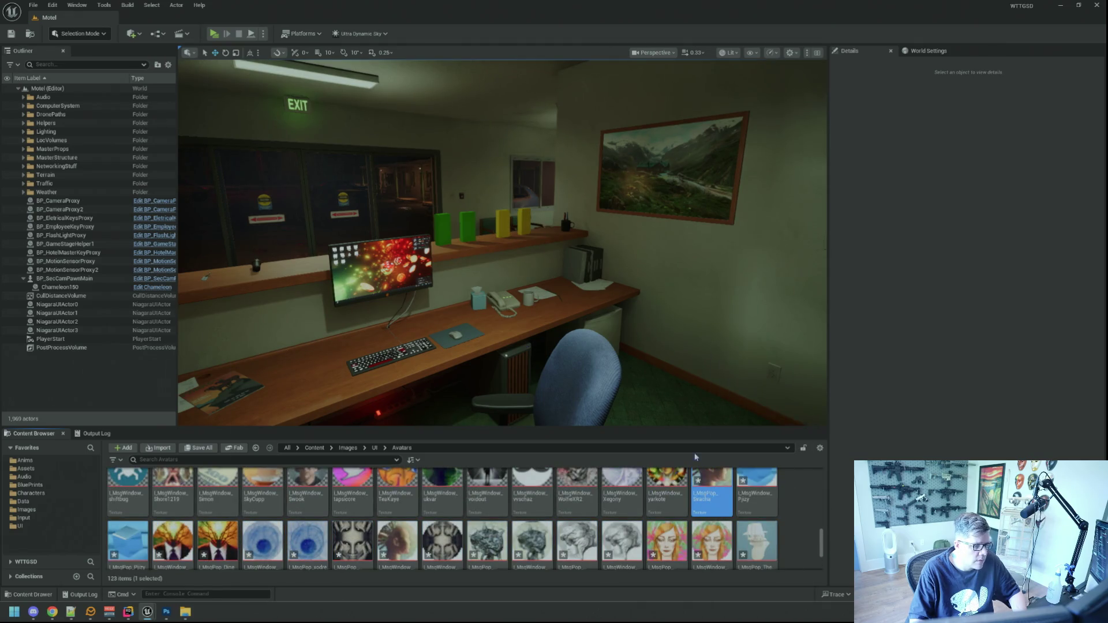
# Open each new avatar texture (Pjizy, Dine, xodreS, CuriousCat, TheGreatWac, Mazohyst and others) in the Texture Editor.
pyautogui.doubleClick(756, 490)
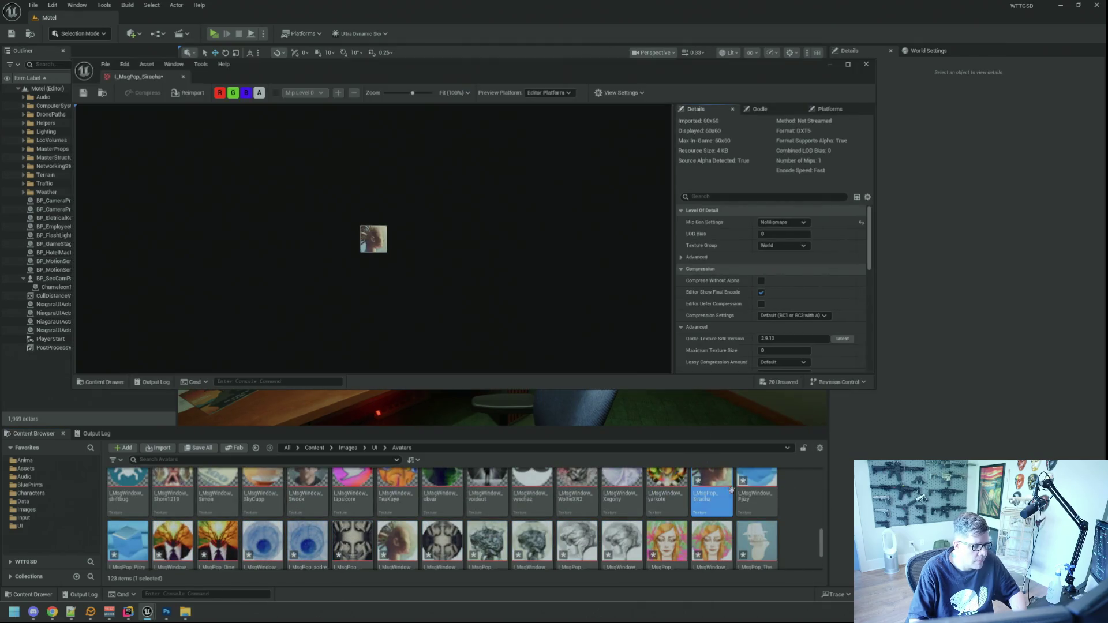
pyautogui.doubleClick(127, 541)
pyautogui.doubleClick(217, 541)
pyautogui.doubleClick(263, 539)
pyautogui.doubleClick(308, 540)
pyautogui.doubleClick(352, 540)
pyautogui.doubleClick(395, 538)
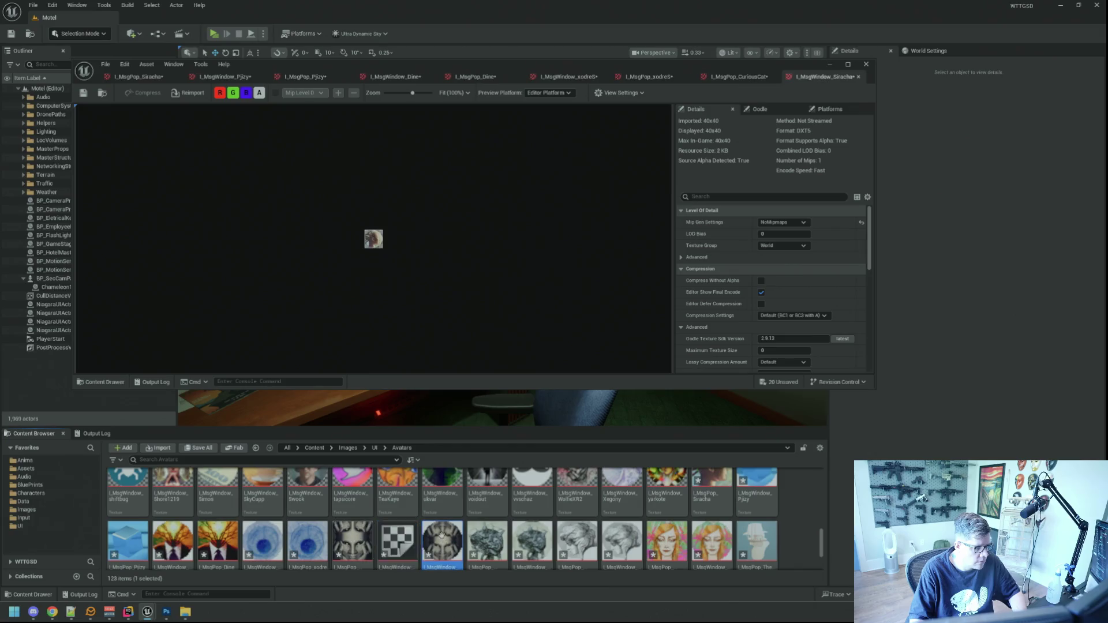
pyautogui.doubleClick(442, 540)
pyautogui.doubleClick(487, 540)
pyautogui.doubleClick(532, 540)
pyautogui.doubleClick(577, 540)
pyautogui.doubleClick(622, 539)
pyautogui.doubleClick(667, 539)
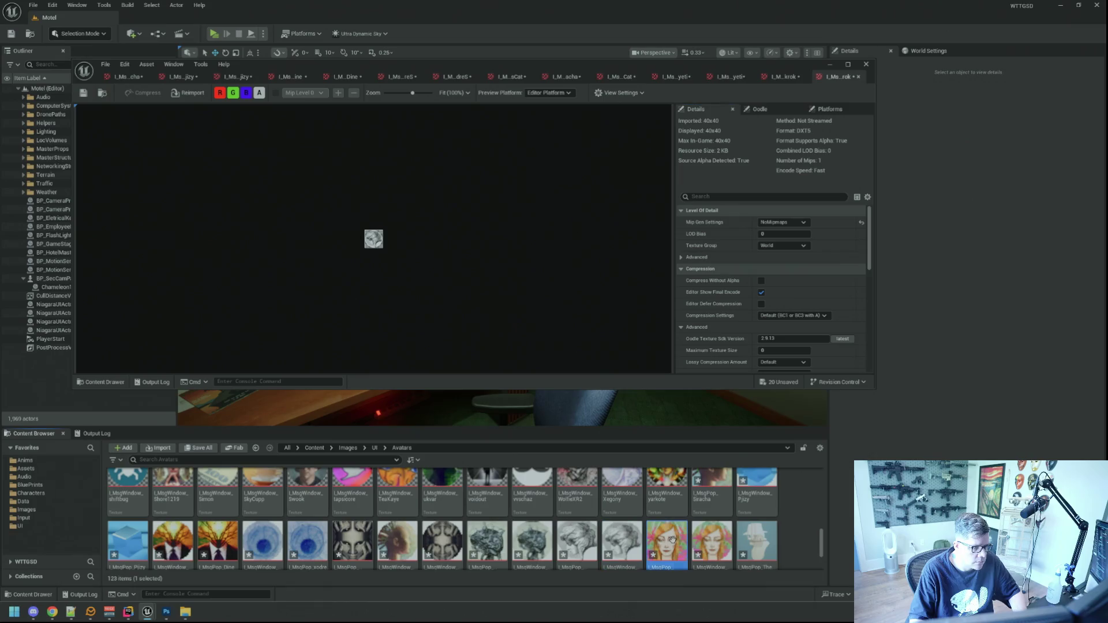
pyautogui.doubleClick(712, 539)
pyautogui.doubleClick(747, 534)
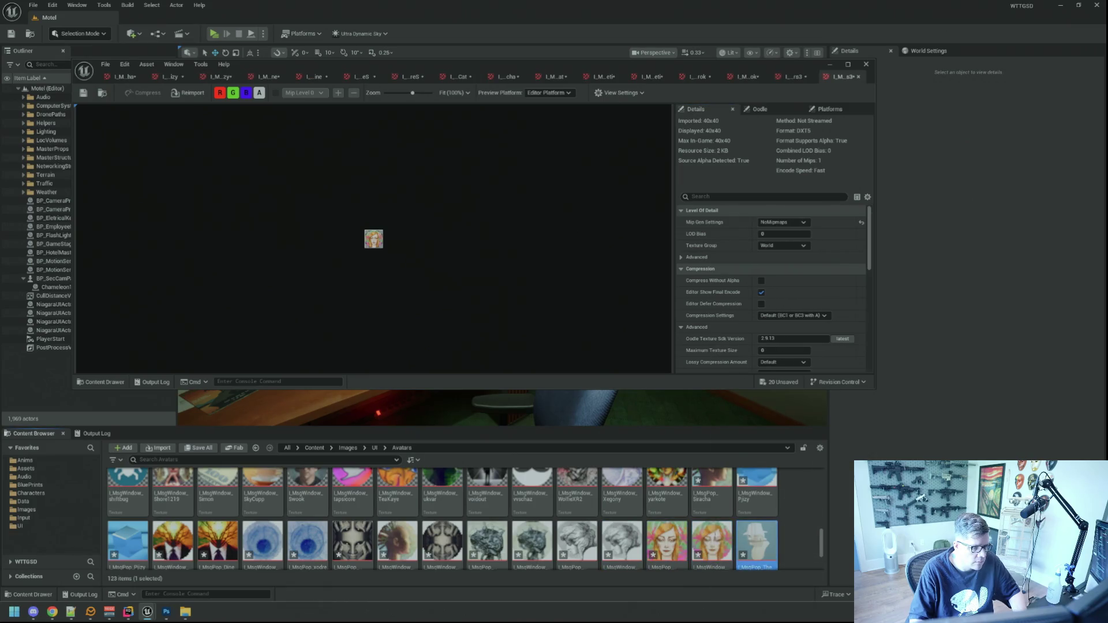
pyautogui.scroll(-2, 243, 519)
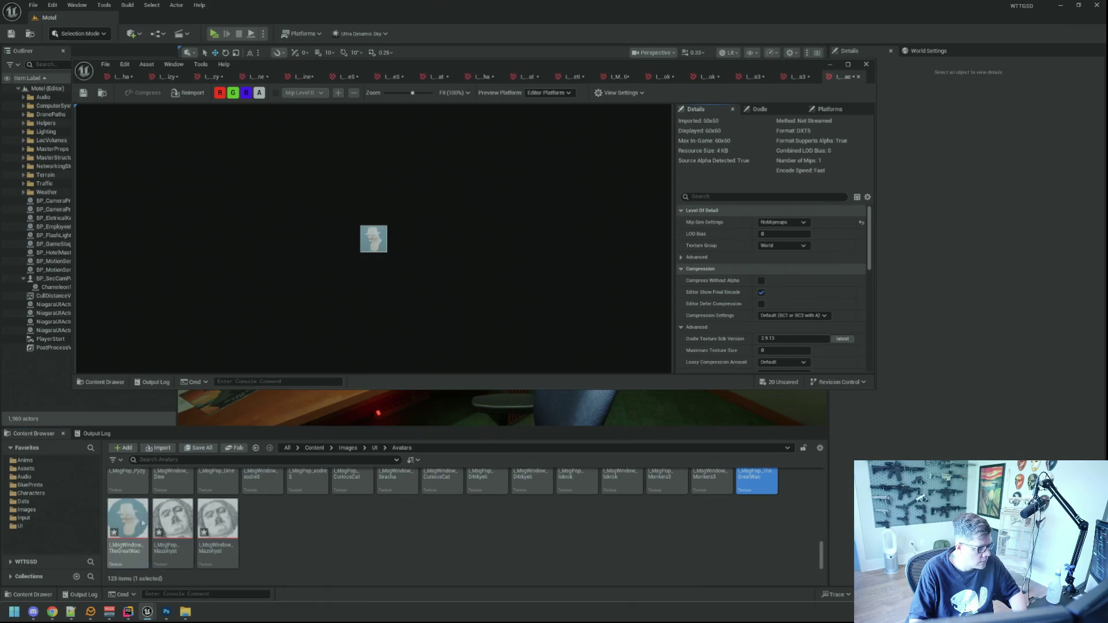
pyautogui.doubleClick(128, 520)
pyautogui.doubleClick(173, 520)
pyautogui.doubleClick(218, 519)
# Enlarge the Texture Editor window for viewing.
pyautogui.rightClick(218, 520)
pyautogui.click(308, 479)
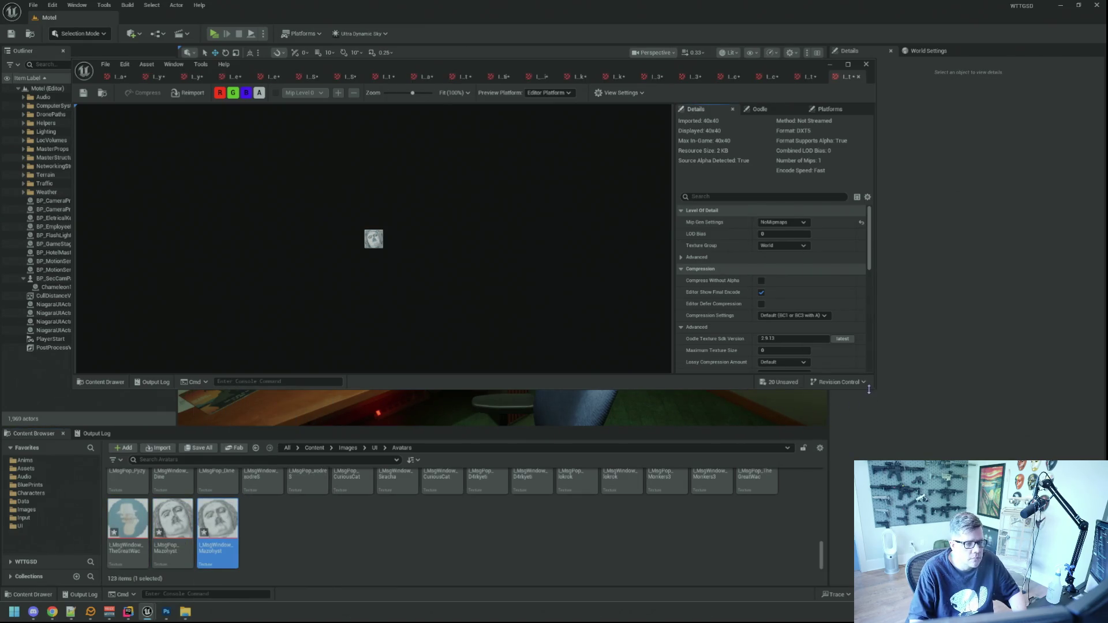
pyautogui.moveTo(873, 390); pyautogui.dragTo(969, 433)
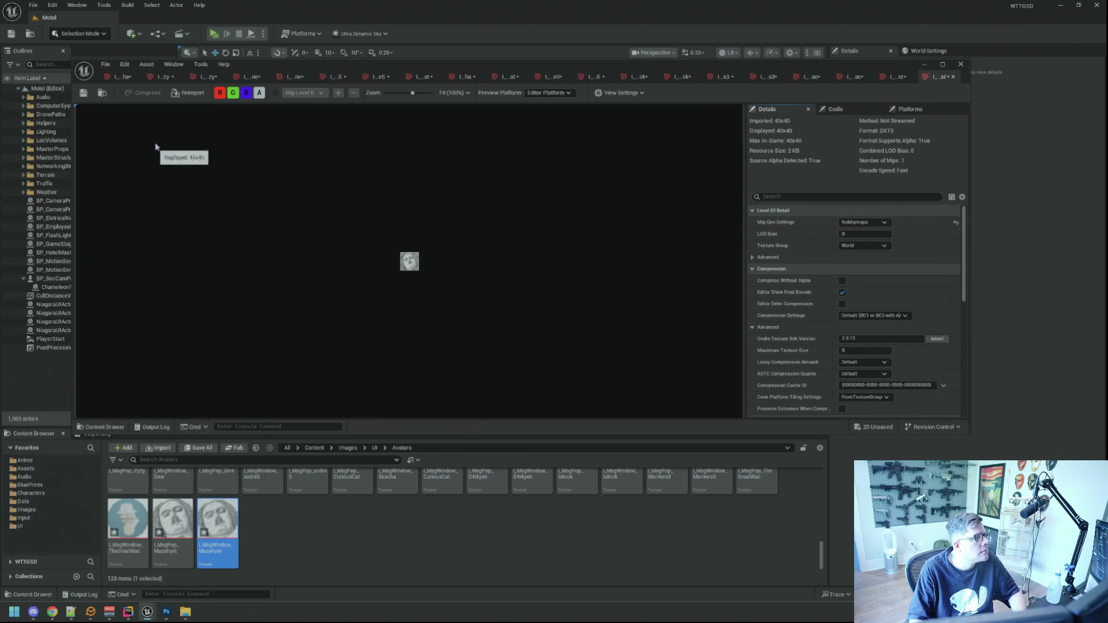
# Place the 40x40 Siracha window texture beside the 60x60 Siracha popup and compare them.
pyautogui.click(116, 80)
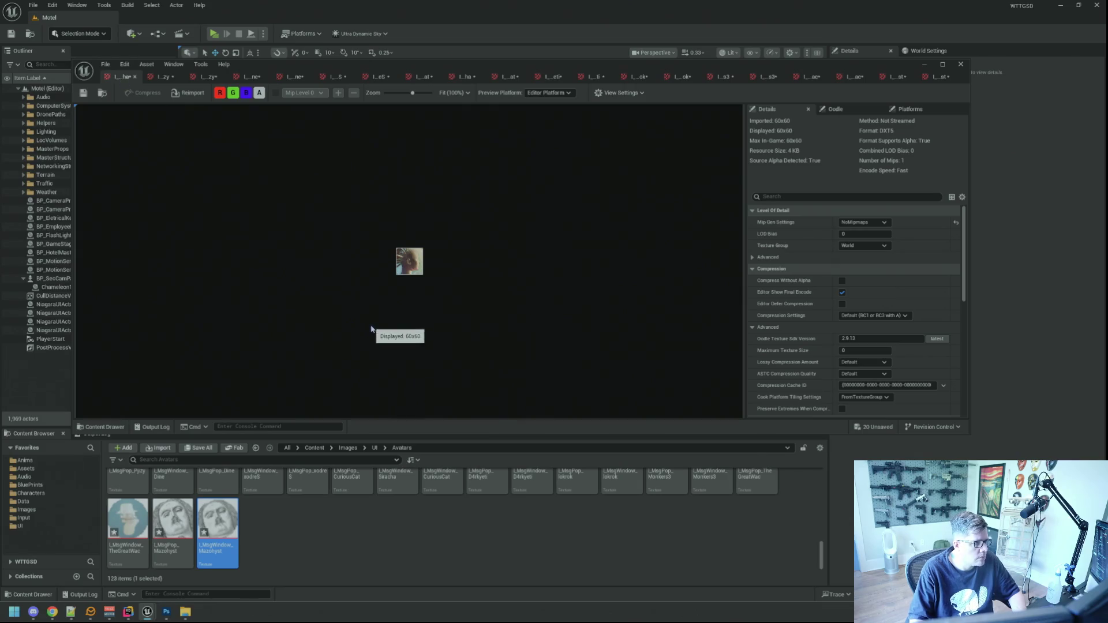
pyautogui.scroll(3, 545, 503)
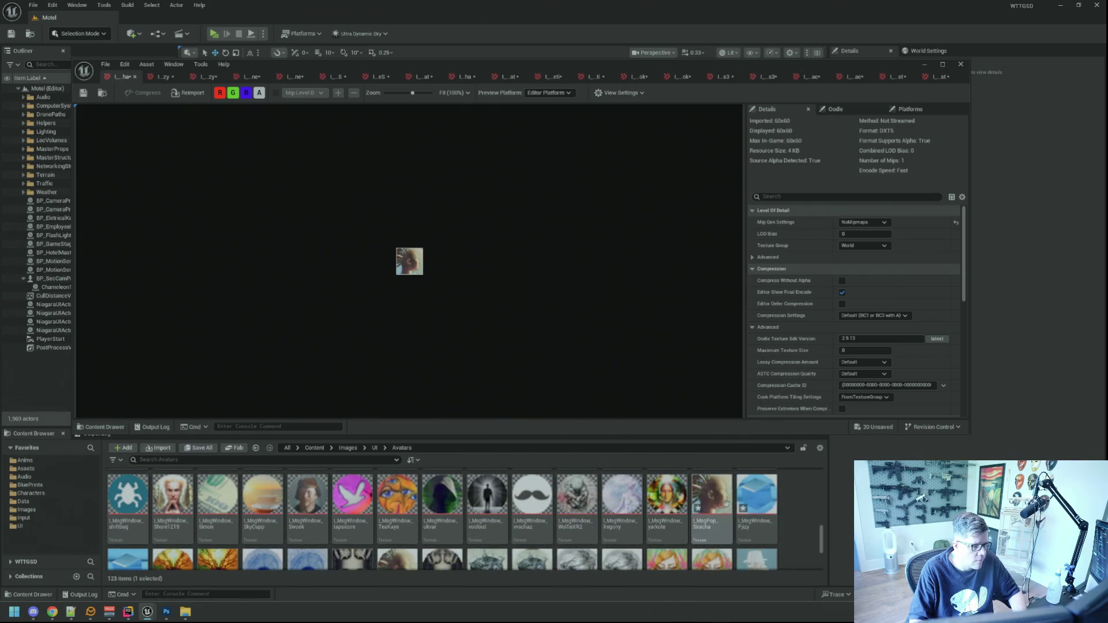
pyautogui.scroll(1, 715, 514)
pyautogui.scroll(-2, 796, 505)
pyautogui.scroll(-1, 798, 510)
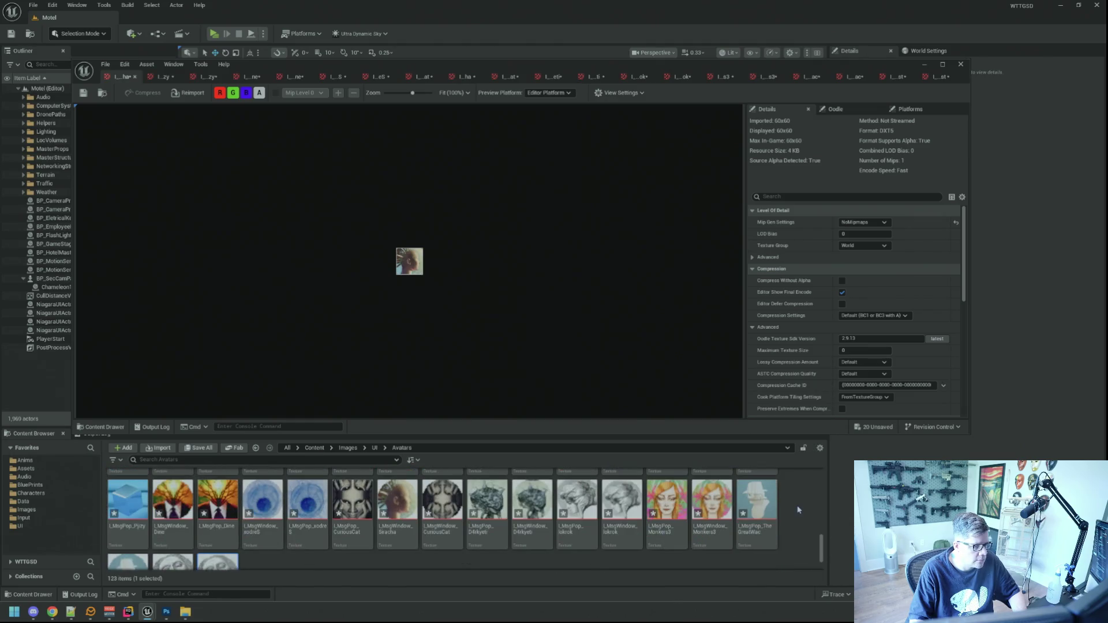
pyautogui.doubleClick(394, 502)
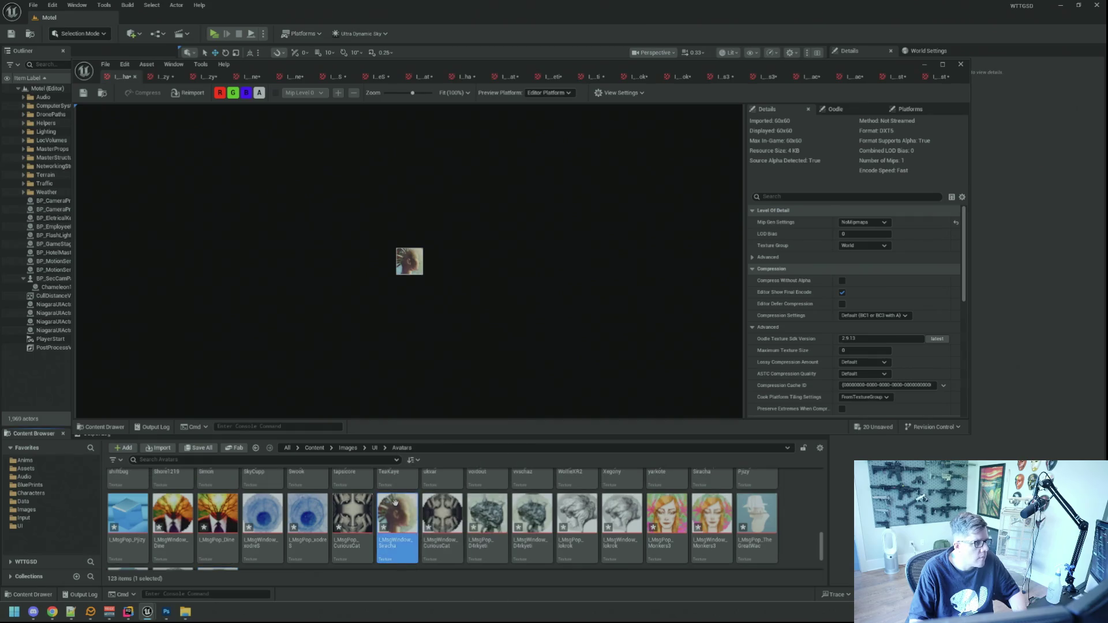
pyautogui.moveTo(467, 76); pyautogui.dragTo(161, 81)
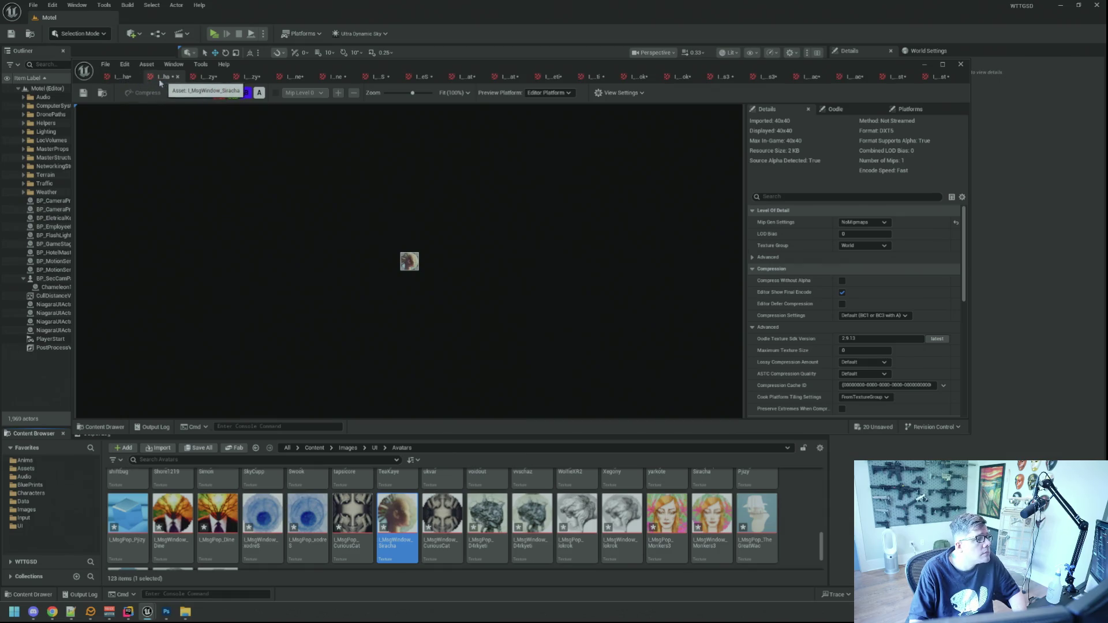
pyautogui.click(120, 78)
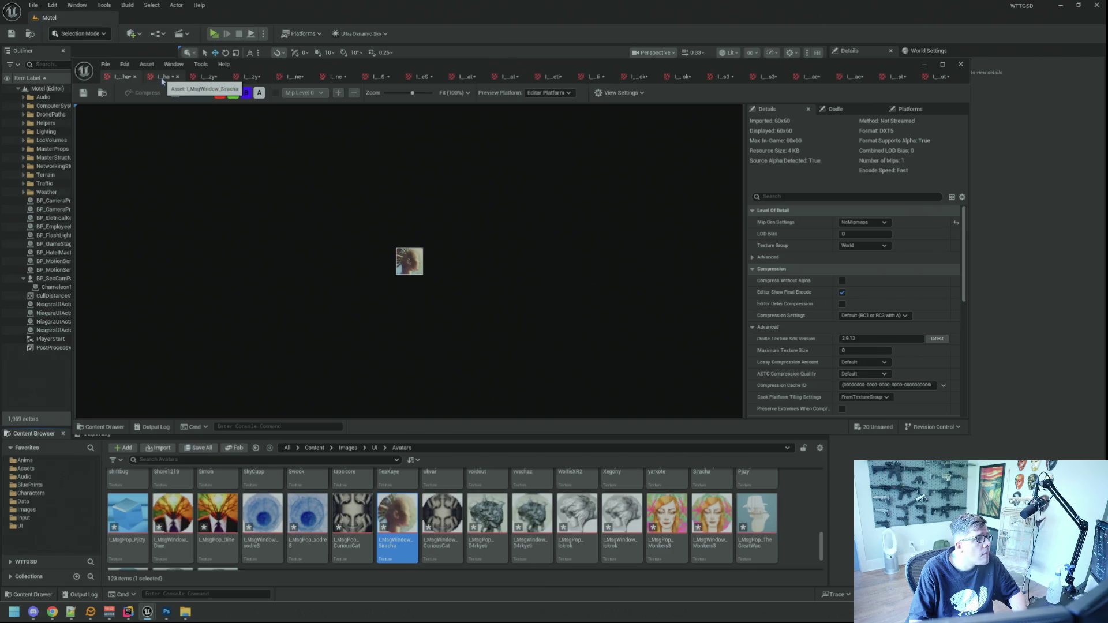
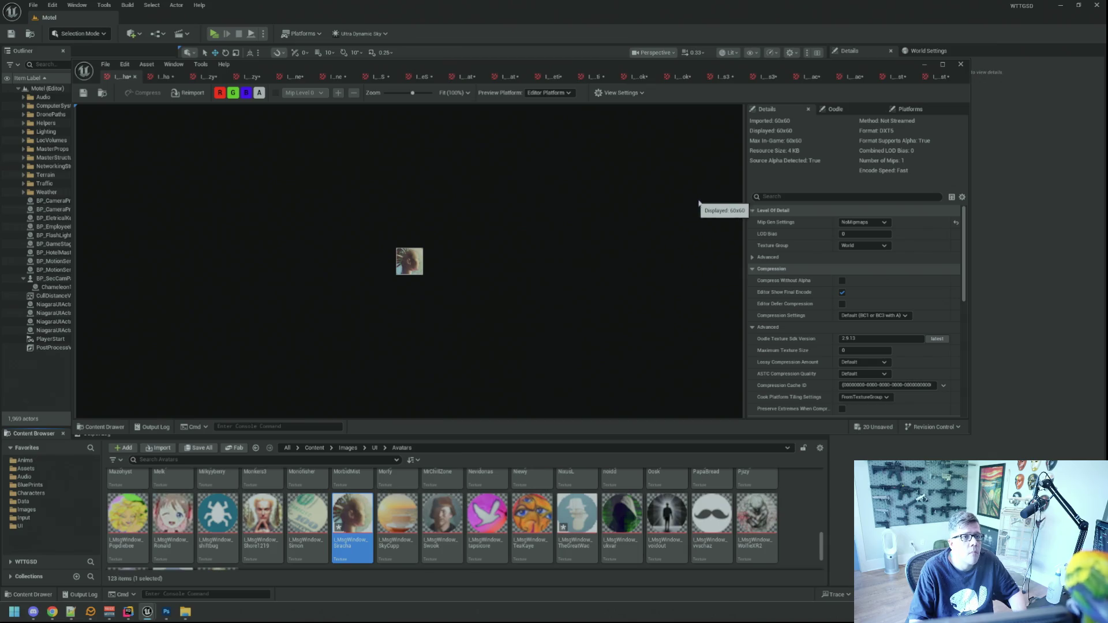
# Put the first two avatar textures in the UI group, giving the first UserInterface2D (RGBA8) compression.
pyautogui.click(863, 247)
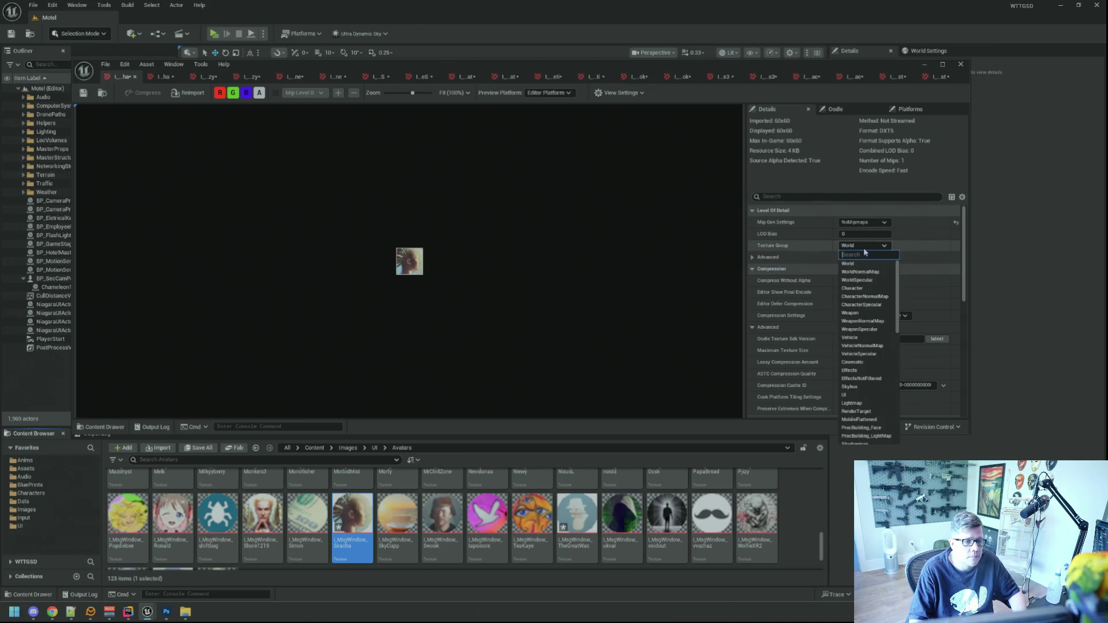
pyautogui.click(860, 387)
pyautogui.click(871, 316)
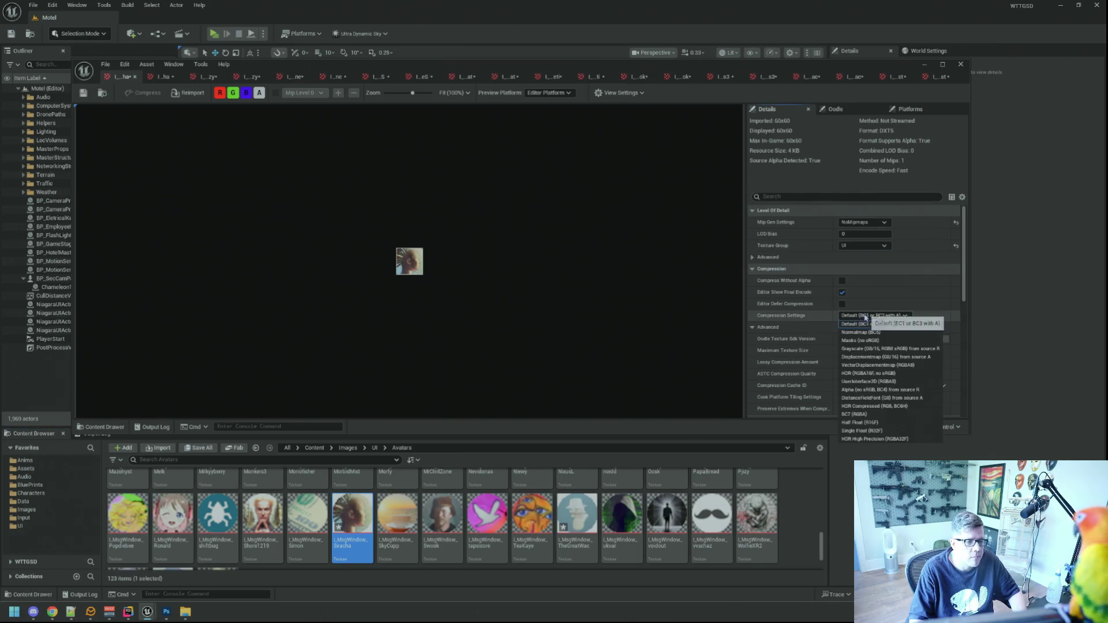
pyautogui.click(872, 383)
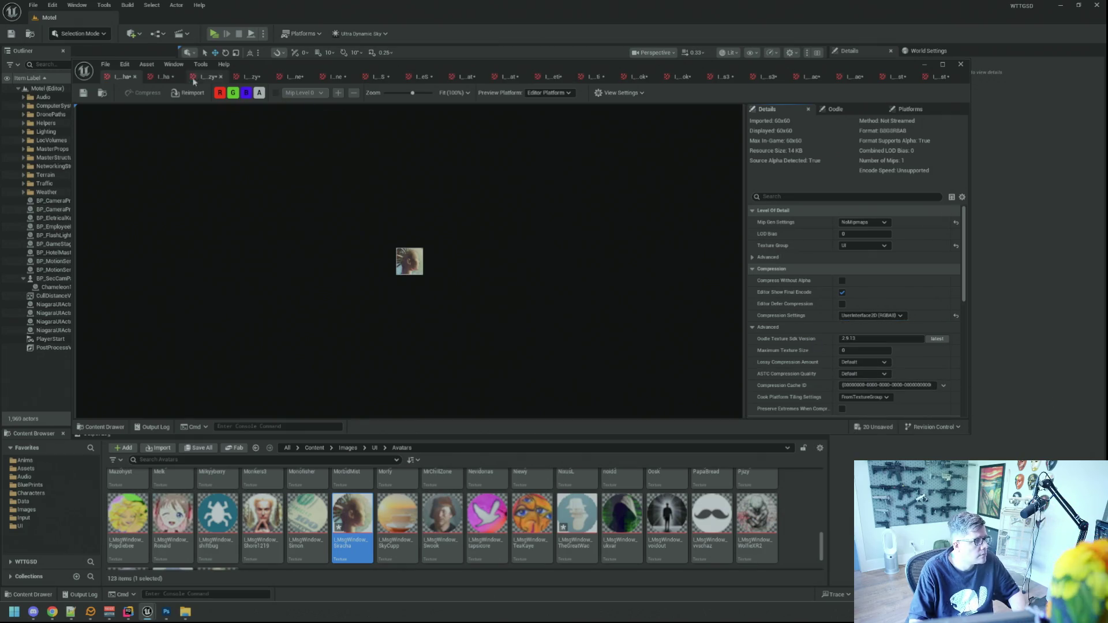
pyautogui.click(163, 77)
pyautogui.click(861, 246)
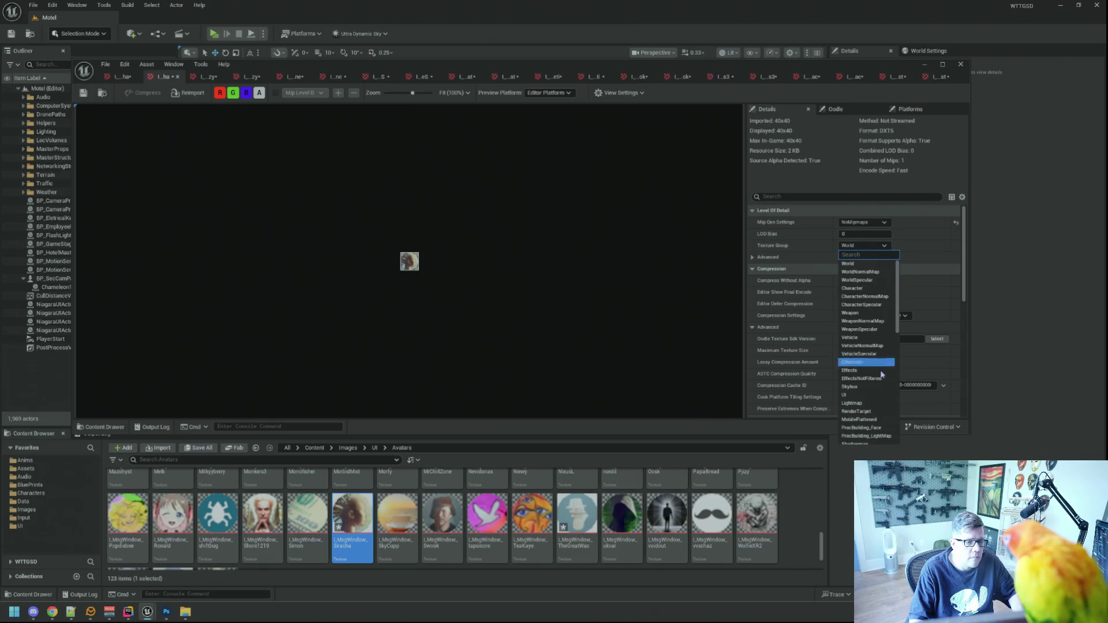
pyautogui.click(877, 395)
pyautogui.click(872, 316)
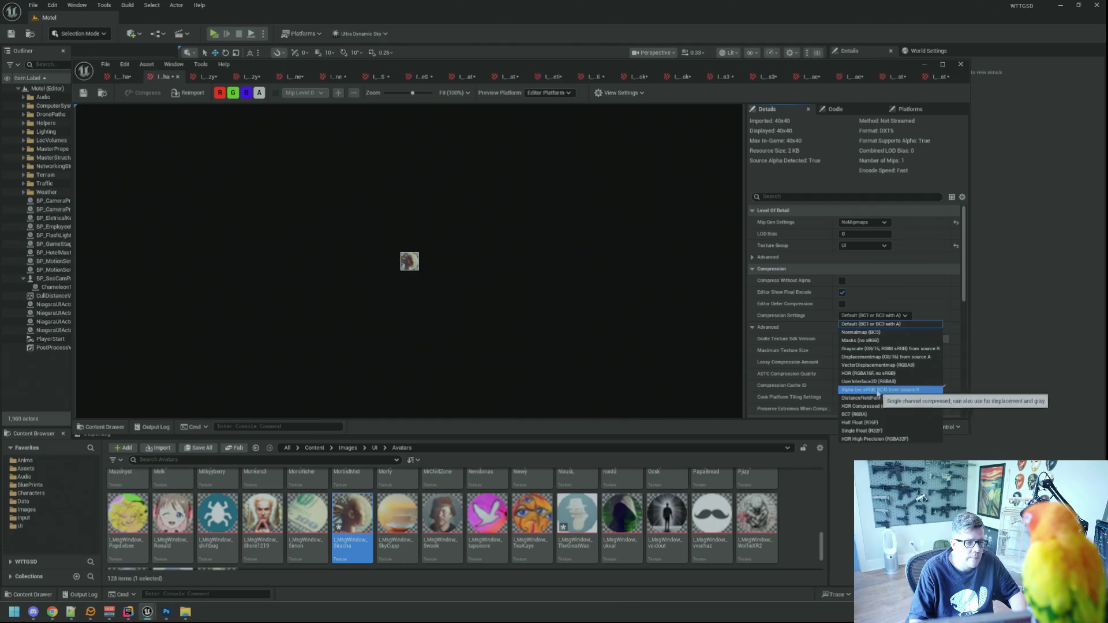
pyautogui.press('Escape')
# Set the third texture to the UI group, and the fourth to UI with UserInterface2D (RGBA8).
pyautogui.click(203, 81)
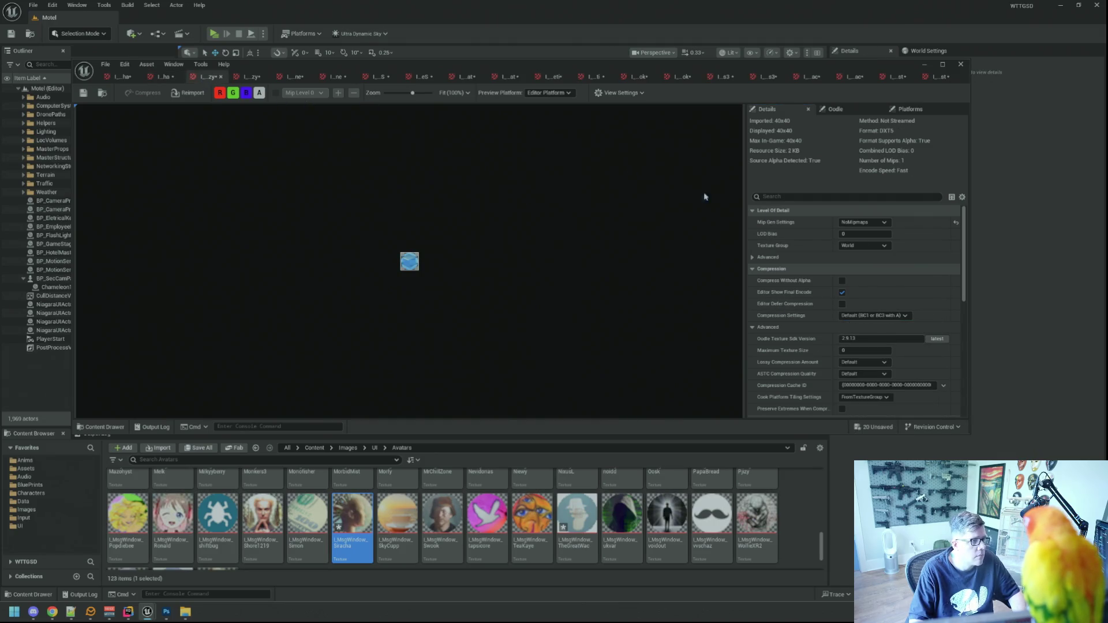
pyautogui.click(875, 246)
pyautogui.click(850, 396)
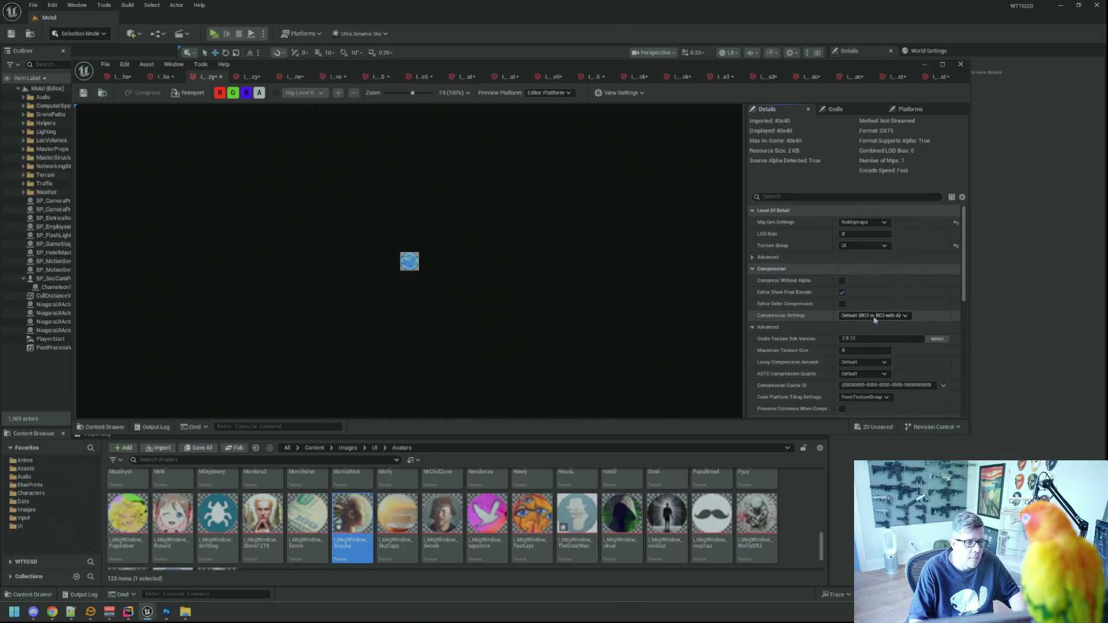
pyautogui.click(239, 79)
pyautogui.click(863, 245)
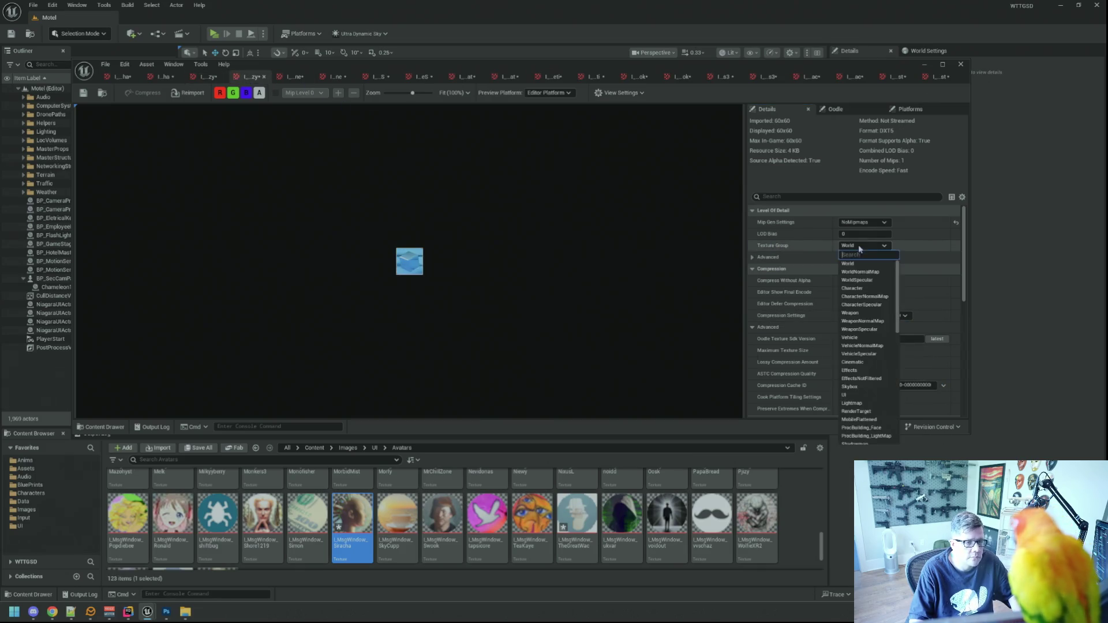
pyautogui.click(853, 390)
pyautogui.click(865, 316)
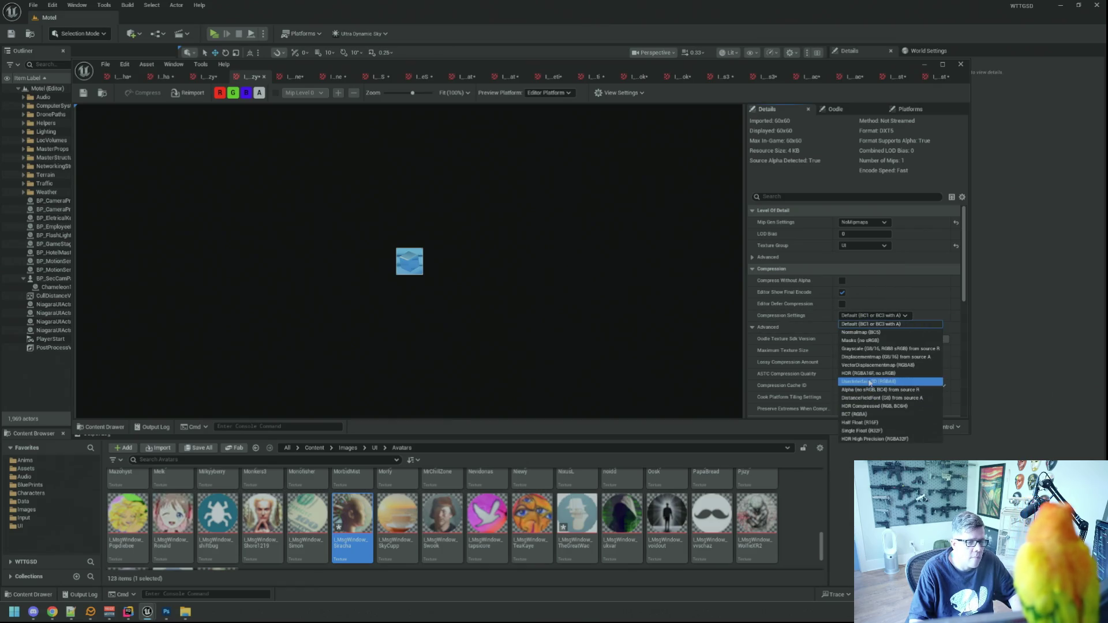
pyautogui.click(870, 382)
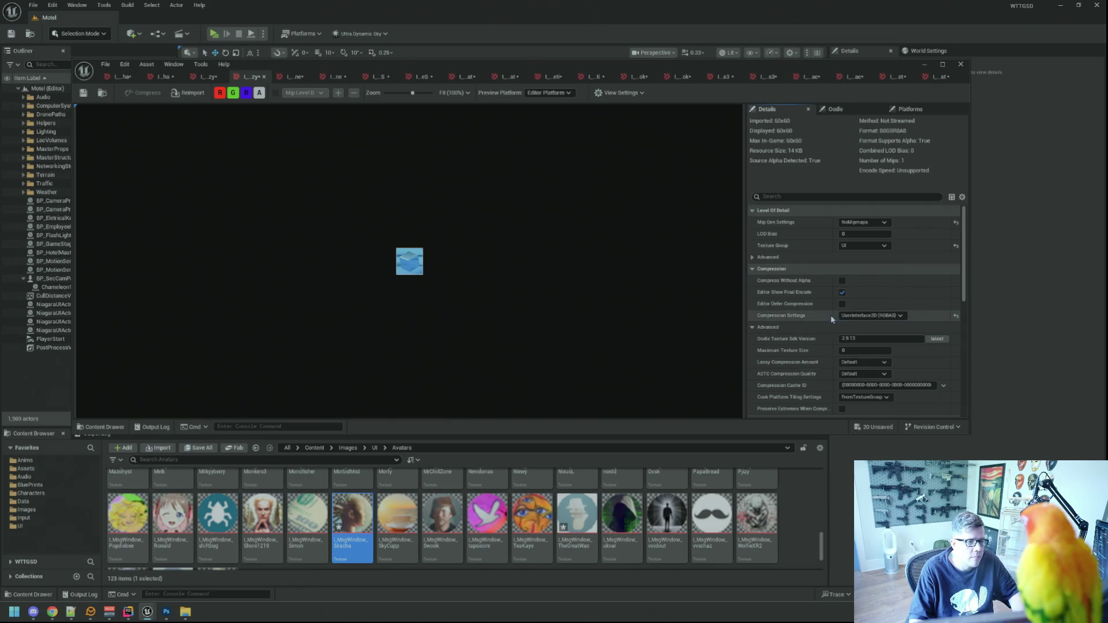
# Give the fifth and sixth avatar textures the UI group and UserInterface2D (RGBA8) compression.
pyautogui.click(285, 76)
pyautogui.click(862, 245)
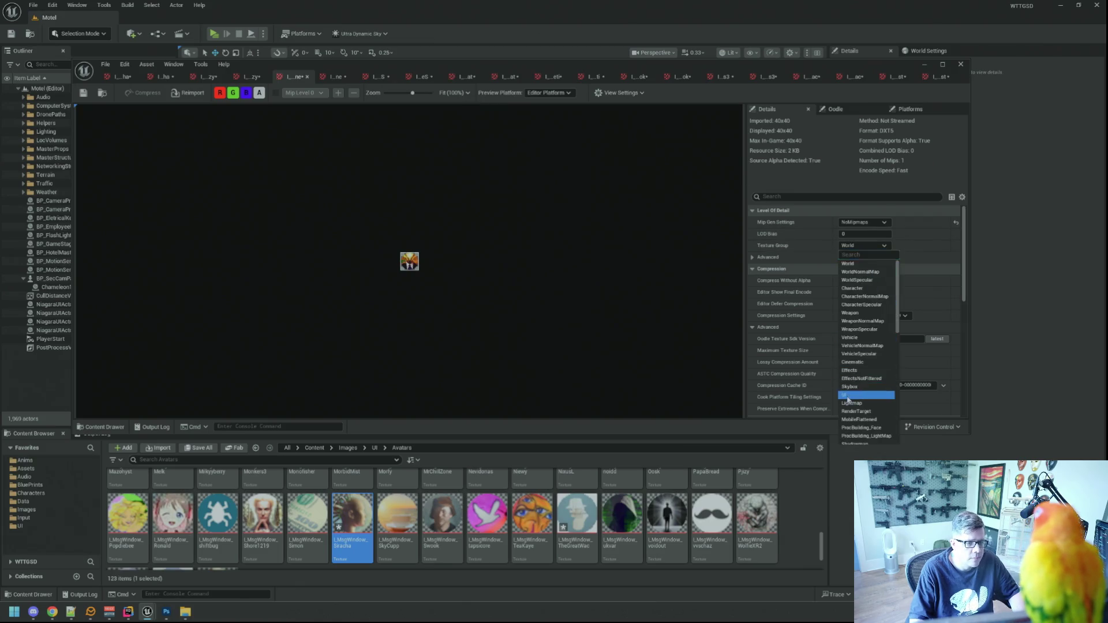
pyautogui.click(847, 396)
pyautogui.click(874, 316)
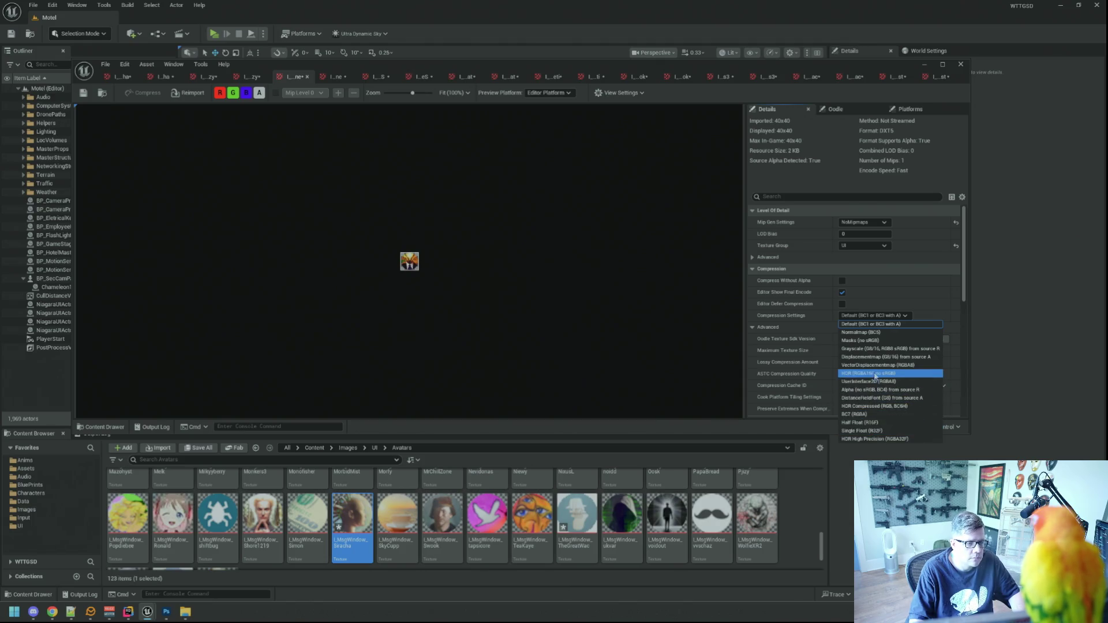
pyautogui.click(872, 381)
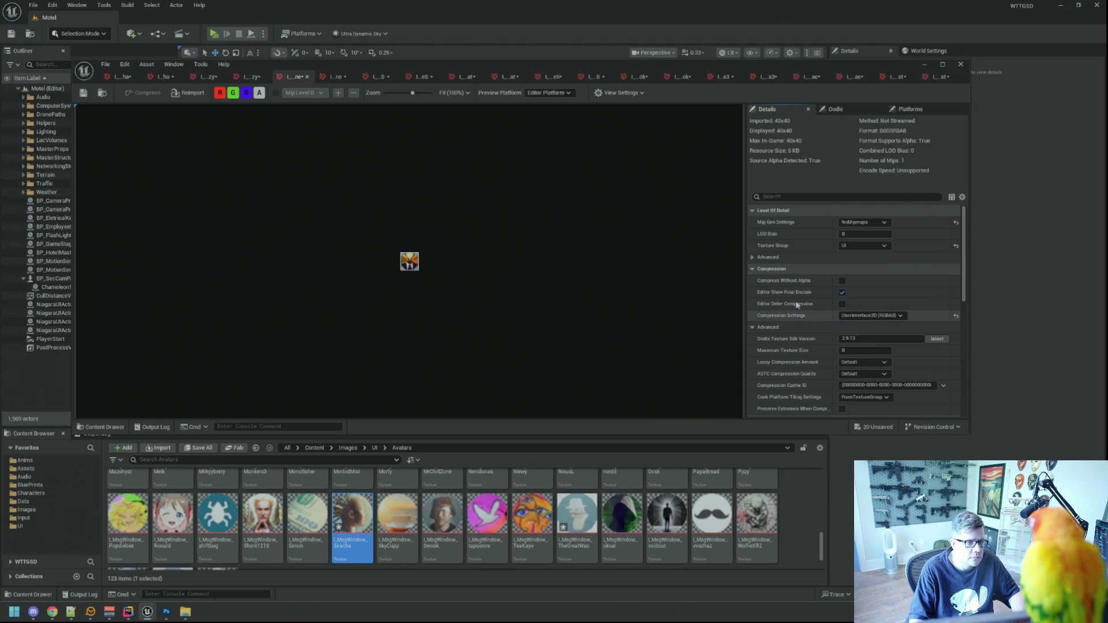
pyautogui.click(336, 78)
pyautogui.click(864, 245)
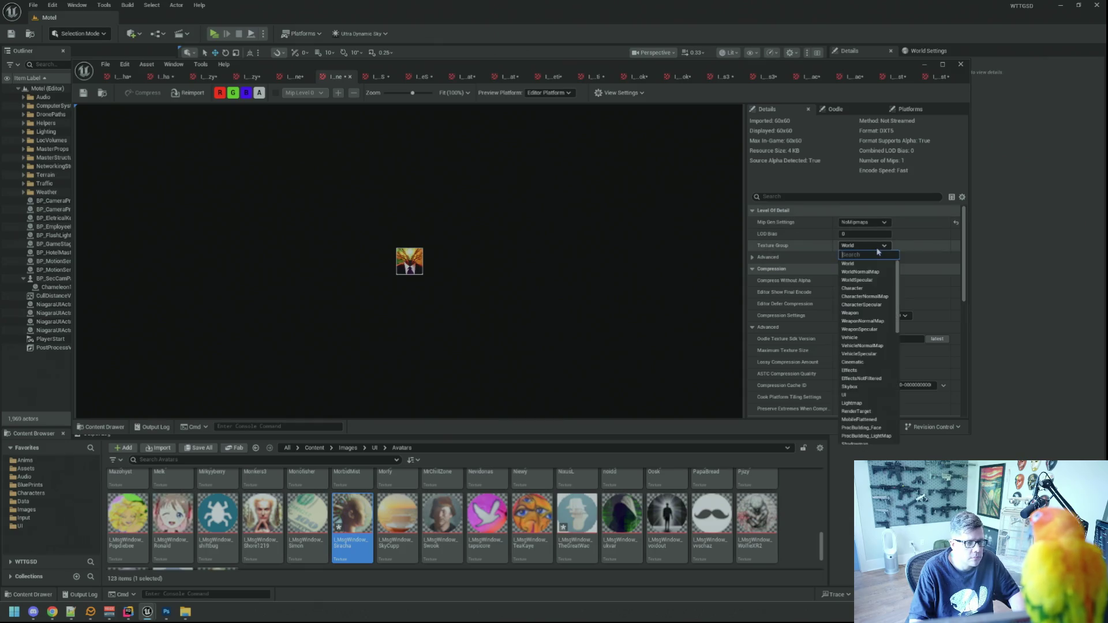
pyautogui.click(859, 395)
pyautogui.click(872, 315)
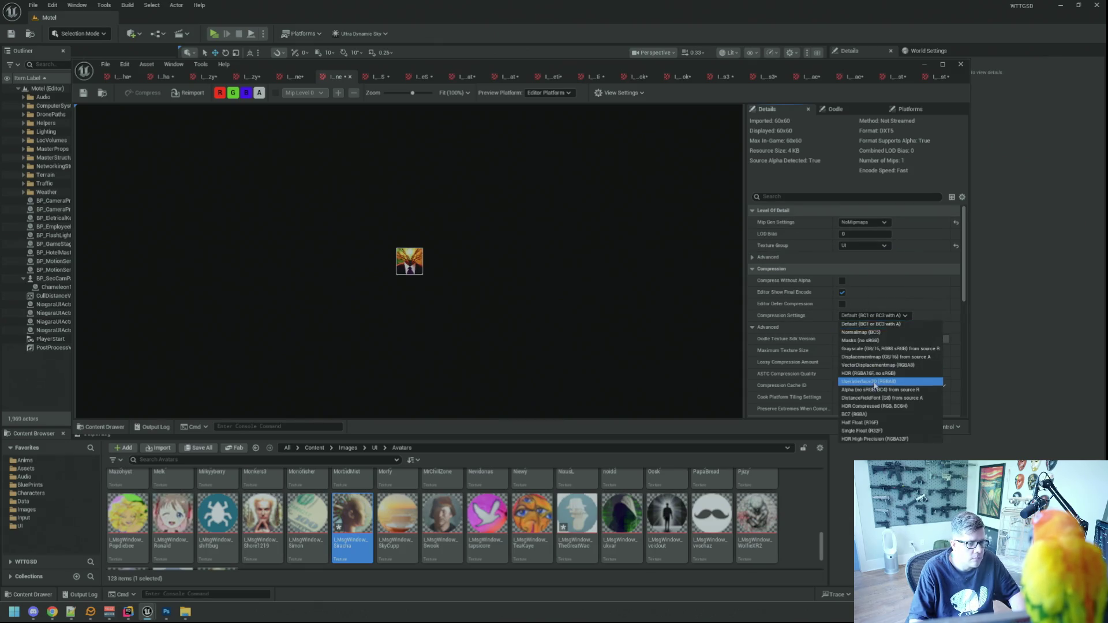
pyautogui.click(875, 382)
# Give the seventh and eighth avatar textures the UI group and UserInterface2D (RGBA8) compression.
pyautogui.click(379, 76)
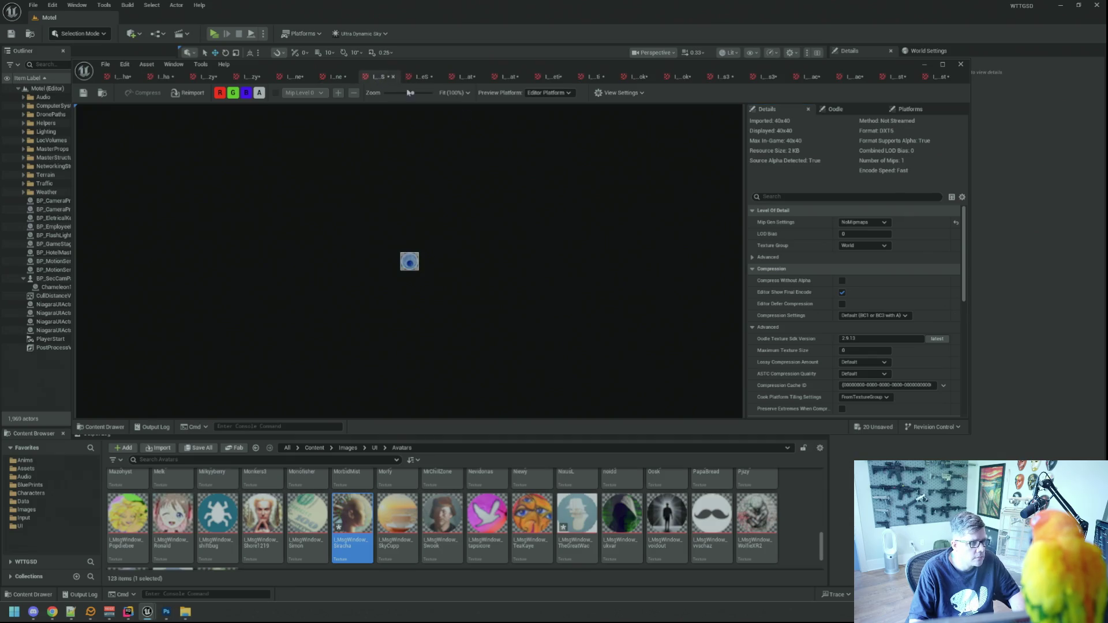
pyautogui.click(879, 246)
pyautogui.click(868, 395)
pyautogui.click(871, 316)
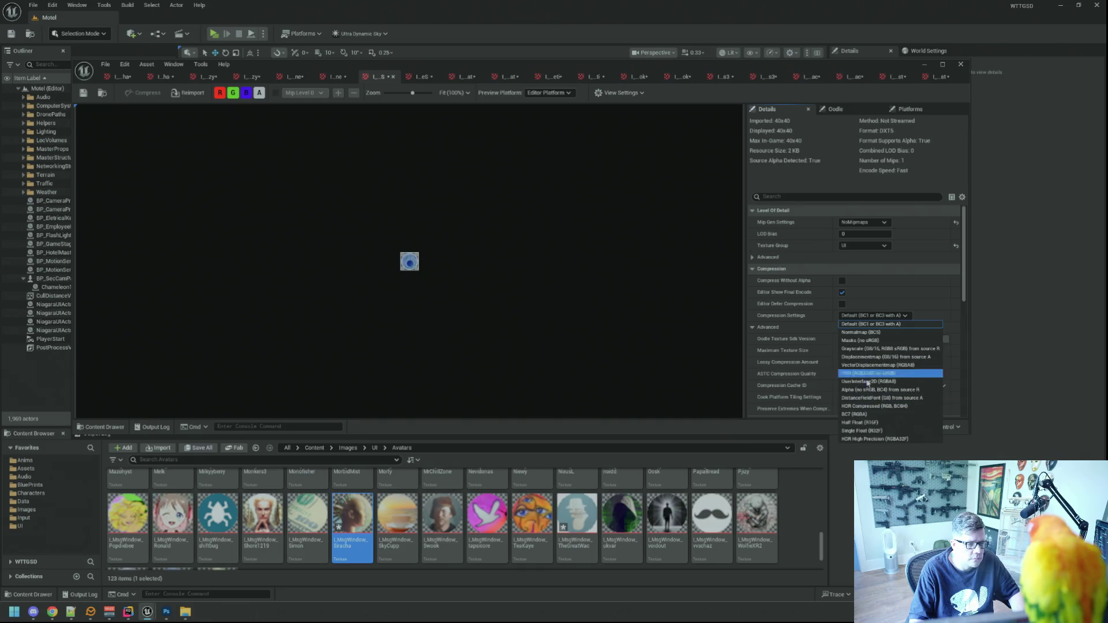
pyautogui.click(868, 381)
pyautogui.click(411, 78)
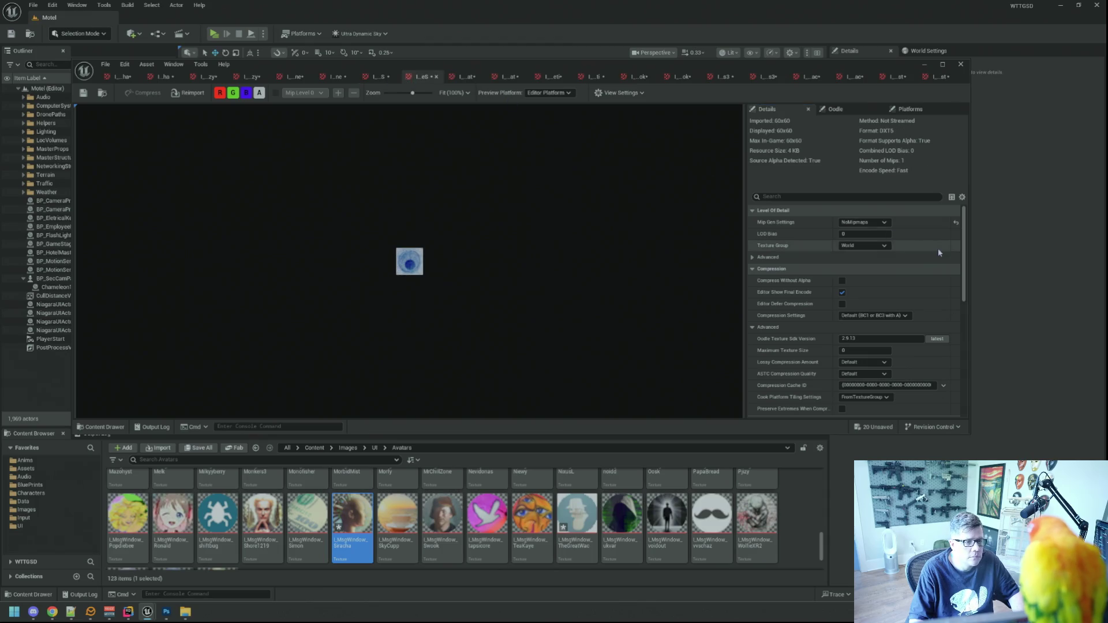
pyautogui.click(864, 245)
pyautogui.click(860, 335)
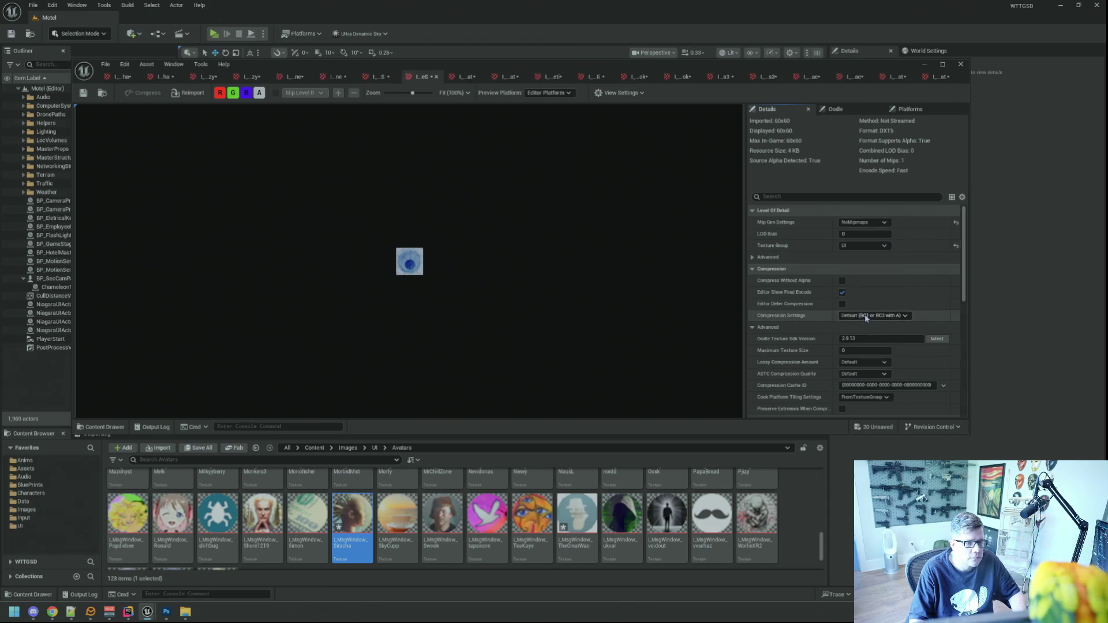
pyautogui.click(864, 315)
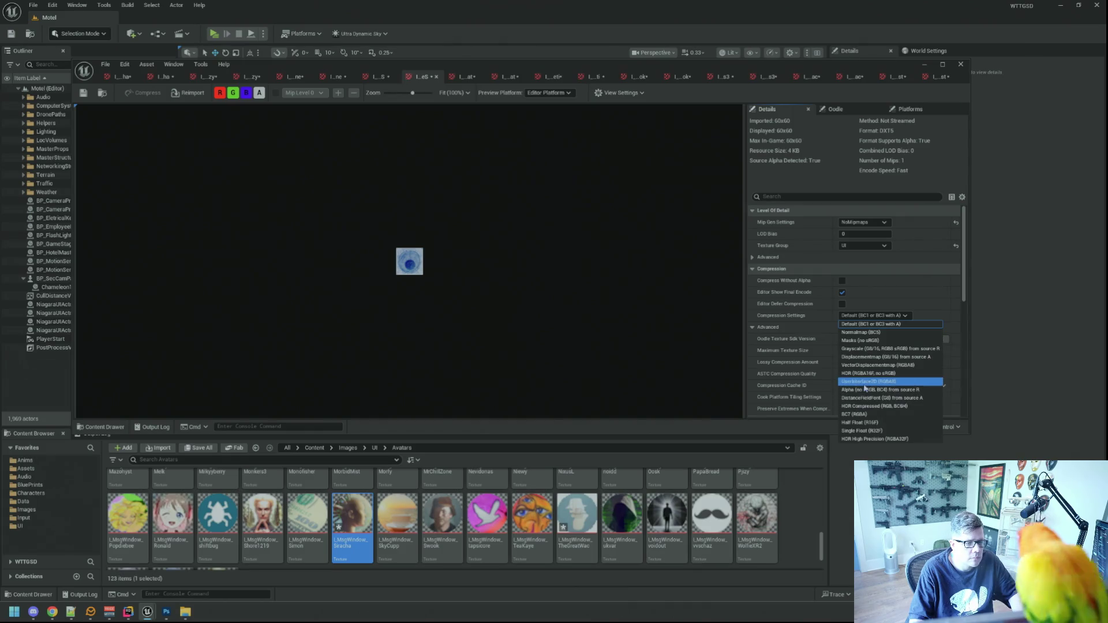
pyautogui.click(869, 382)
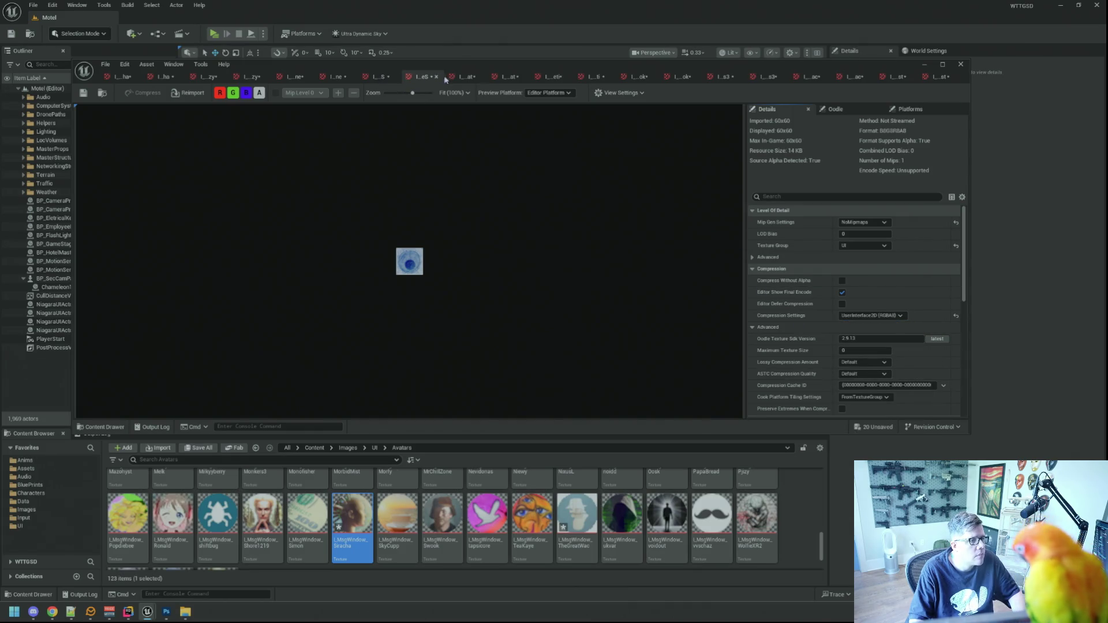
pyautogui.click(459, 77)
pyautogui.click(864, 245)
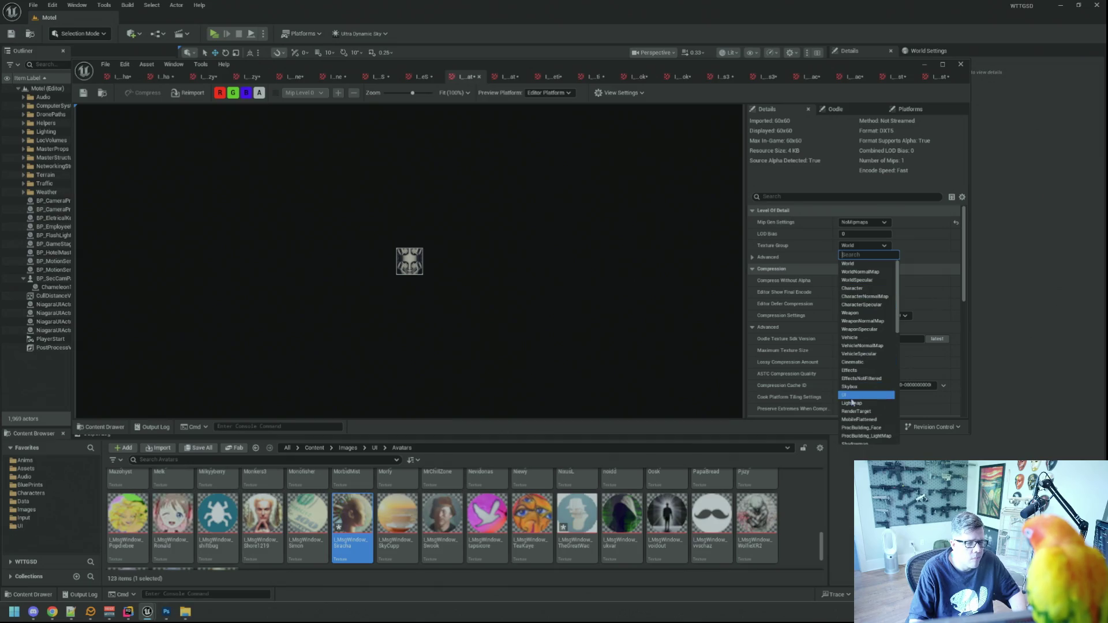
# Finish the ninth avatar texture and set the tenth to UI group with UserInterface2D (RGBA8).
pyautogui.click(852, 396)
pyautogui.click(872, 315)
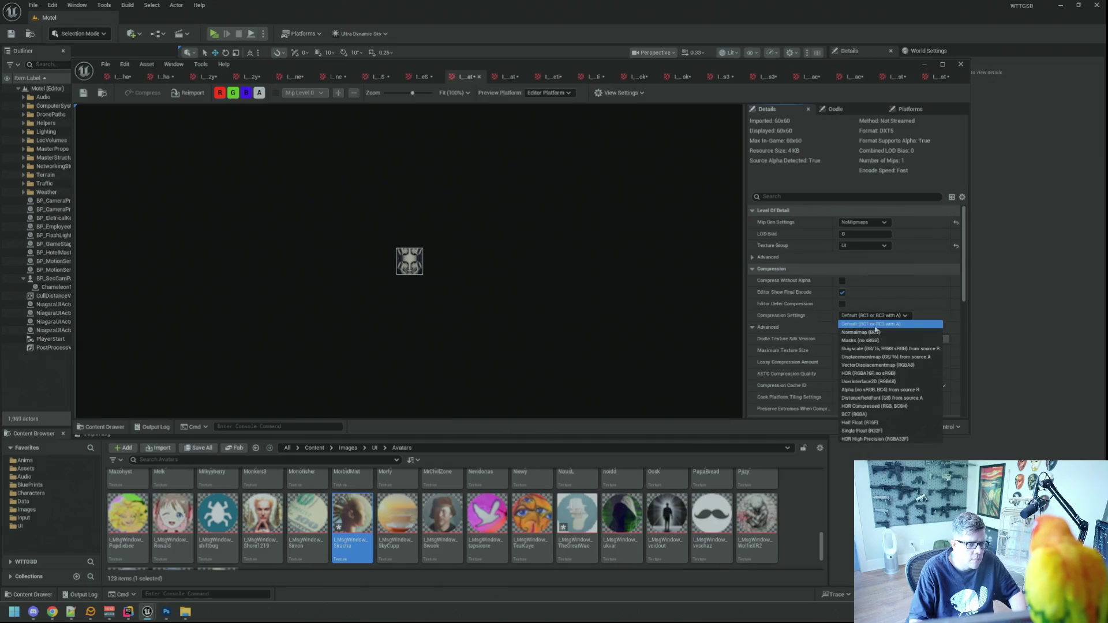
pyautogui.click(883, 382)
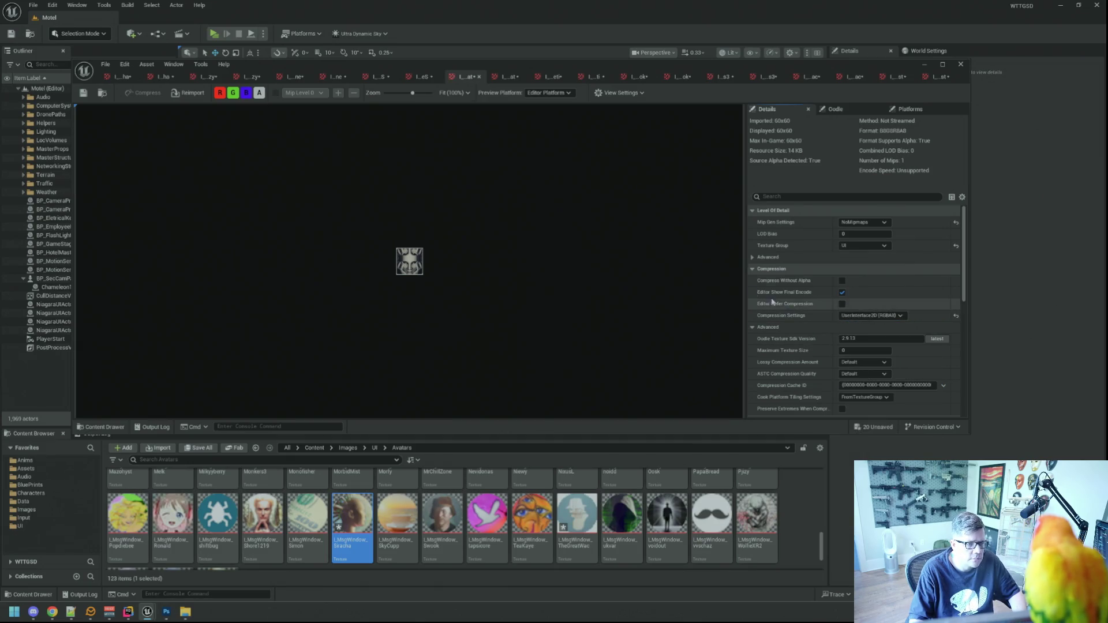
pyautogui.click(508, 76)
pyautogui.click(863, 245)
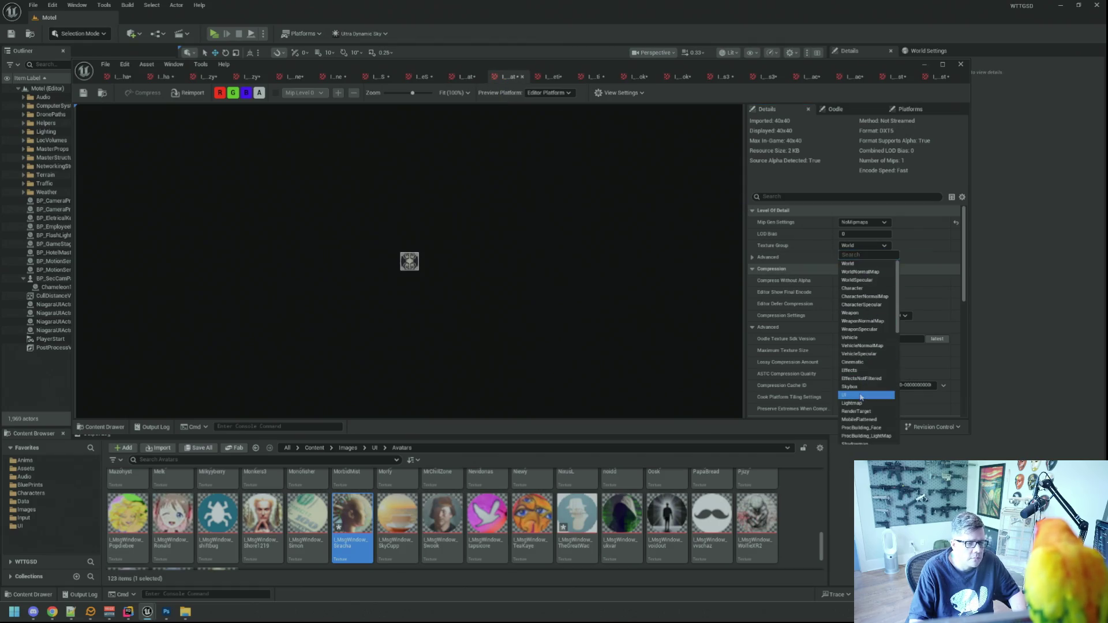
pyautogui.click(860, 395)
pyautogui.click(871, 316)
pyautogui.click(878, 382)
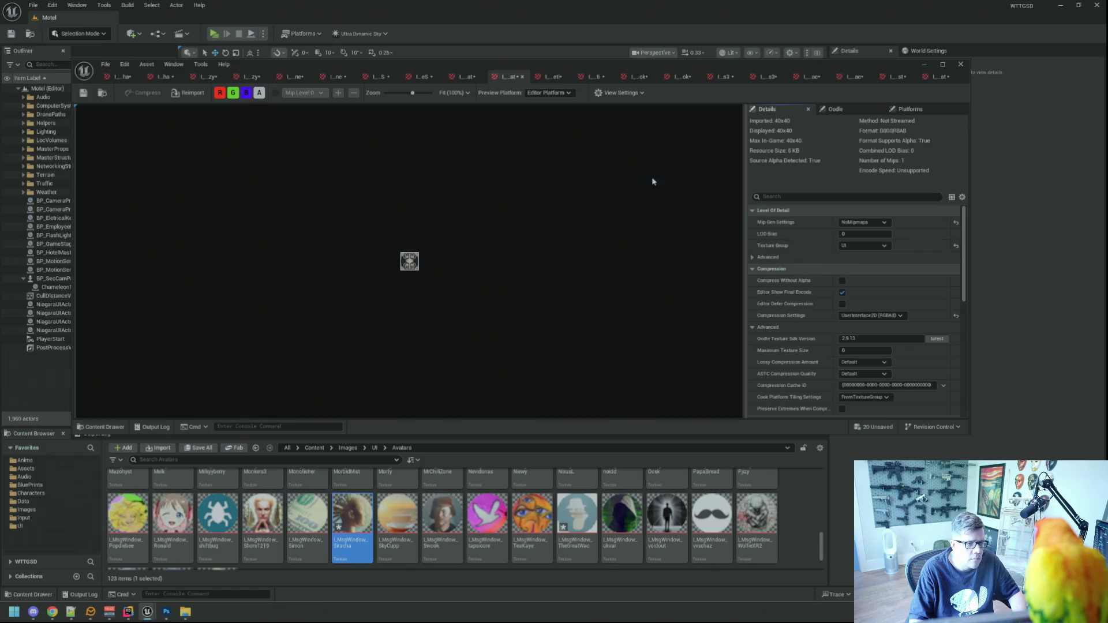
# Give the eleventh and twelfth textures the UI group and UserInterface2D (RGBA8) compression.
pyautogui.click(553, 77)
pyautogui.click(864, 245)
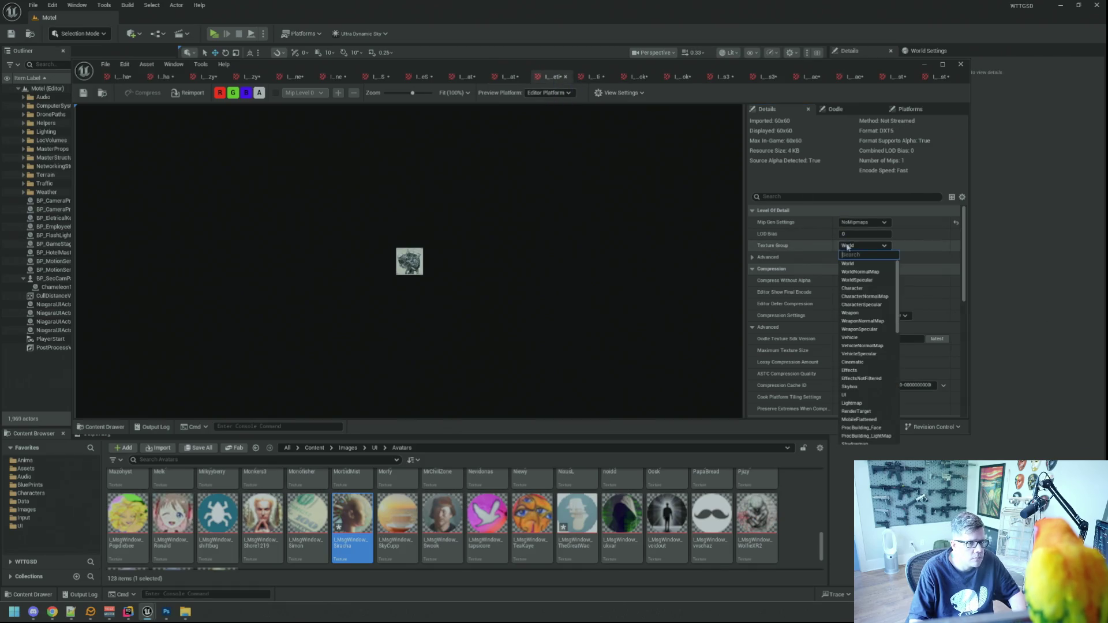
pyautogui.click(864, 397)
pyautogui.click(870, 316)
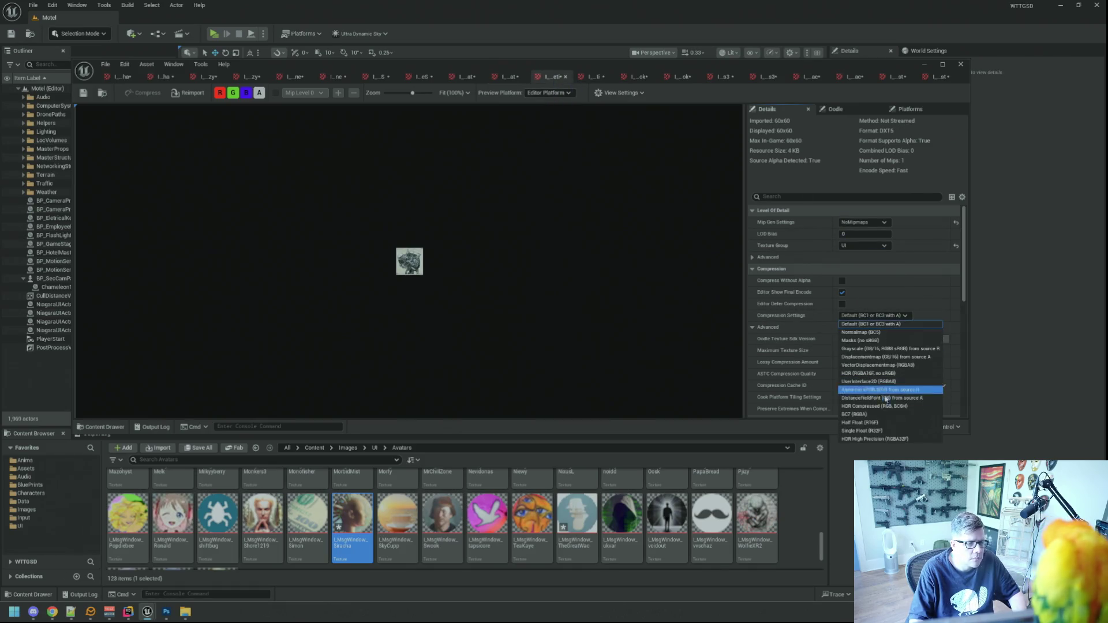
pyautogui.click(877, 381)
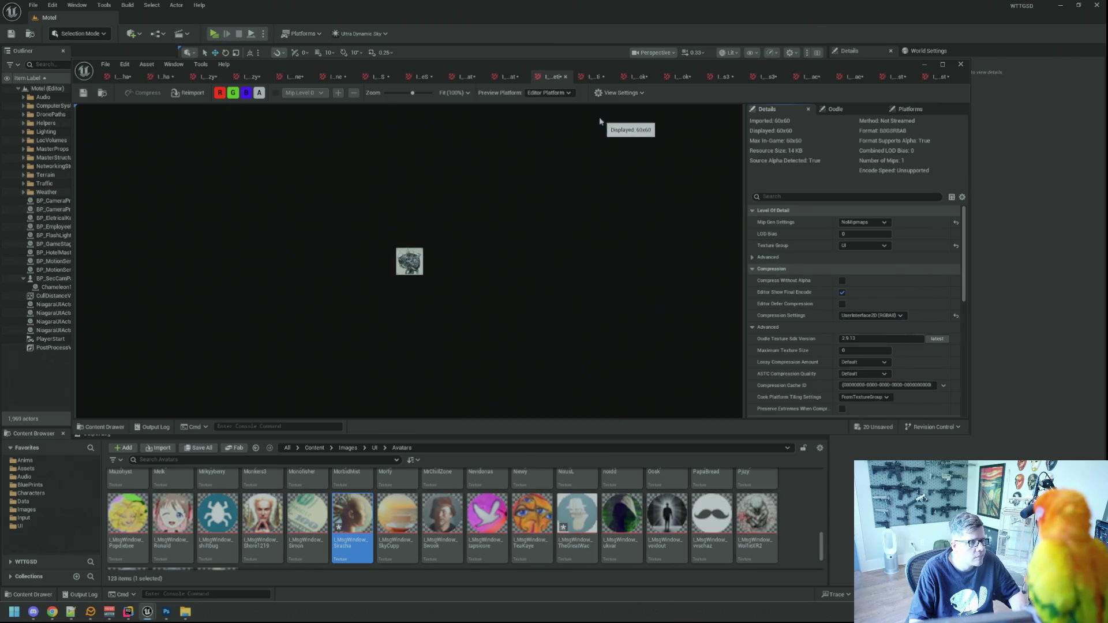
pyautogui.click(594, 77)
pyautogui.click(864, 245)
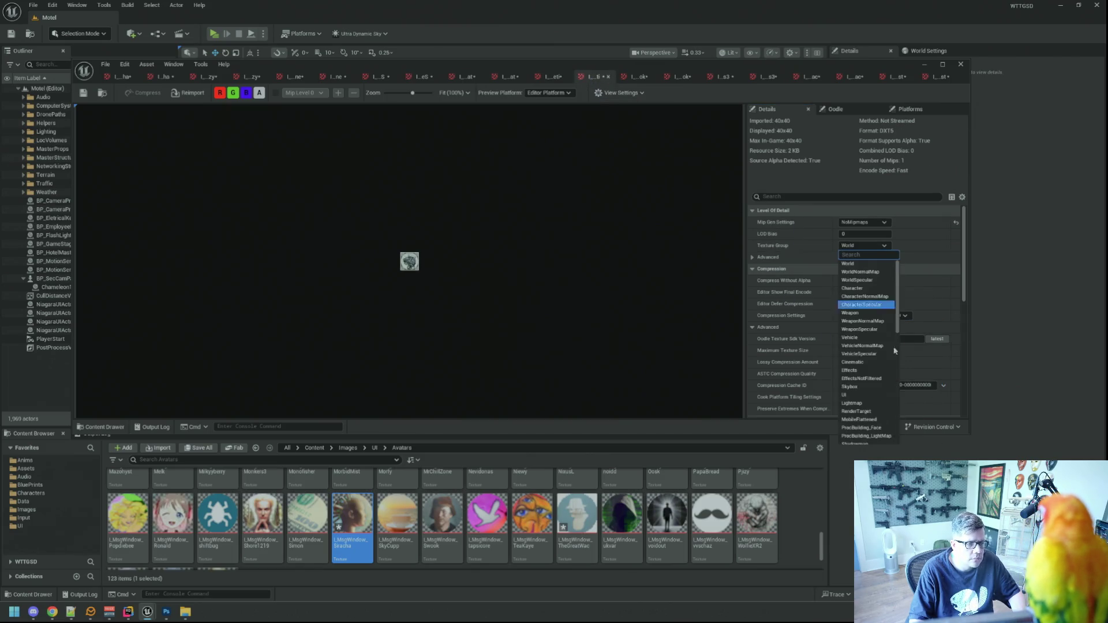
pyautogui.click(885, 397)
pyautogui.click(882, 316)
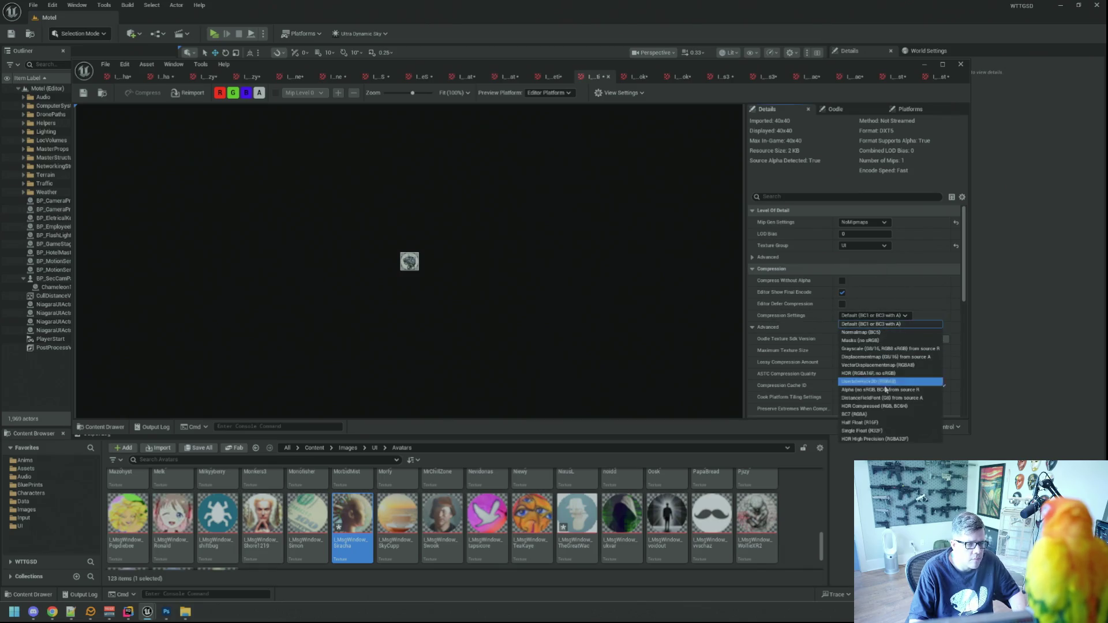
pyautogui.click(887, 381)
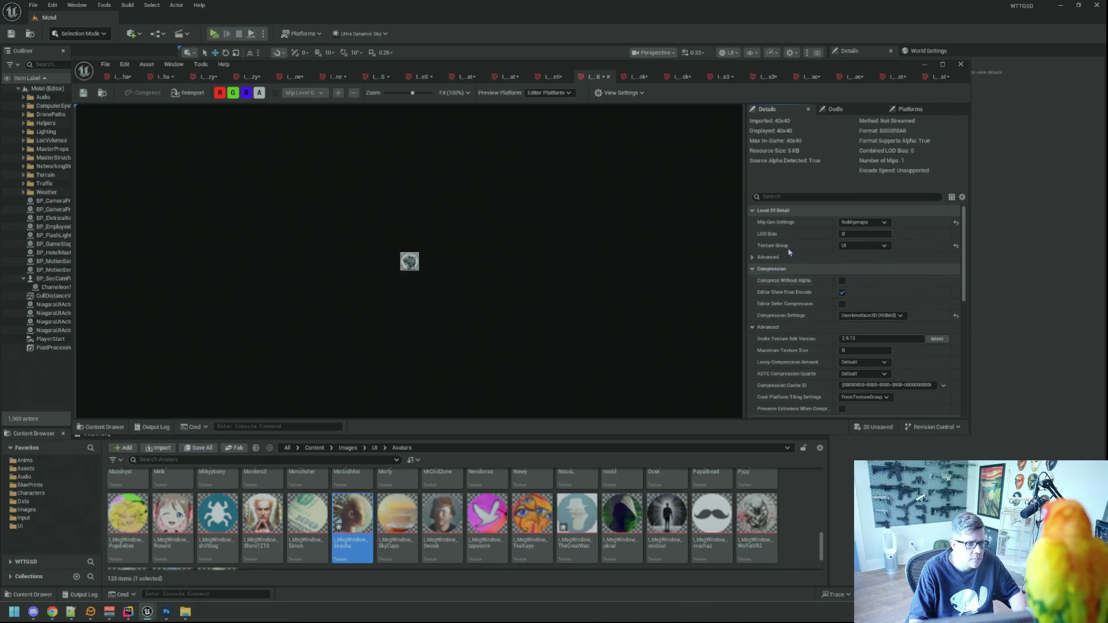
# Give the thirteenth and fourteenth textures the UI group and UserInterface2D (RGBA8) compression.
pyautogui.click(635, 77)
pyautogui.click(864, 246)
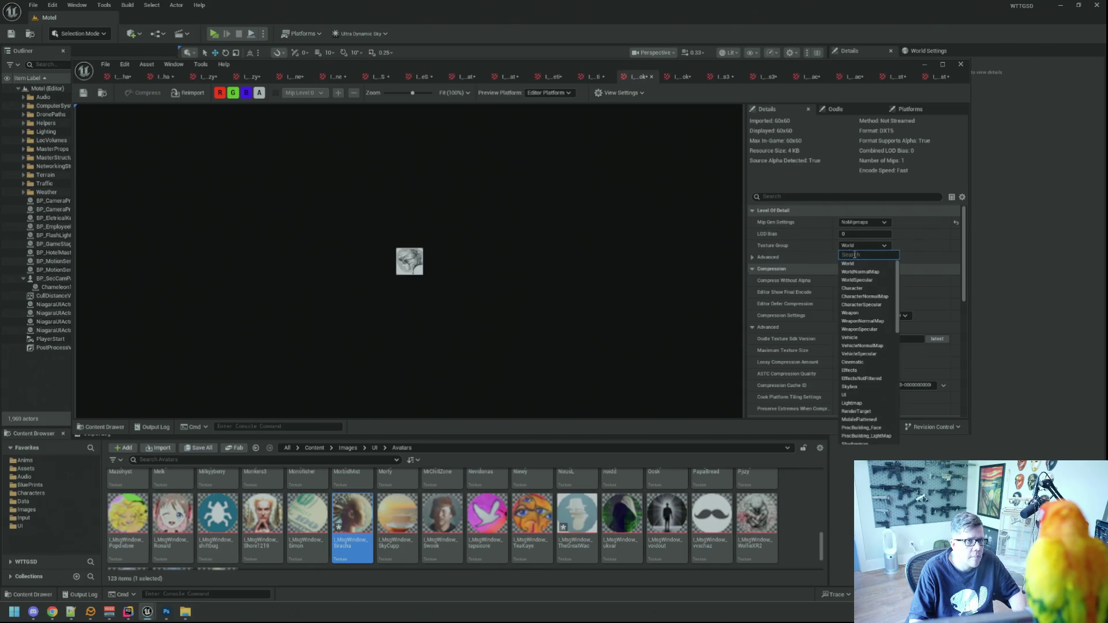
pyautogui.click(870, 395)
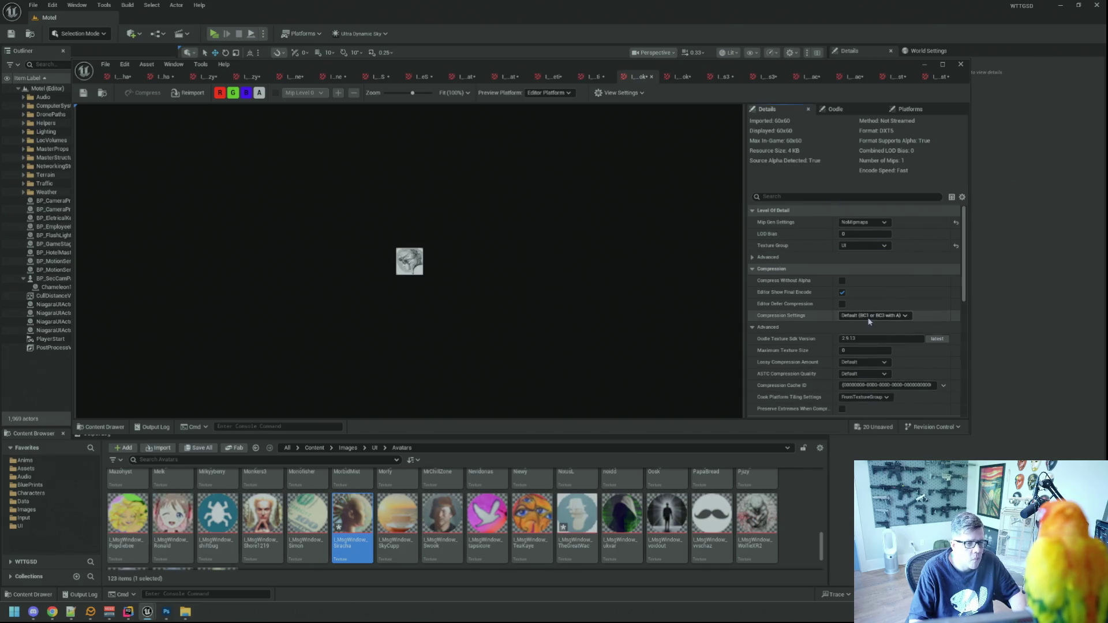
pyautogui.click(869, 315)
pyautogui.click(873, 381)
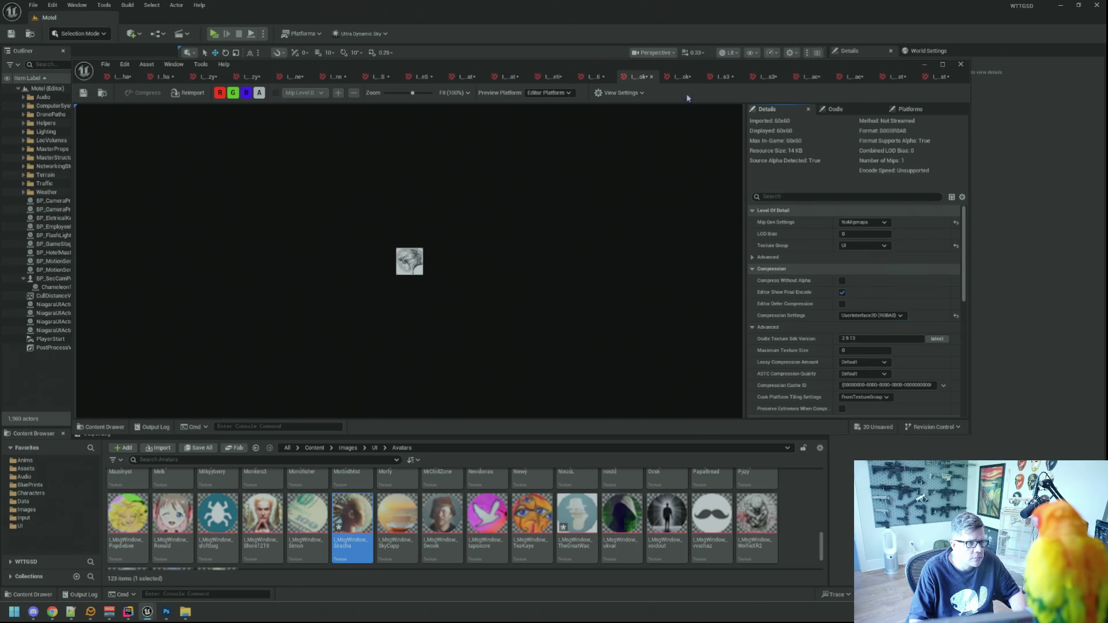
pyautogui.click(682, 77)
pyautogui.click(864, 246)
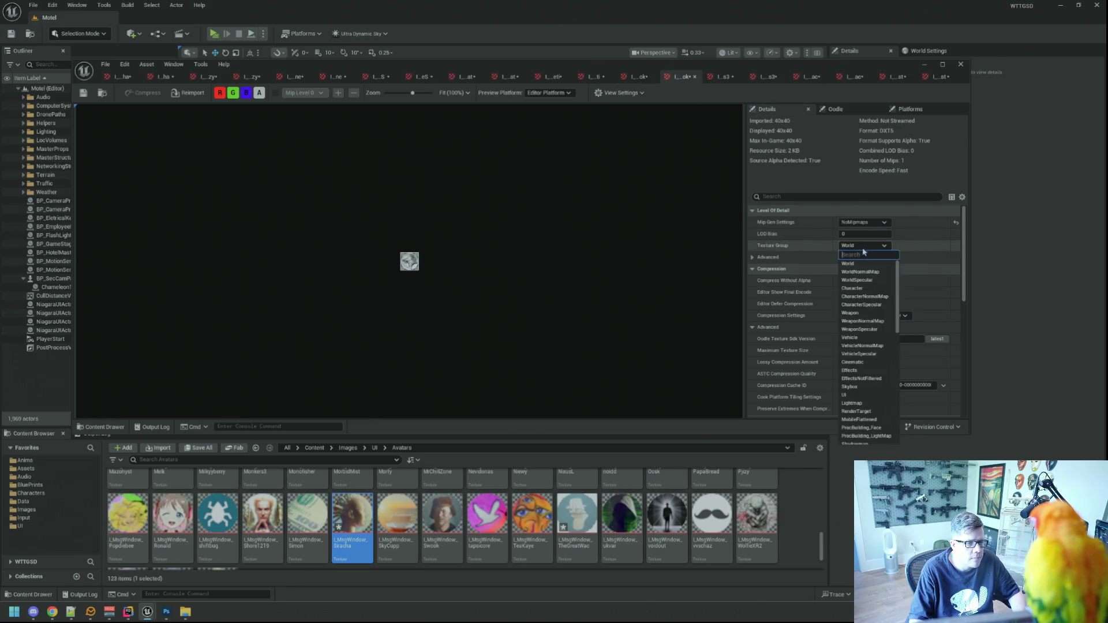
pyautogui.click(868, 395)
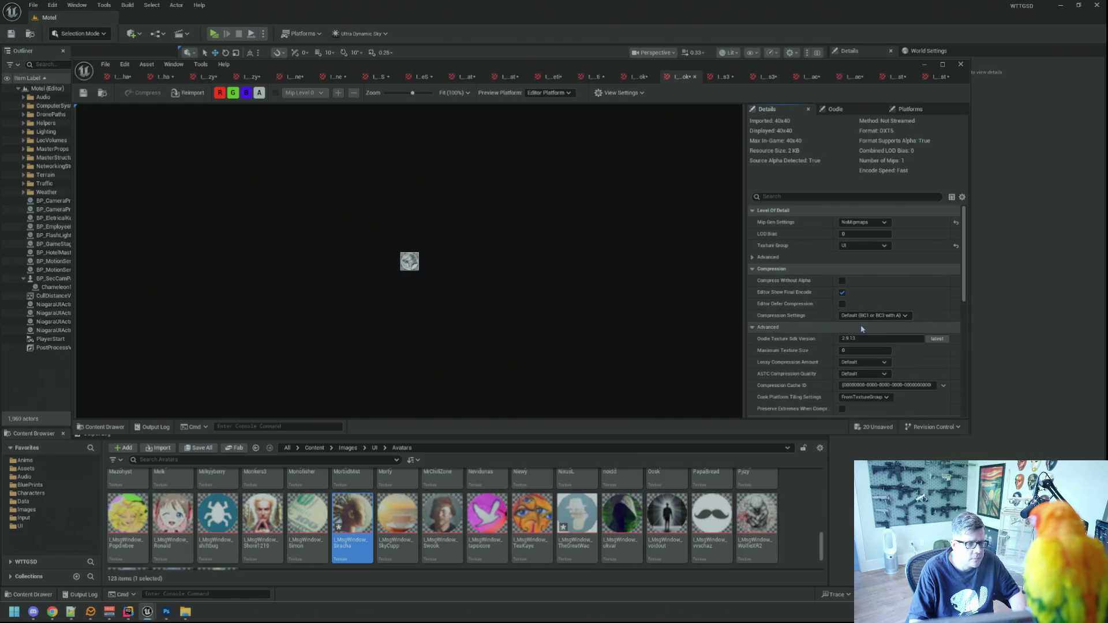
pyautogui.click(868, 317)
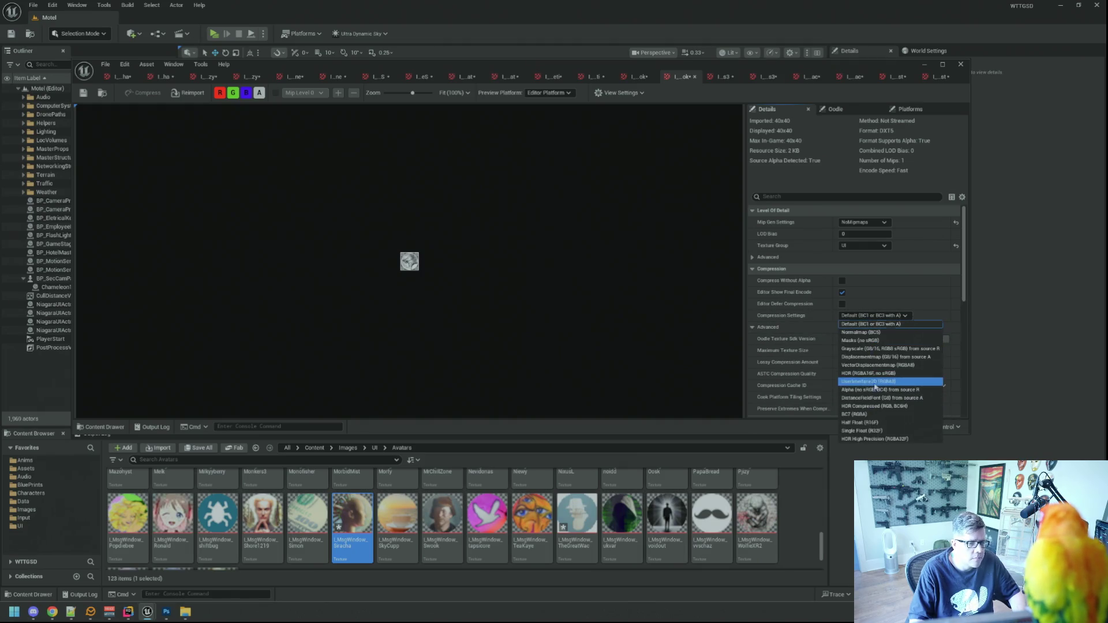
pyautogui.click(869, 381)
# Give the fifteenth and sixteenth textures the UI group and UserInterface2D (RGBA8) compression.
pyautogui.click(713, 77)
pyautogui.click(868, 315)
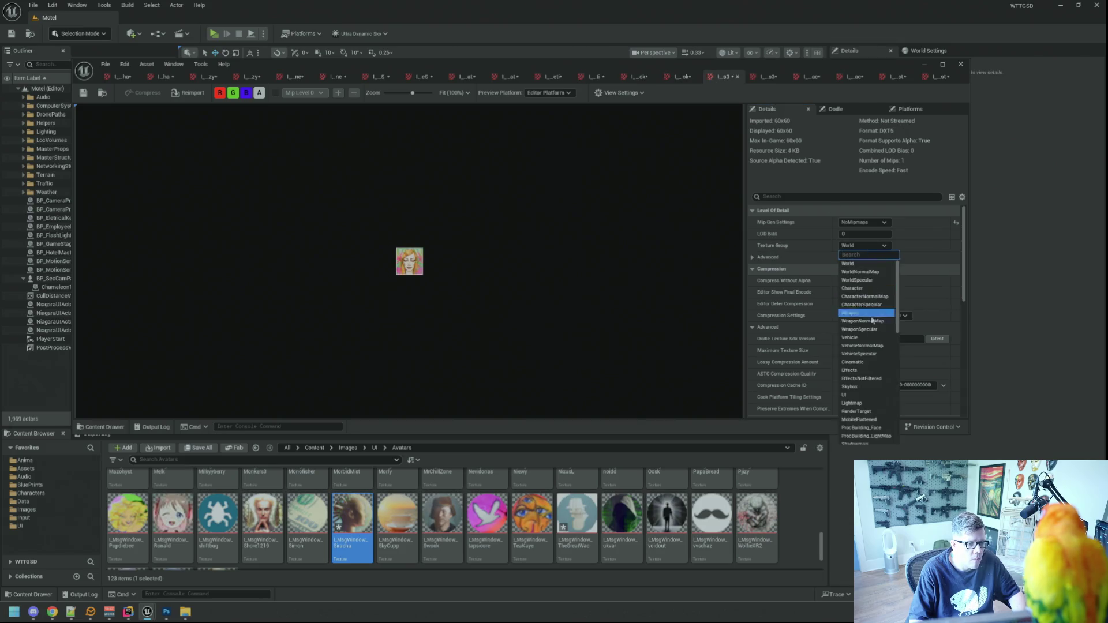
pyautogui.click(869, 327)
pyautogui.click(869, 316)
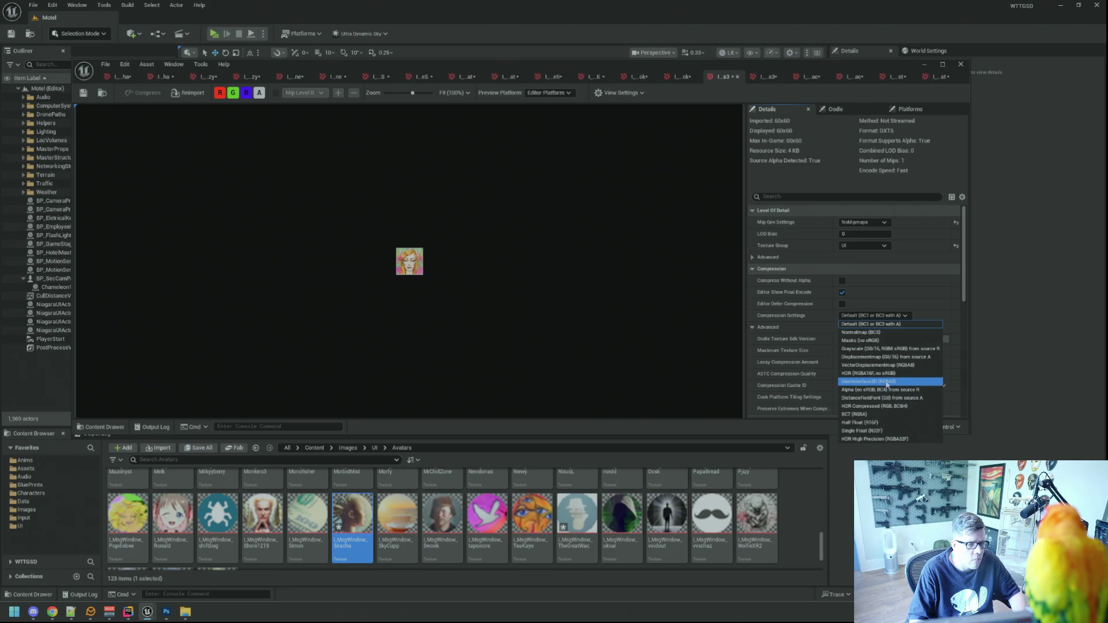
pyautogui.click(887, 382)
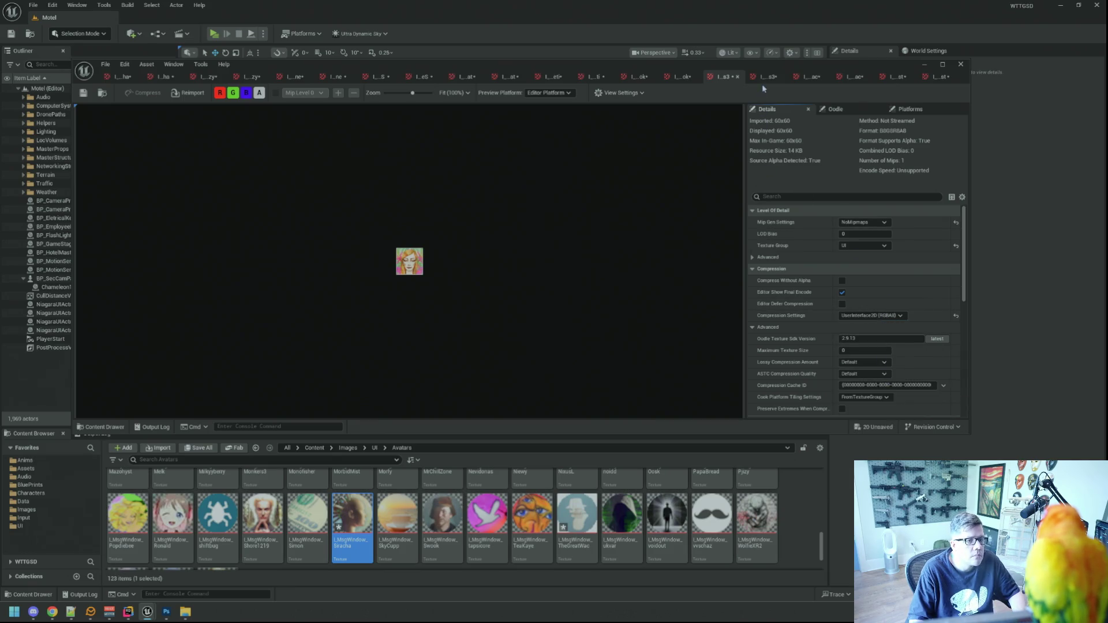
pyautogui.click(764, 81)
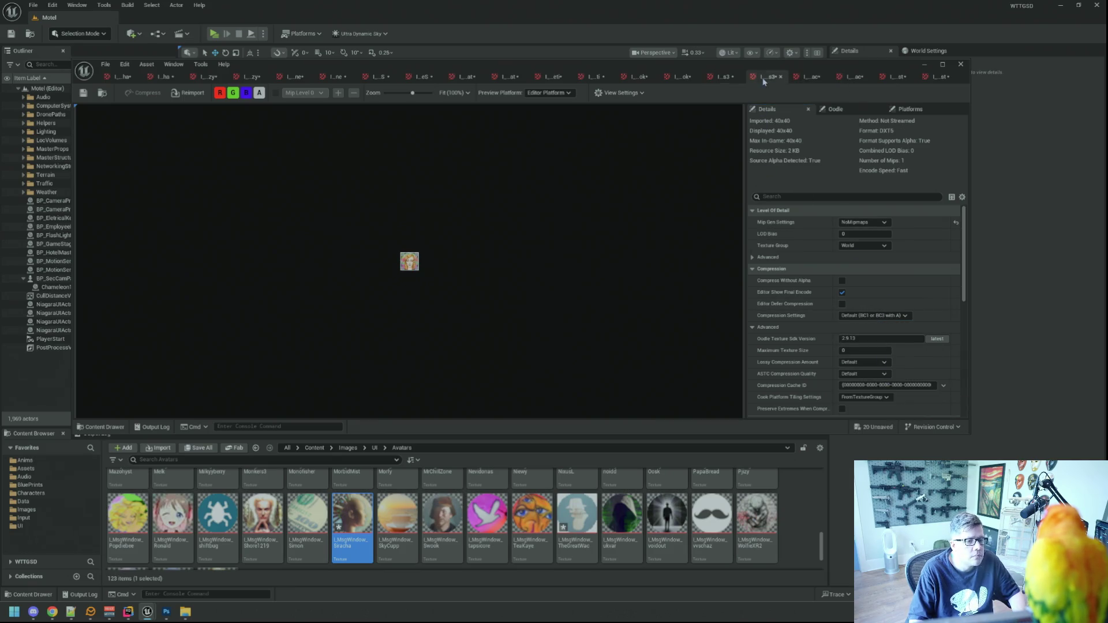
pyautogui.click(870, 245)
pyautogui.click(848, 395)
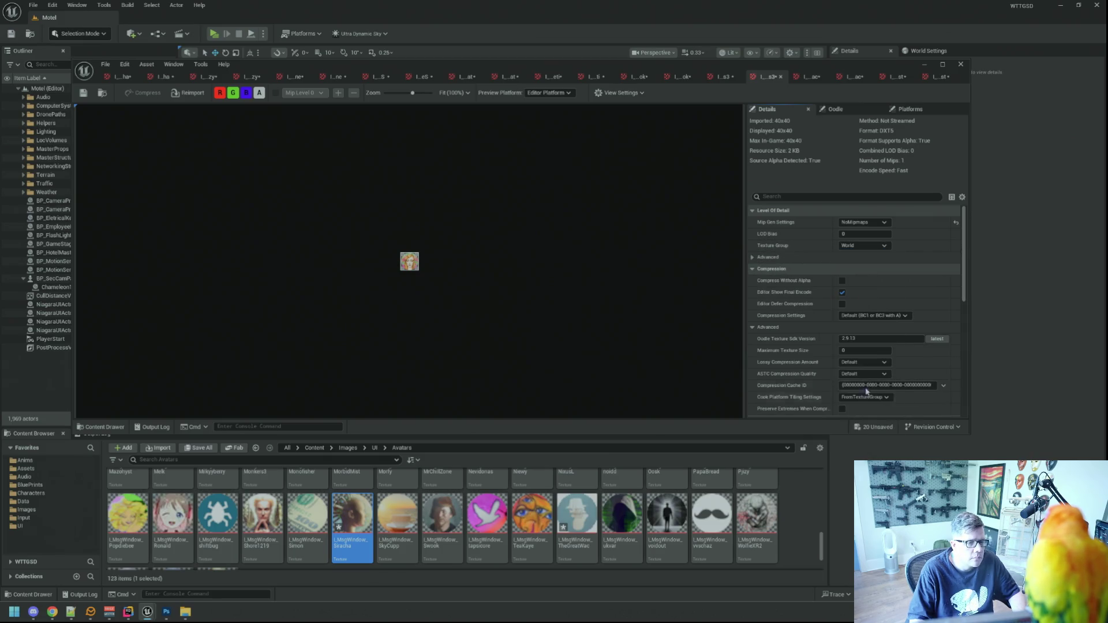
pyautogui.click(873, 315)
pyautogui.click(864, 327)
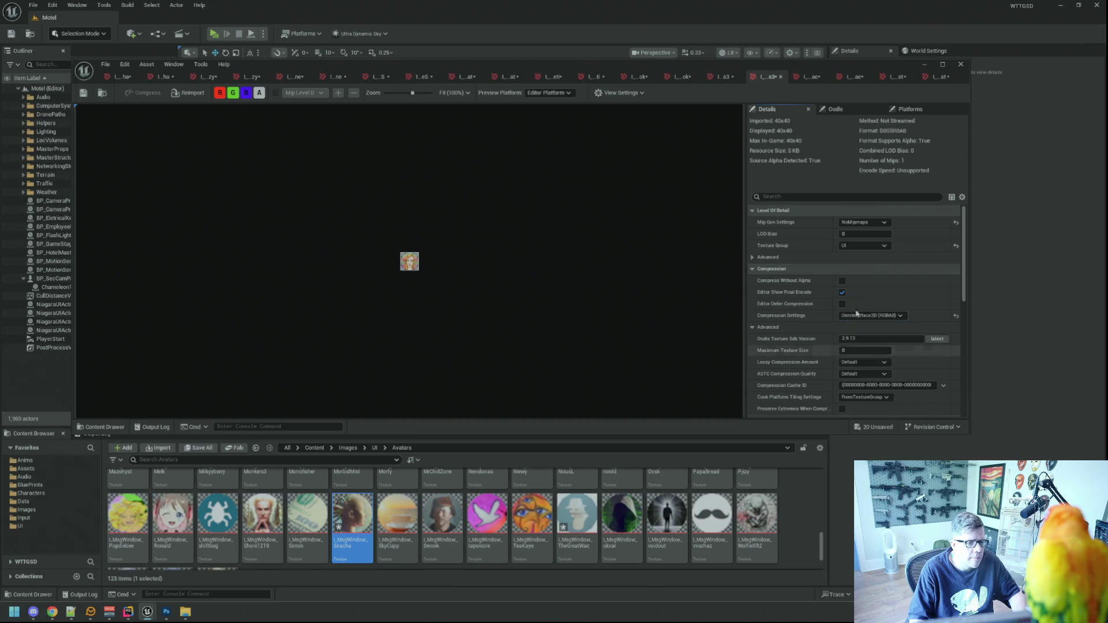
# Give the seventeenth and eighteenth textures the UI group and UserInterface2D (RGBA8) compression.
pyautogui.click(808, 77)
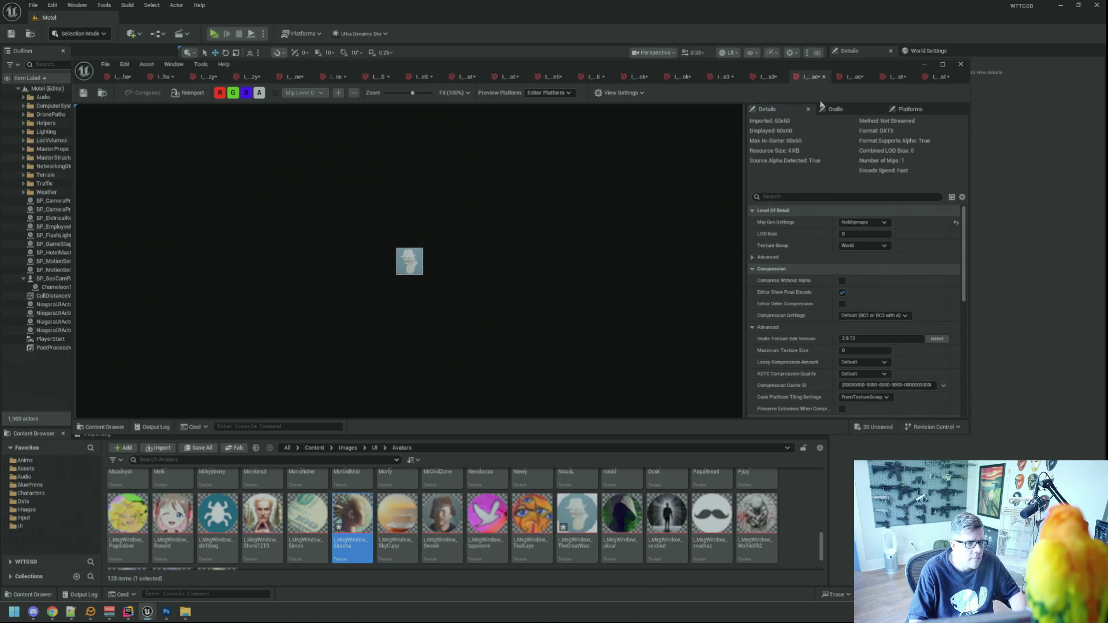
pyautogui.click(864, 245)
pyautogui.click(864, 396)
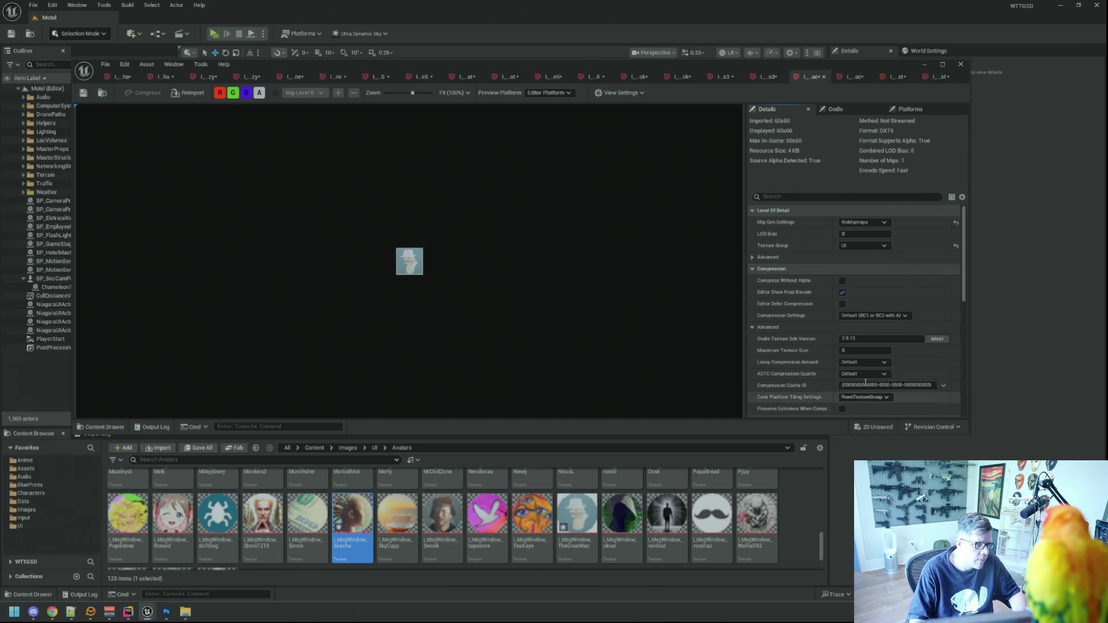
pyautogui.click(873, 316)
pyautogui.click(872, 383)
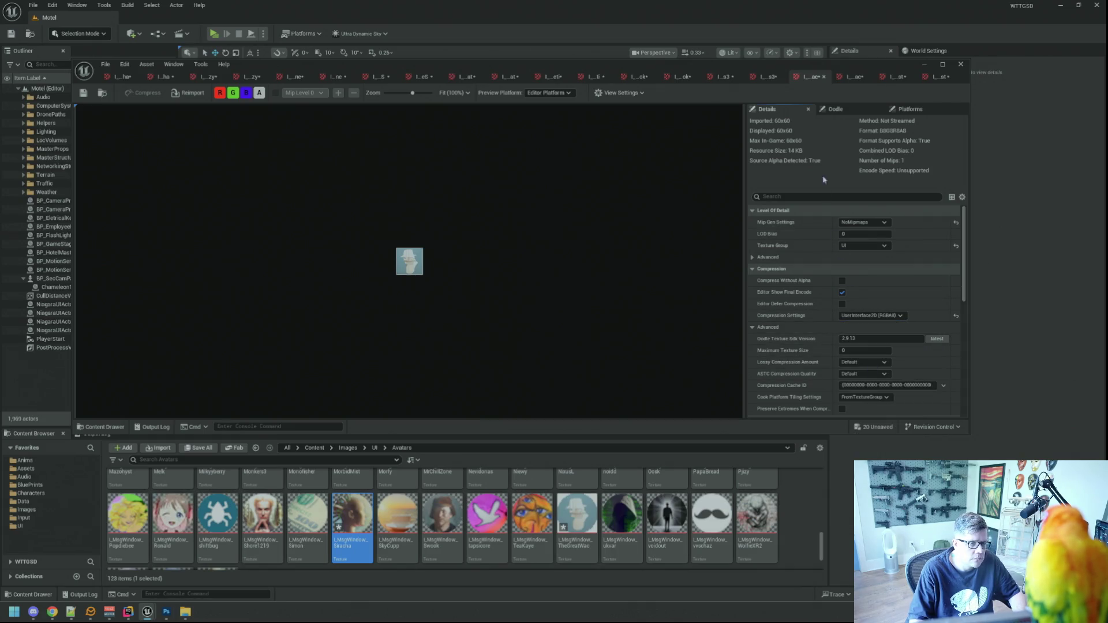
pyautogui.click(849, 77)
pyautogui.click(864, 245)
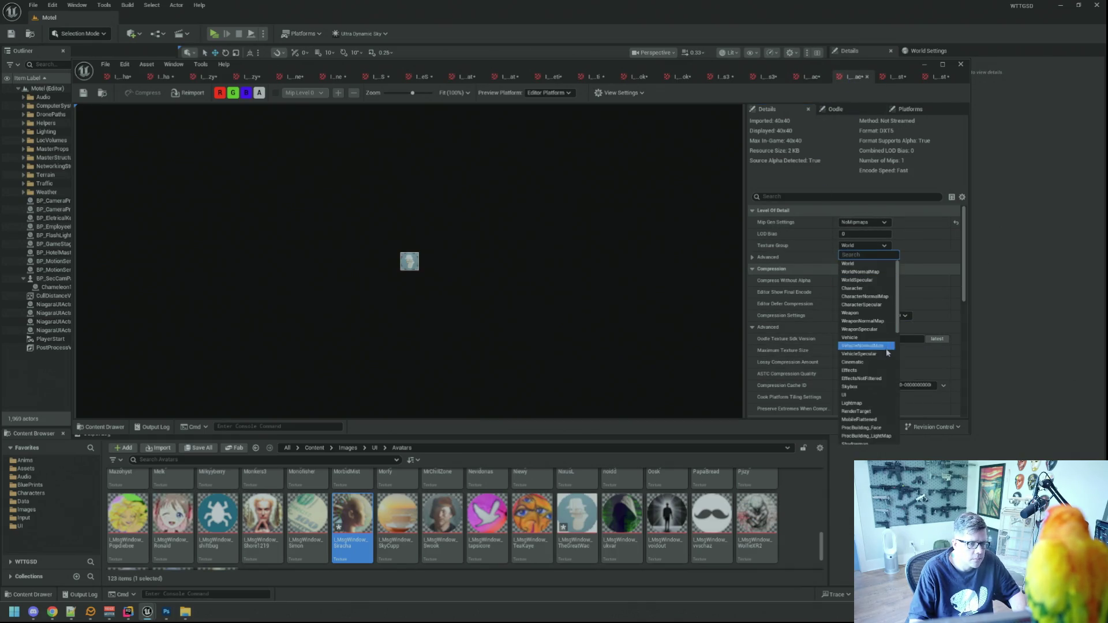
pyautogui.click(871, 395)
pyautogui.click(870, 316)
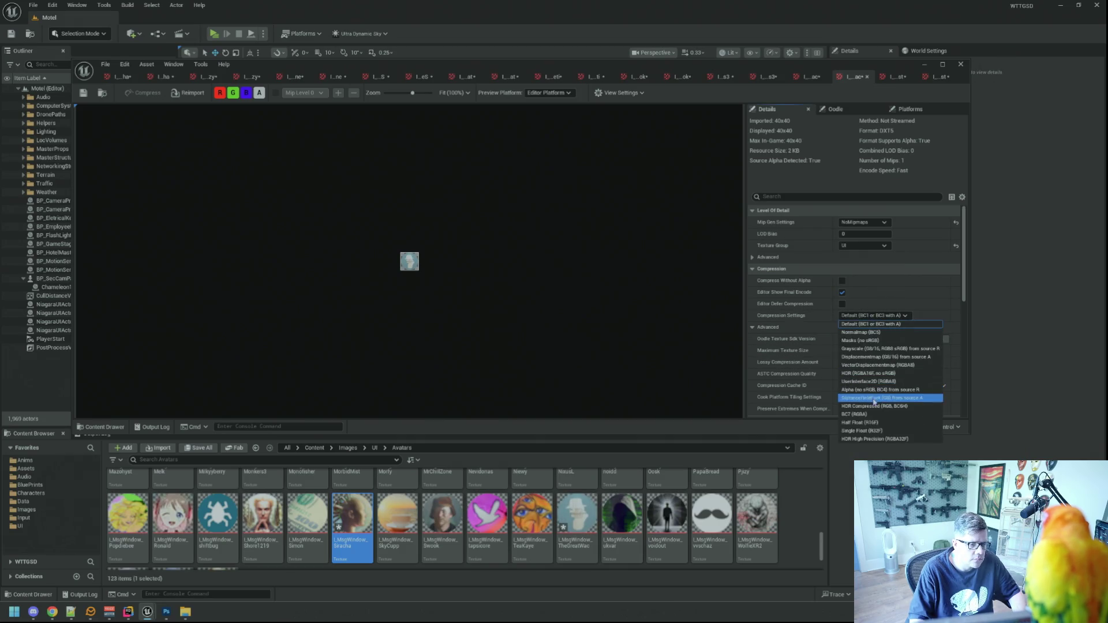
pyautogui.click(872, 382)
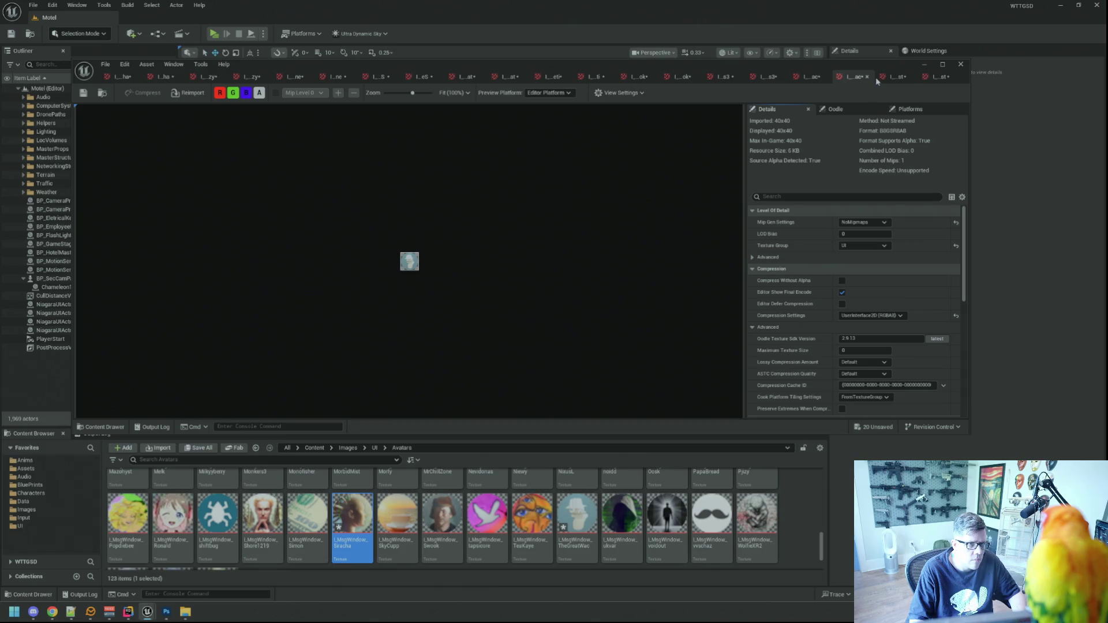
# Give the last two avatar textures the UI group and UserInterface2D (RGBA8) compression.
pyautogui.click(895, 77)
pyautogui.click(864, 245)
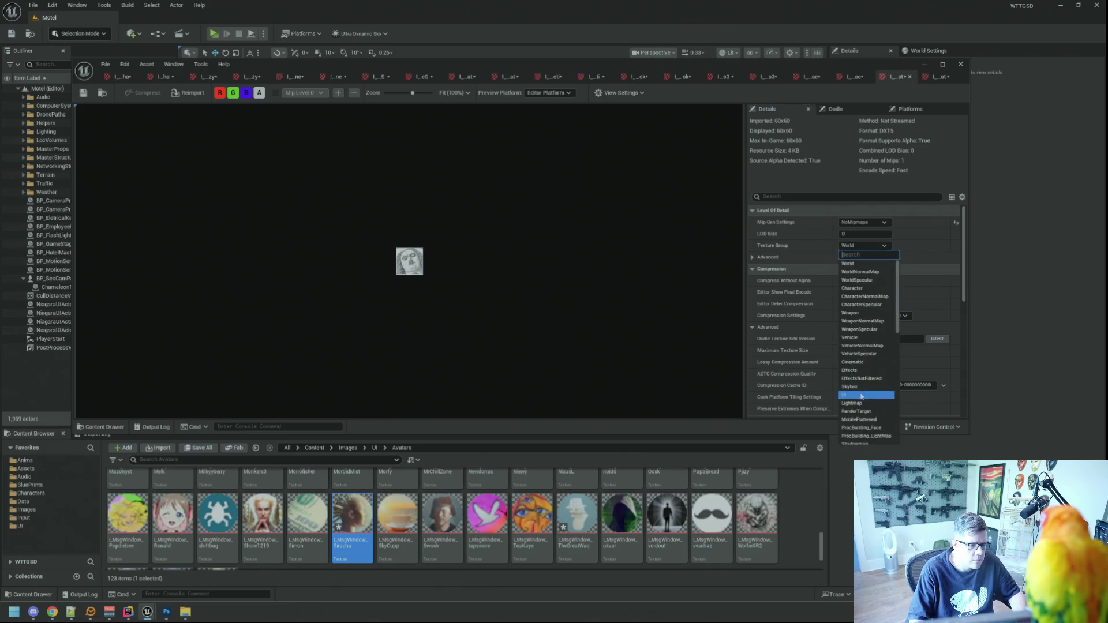
pyautogui.click(861, 396)
pyautogui.click(870, 316)
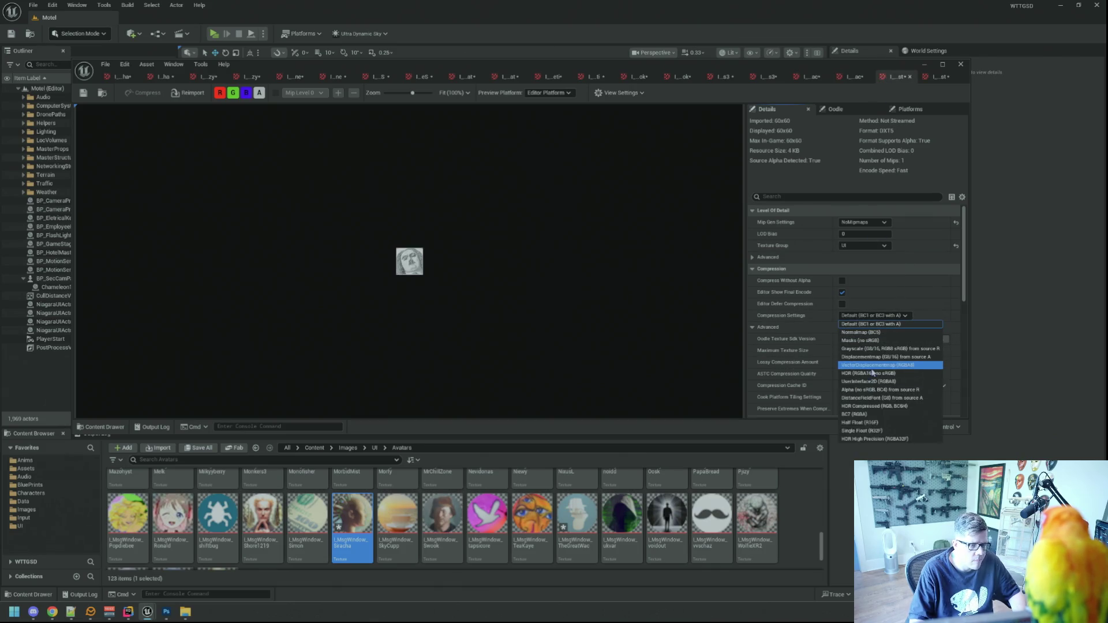
pyautogui.click(871, 324)
pyautogui.click(936, 80)
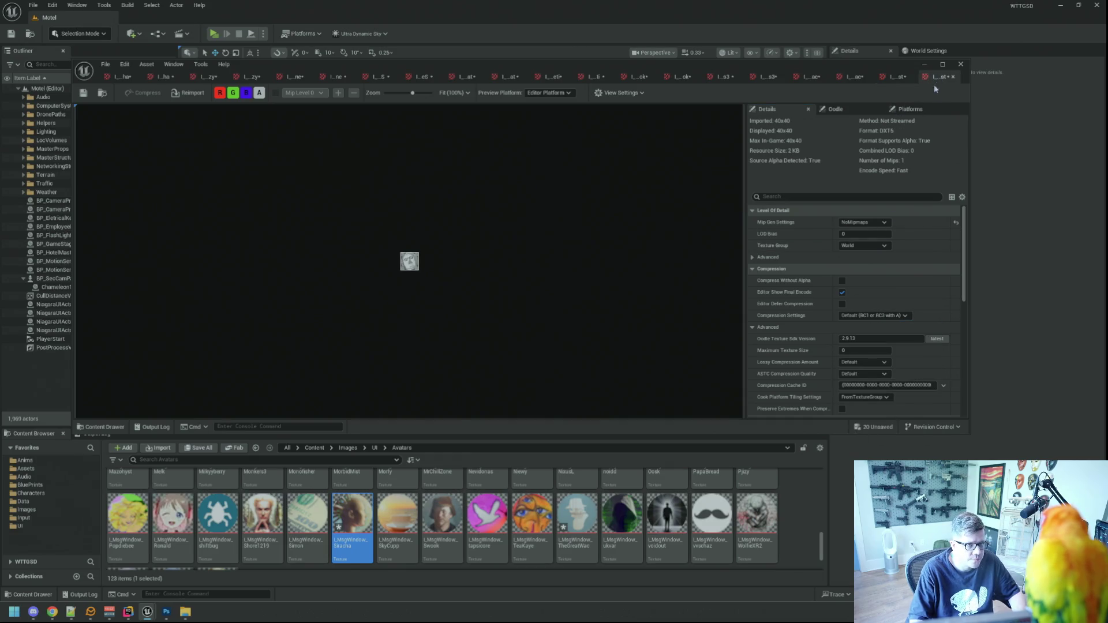
pyautogui.click(879, 317)
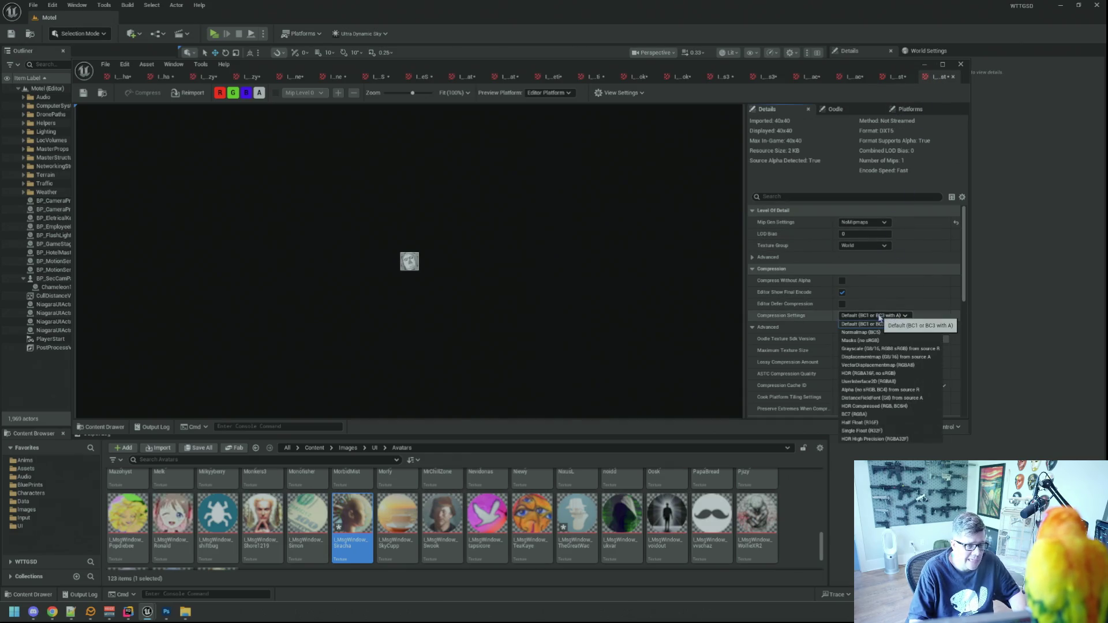
pyautogui.click(871, 381)
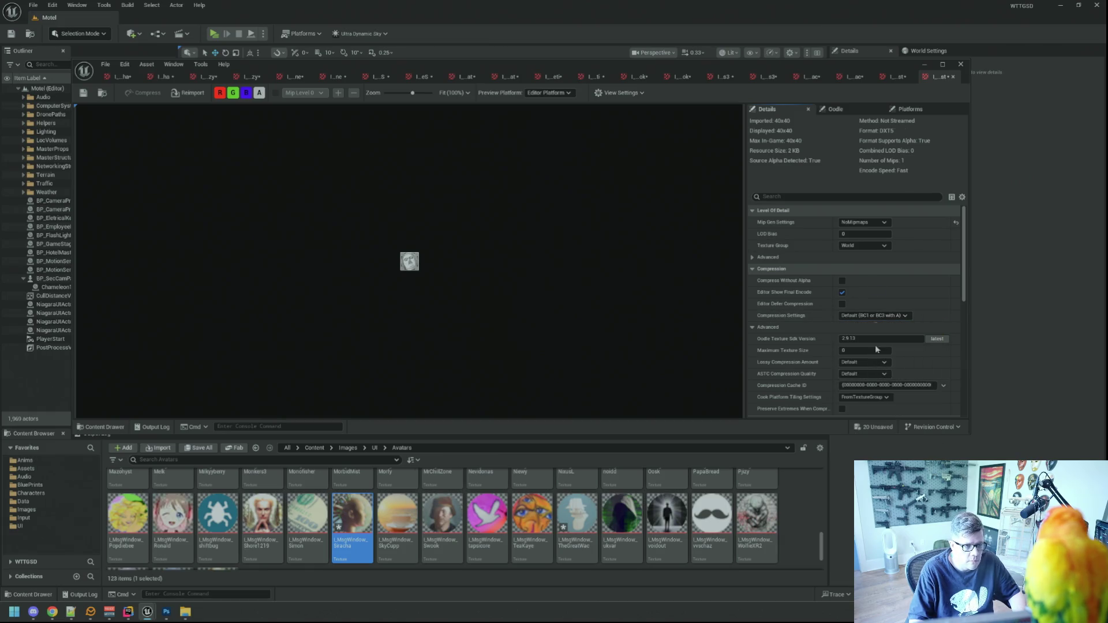
pyautogui.click(866, 246)
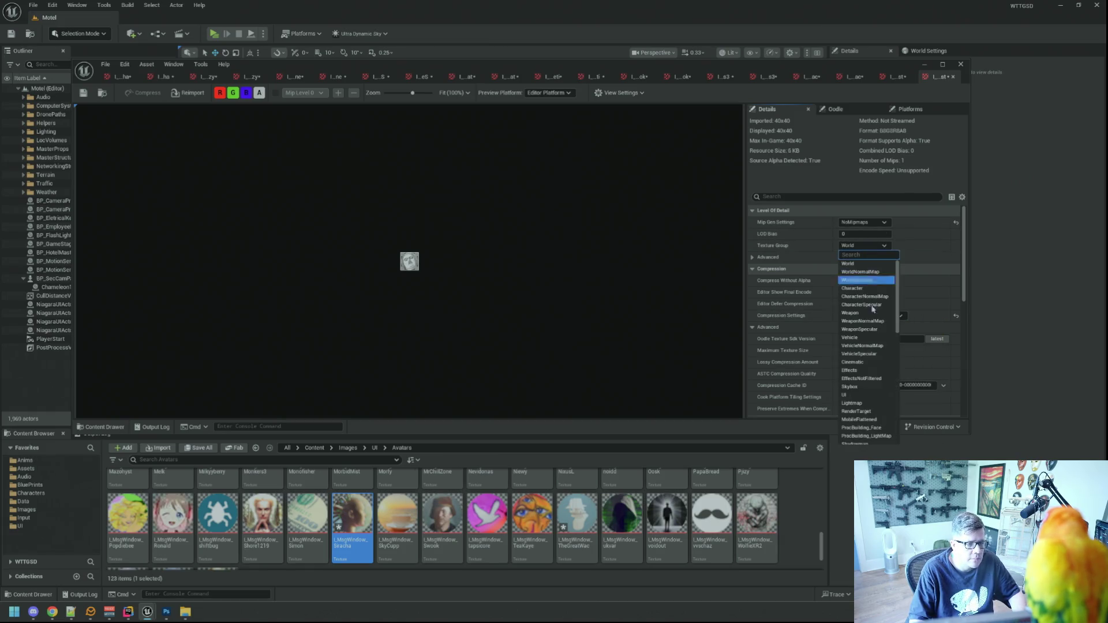
pyautogui.click(859, 392)
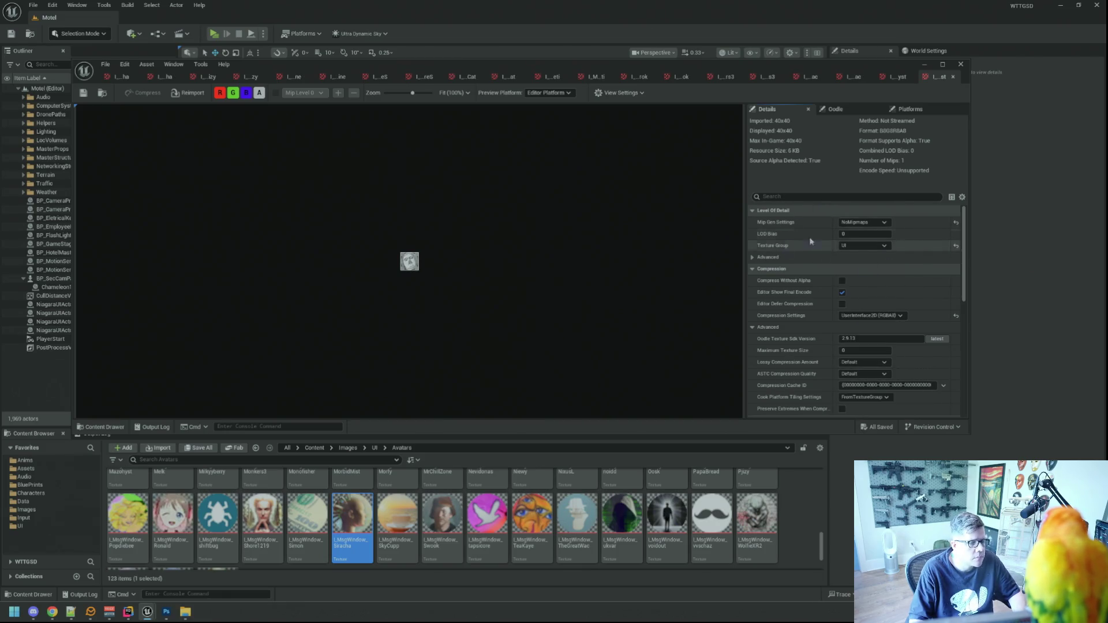
# Close the texture editor and trigger a Live Coding recompile with Ctrl+Alt+F11.
pyautogui.scroll(-10, 911, 287)
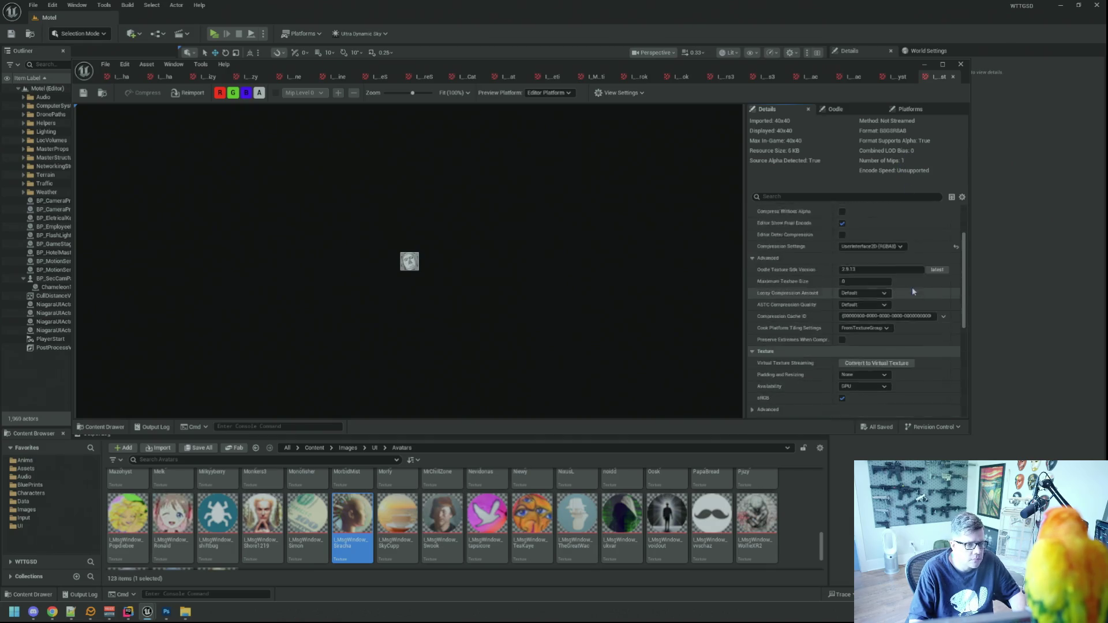
pyautogui.click(960, 64)
pyautogui.hotkey('ctrl', 'alt', 'F11')
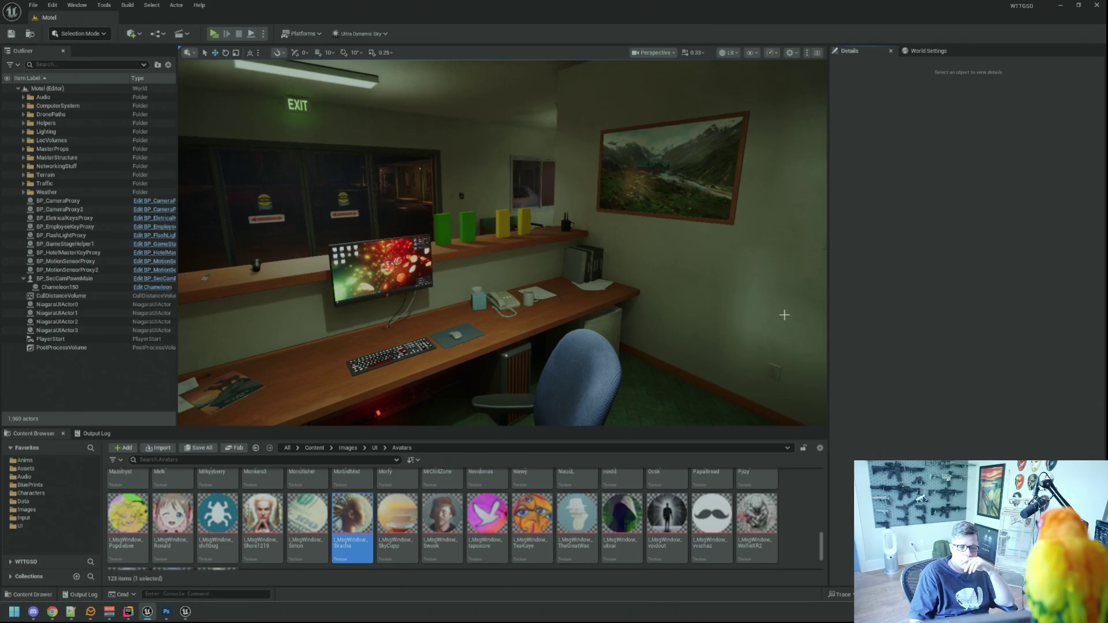
# Check the Live Coding console output, then return focus to the level editor.
pyautogui.click(185, 612)
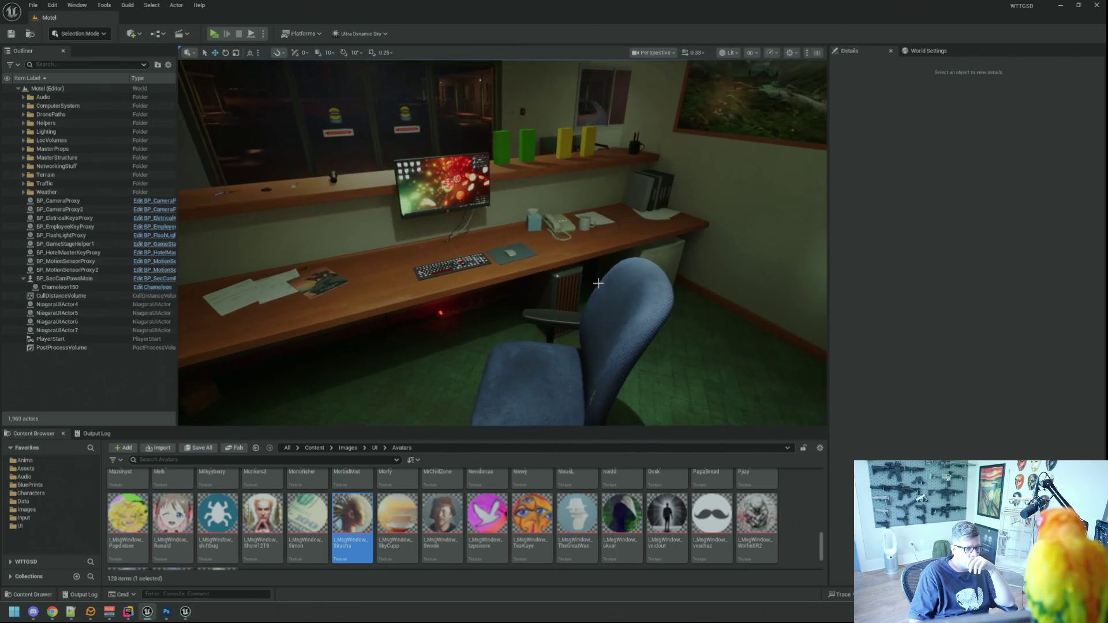
pyautogui.hotkey('alt', 'Tab')
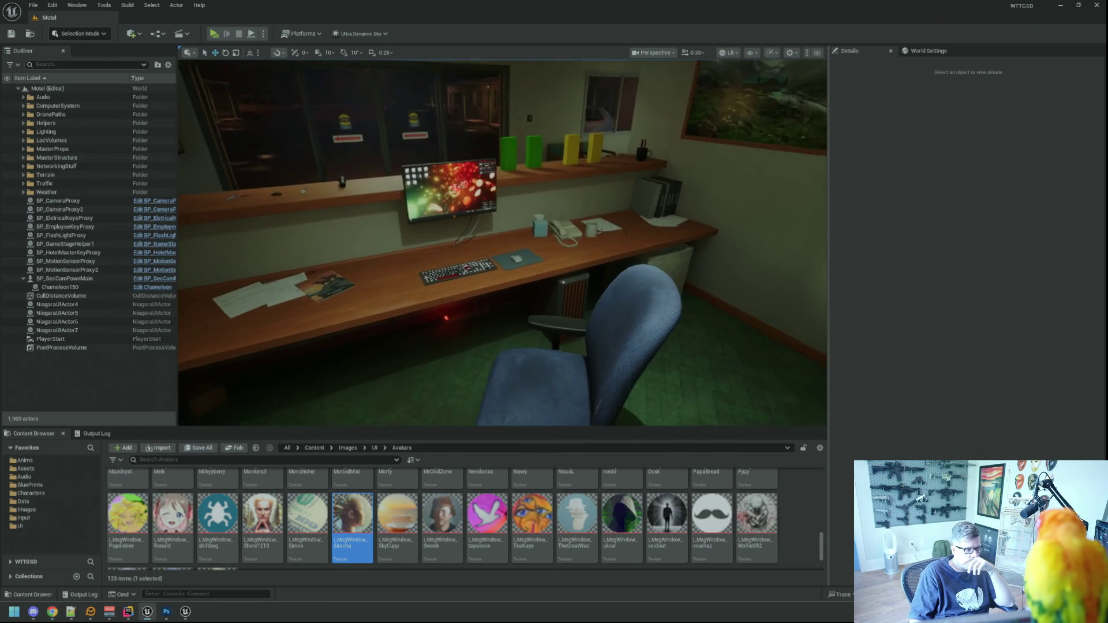
pyautogui.click(796, 561)
pyautogui.scroll(-2, 788, 520)
pyautogui.scroll(4, 788, 520)
pyautogui.scroll(5, 787, 520)
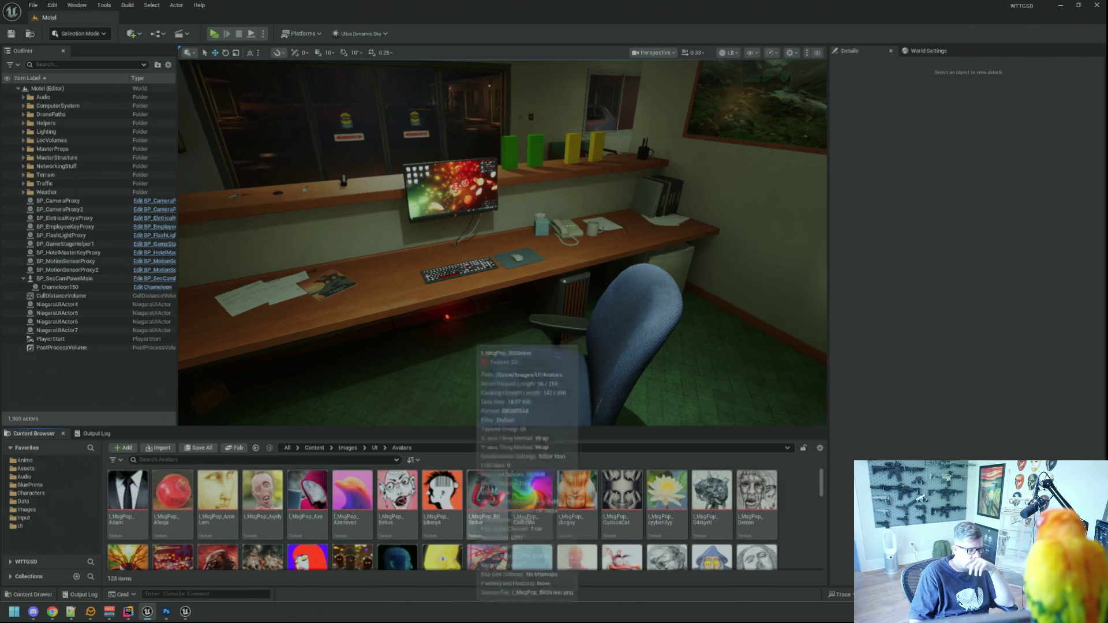
# Close the Live Coding console window from its taskbar icon.
pyautogui.click(185, 611)
pyautogui.rightClick(185, 612)
pyautogui.click(192, 588)
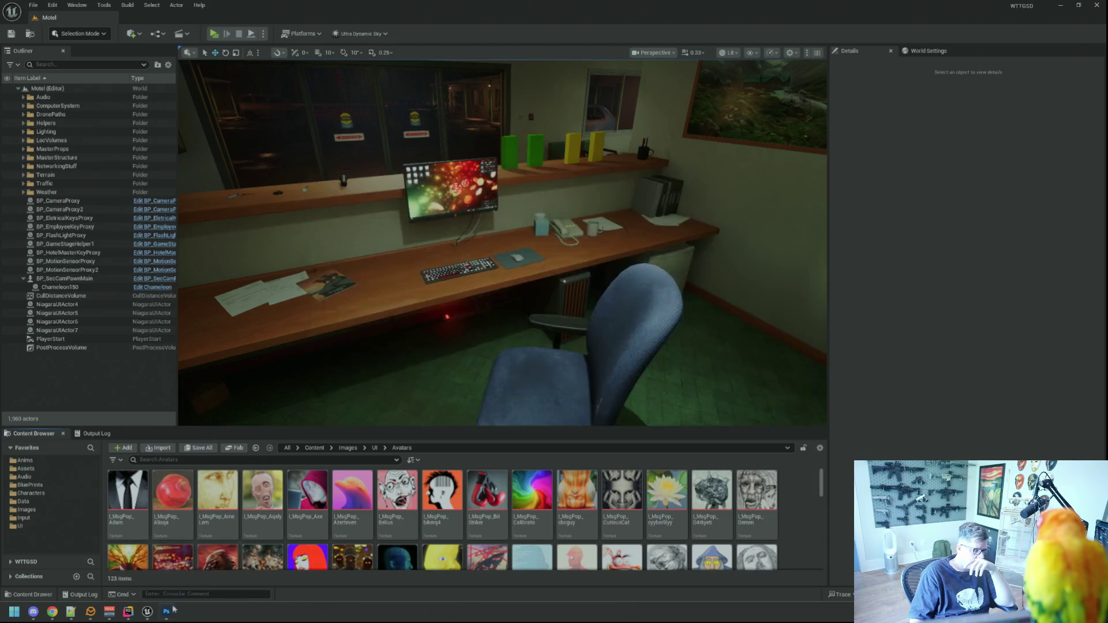
# Look over the circle avatar template in Photoshop and go back to Unreal Editor.
pyautogui.click(168, 612)
pyautogui.click(310, 464)
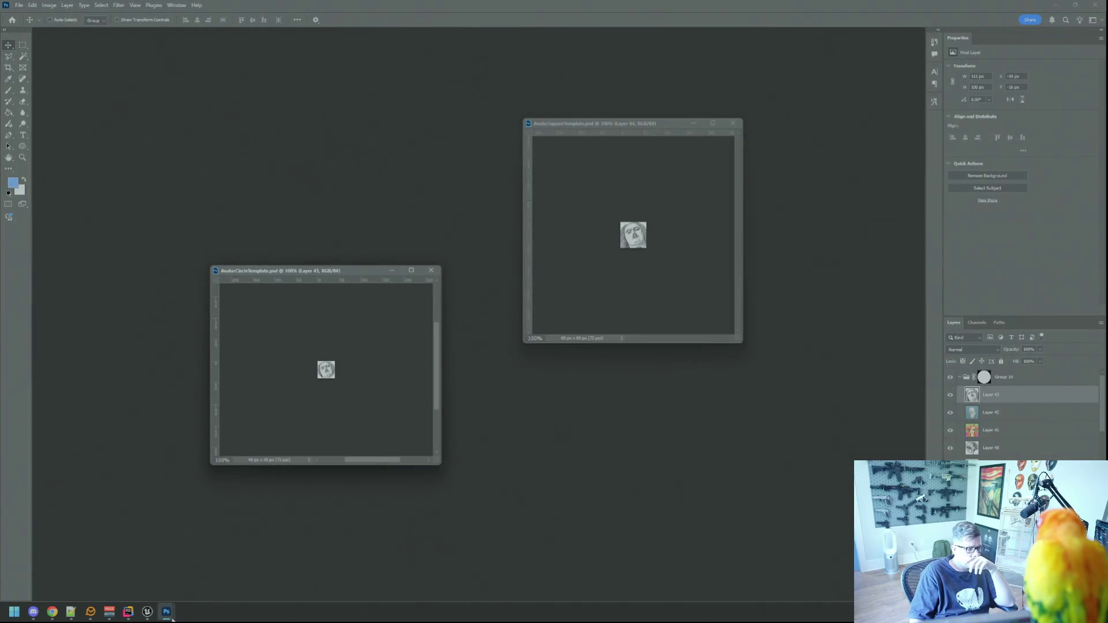
pyautogui.click(148, 612)
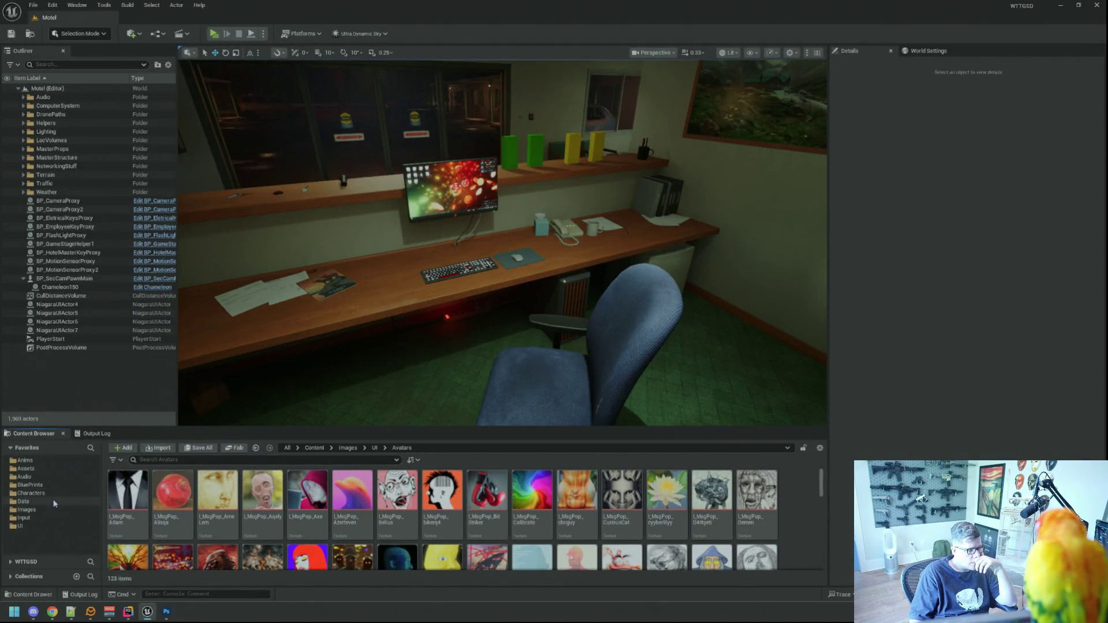
# Browse to Data/DataAssets/Agents/Hackers and select the Hacker_Hackerman asset.
pyautogui.click(26, 500)
pyautogui.doubleClick(128, 490)
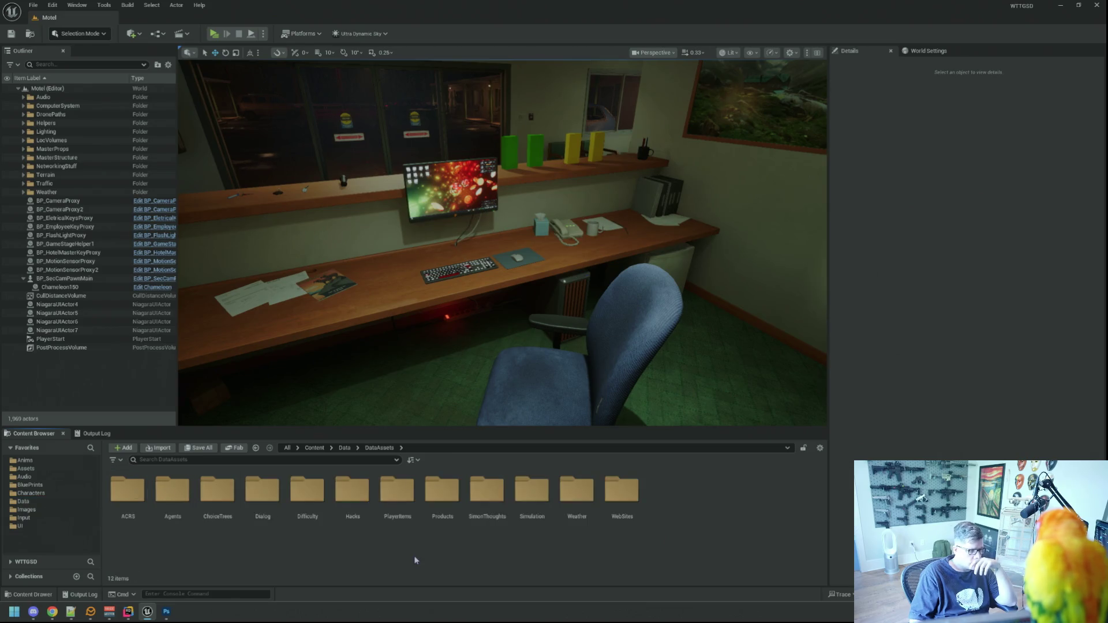
pyautogui.doubleClick(173, 489)
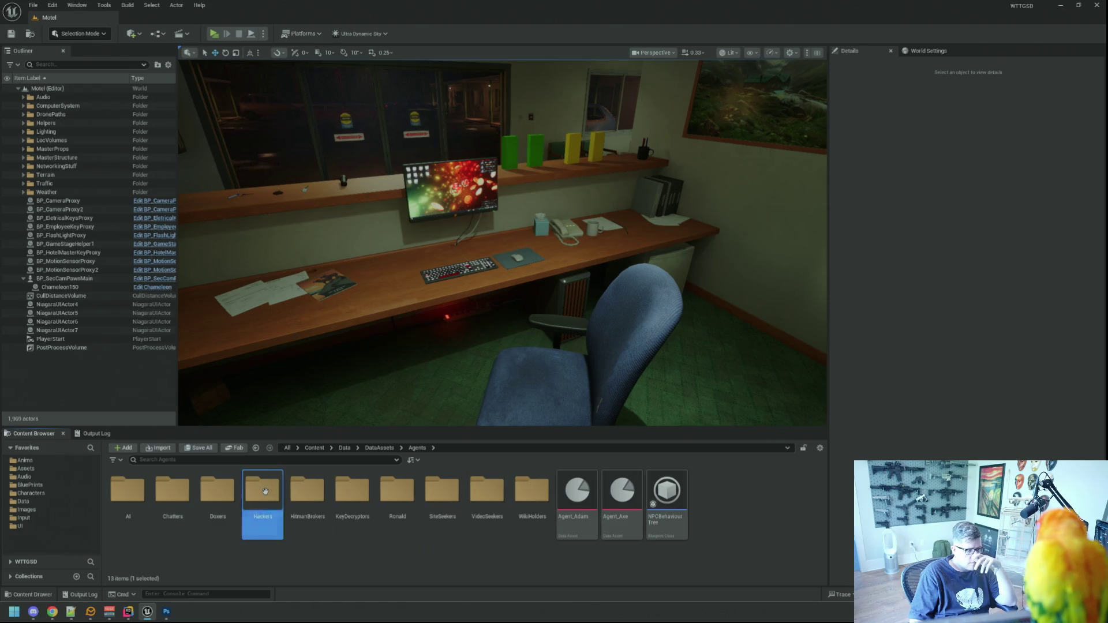
pyautogui.doubleClick(263, 491)
pyautogui.click(221, 488)
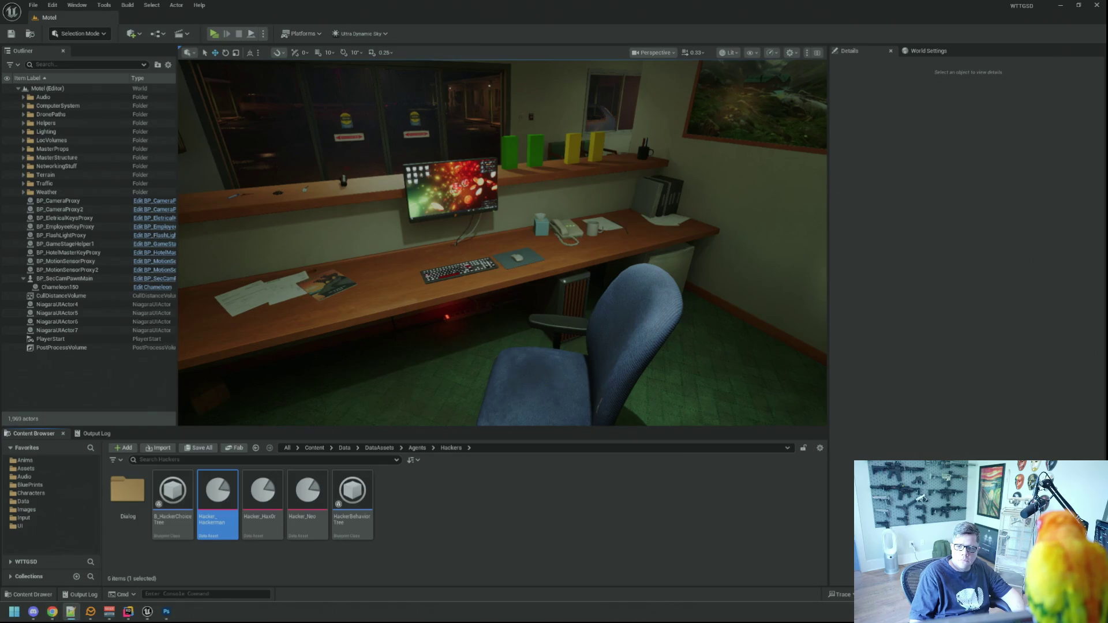
pyautogui.click(218, 523)
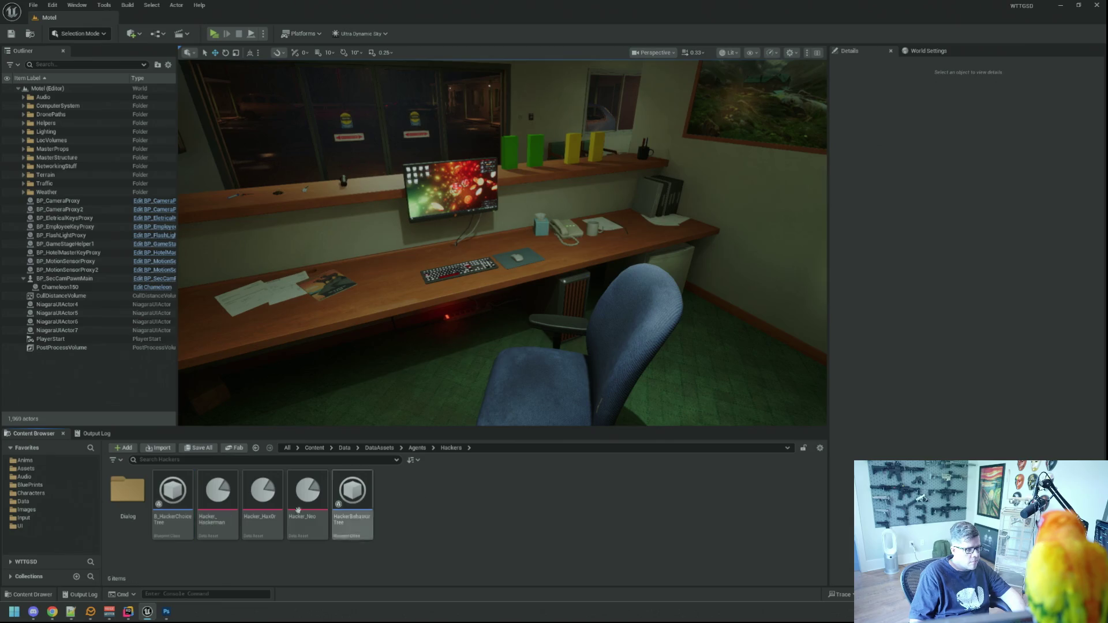
# Rename the Hacker_Hackerman data asset to Hacker_xodreS.
pyautogui.click(218, 523)
pyautogui.press('End')
pyautogui.press('BackSpace')
pyautogui.press('BackSpace')
pyautogui.press('BackSpace')
pyautogui.press('BackSpace')
pyautogui.write('xodreS')
pyautogui.press('Return')
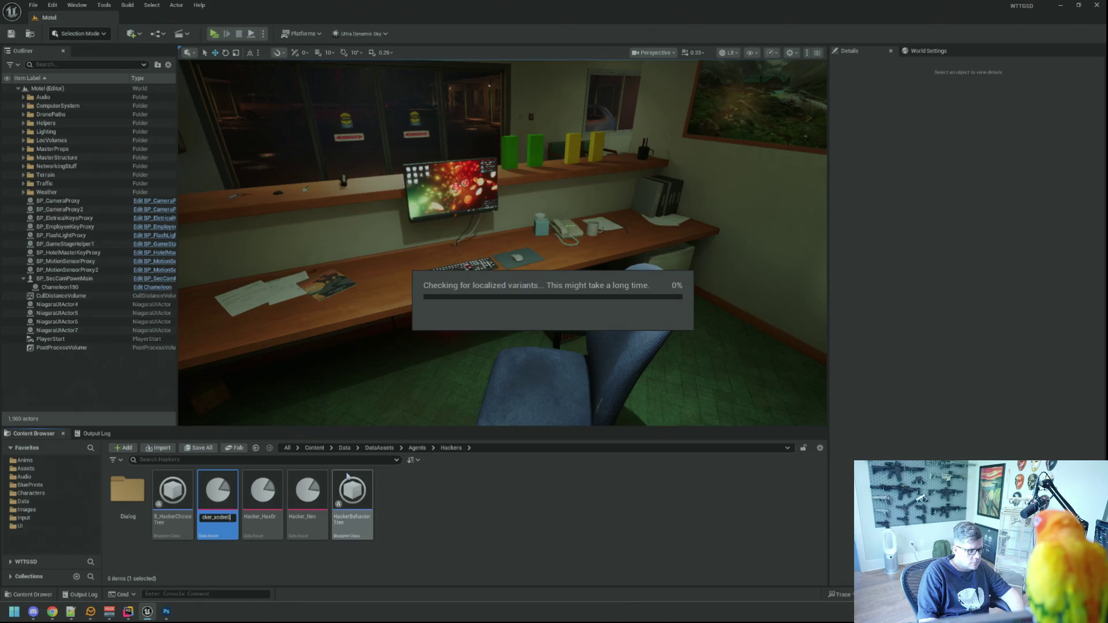
# Open Hacker_xodreS, set its Display Name and the xodreS name tag, and save it.
pyautogui.doubleClick(317, 490)
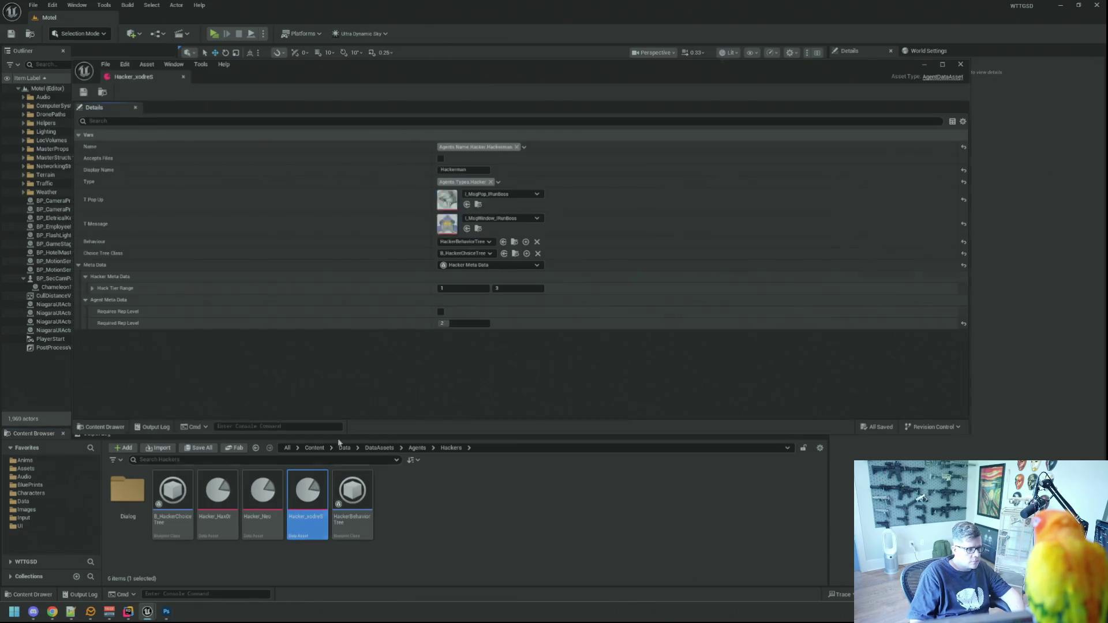
pyautogui.click(486, 173)
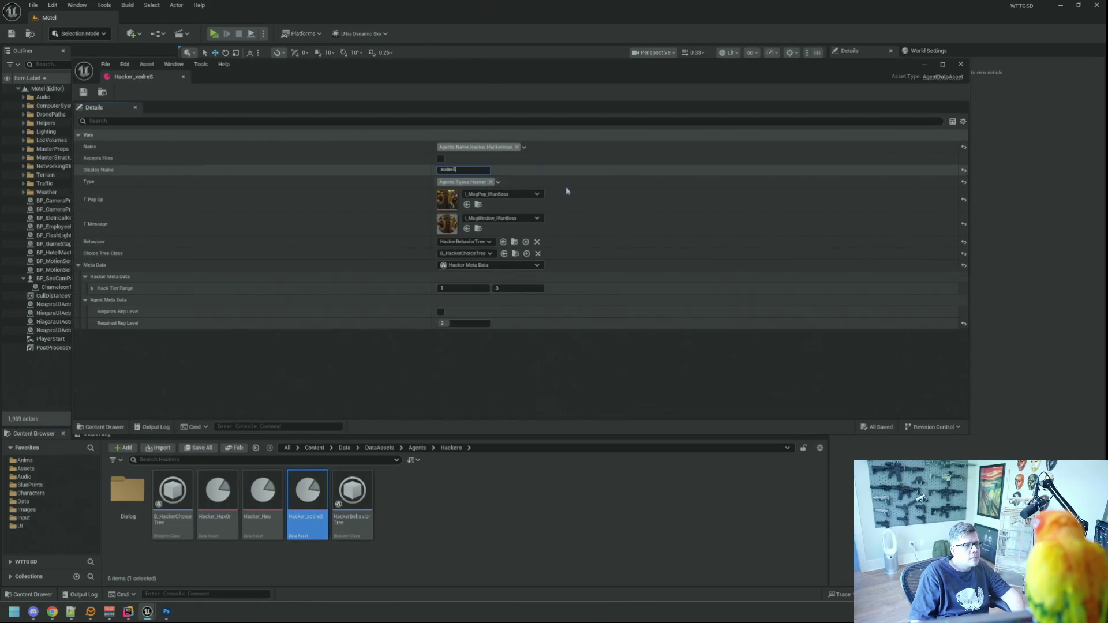
pyautogui.click(524, 147)
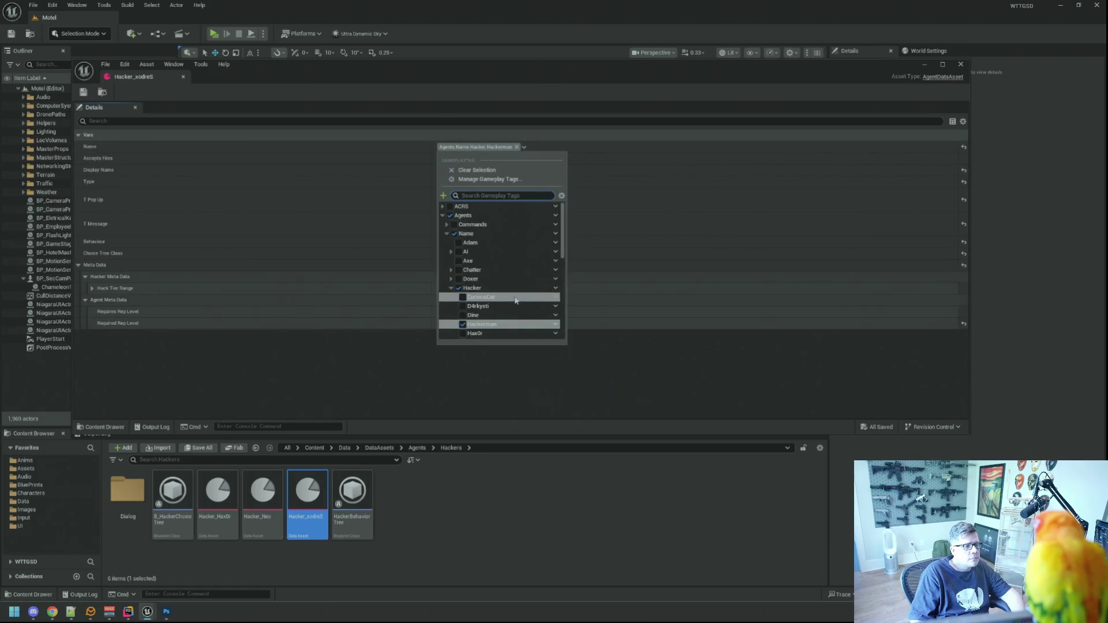
pyautogui.scroll(-2, 507, 311)
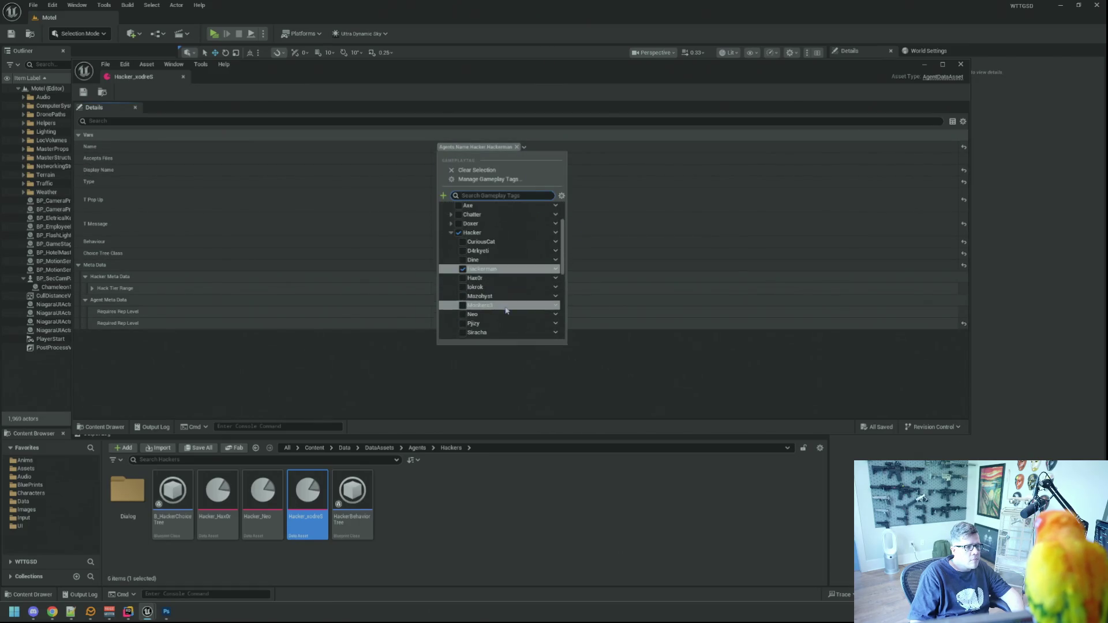
pyautogui.click(647, 370)
pyautogui.click(524, 147)
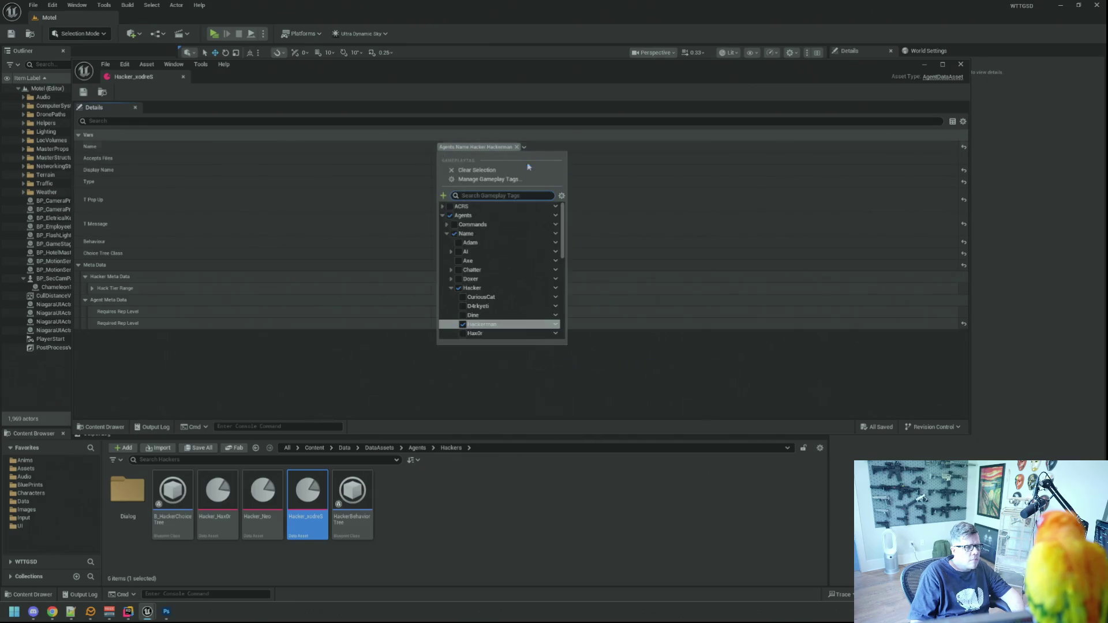
pyautogui.scroll(-2, 499, 306)
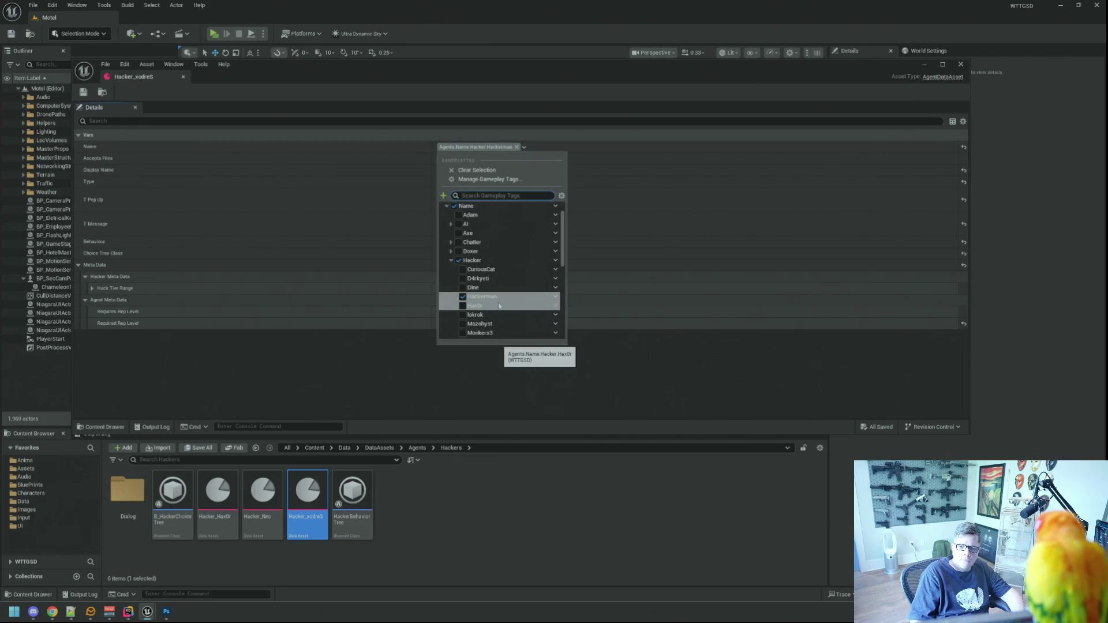
pyautogui.scroll(-4, 500, 306)
pyautogui.click(498, 324)
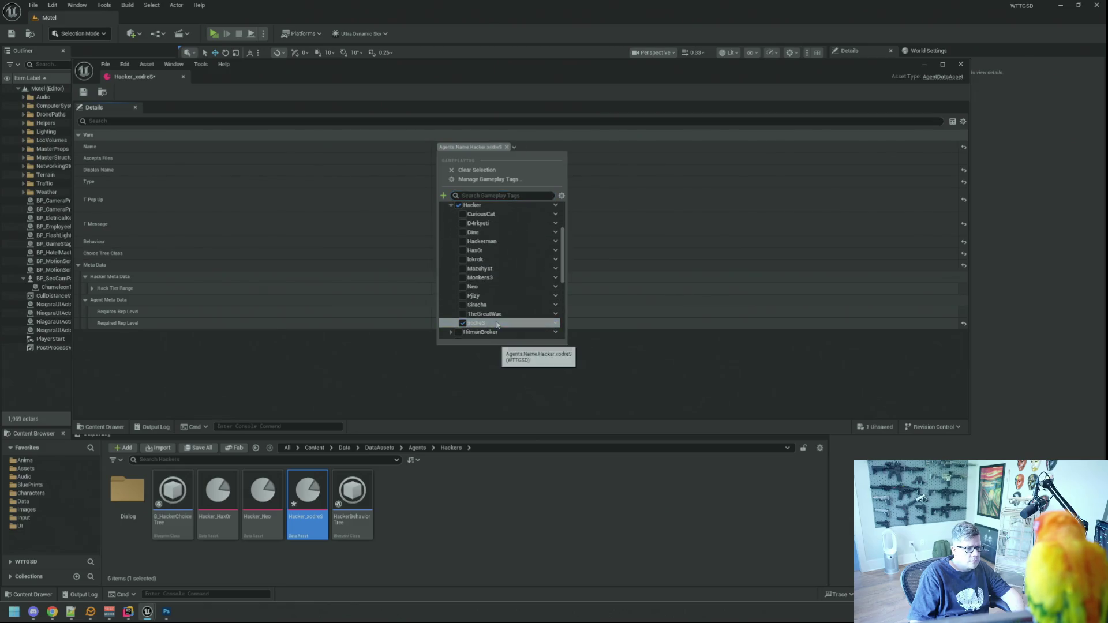
pyautogui.click(577, 369)
pyautogui.click(84, 93)
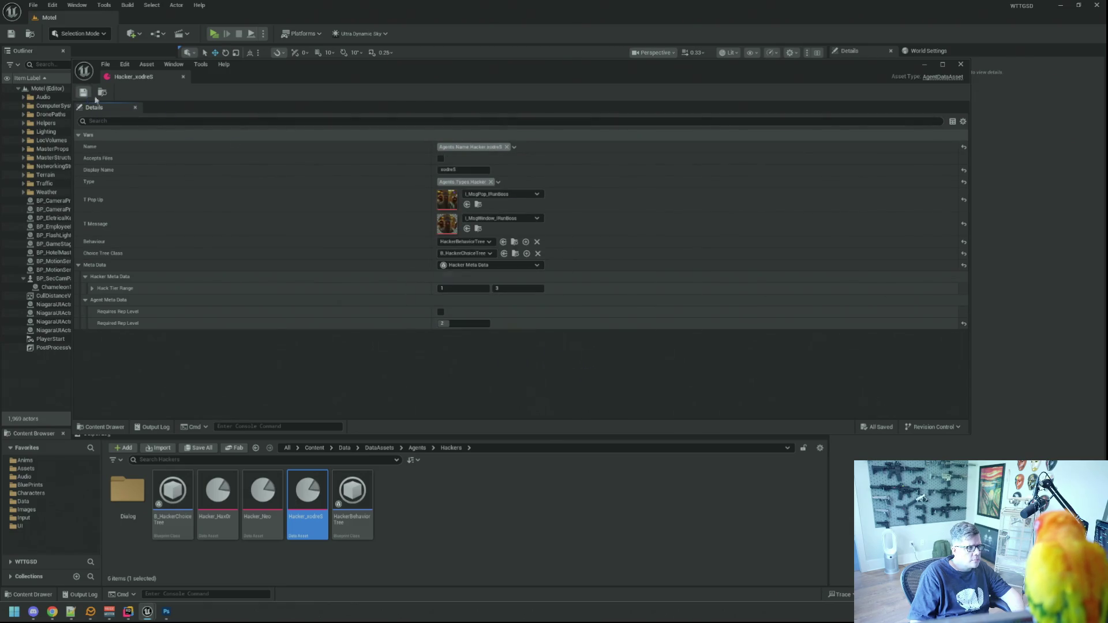
# Verify the name tag reads xodreS and close the data asset editor.
pyautogui.click(514, 147)
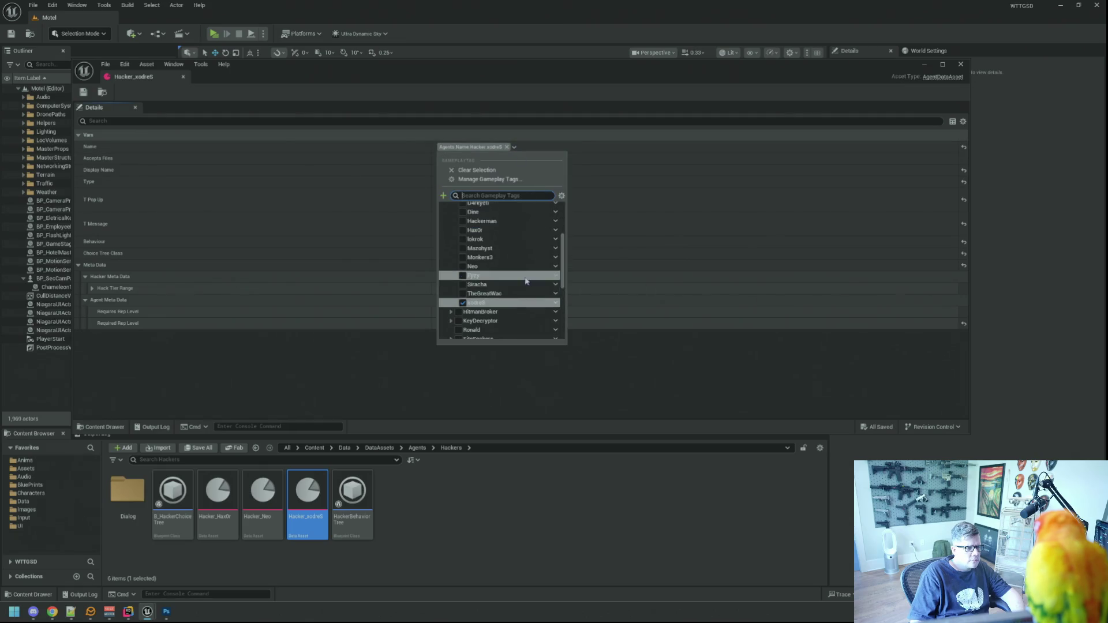
pyautogui.scroll(2, 507, 236)
pyautogui.click(731, 286)
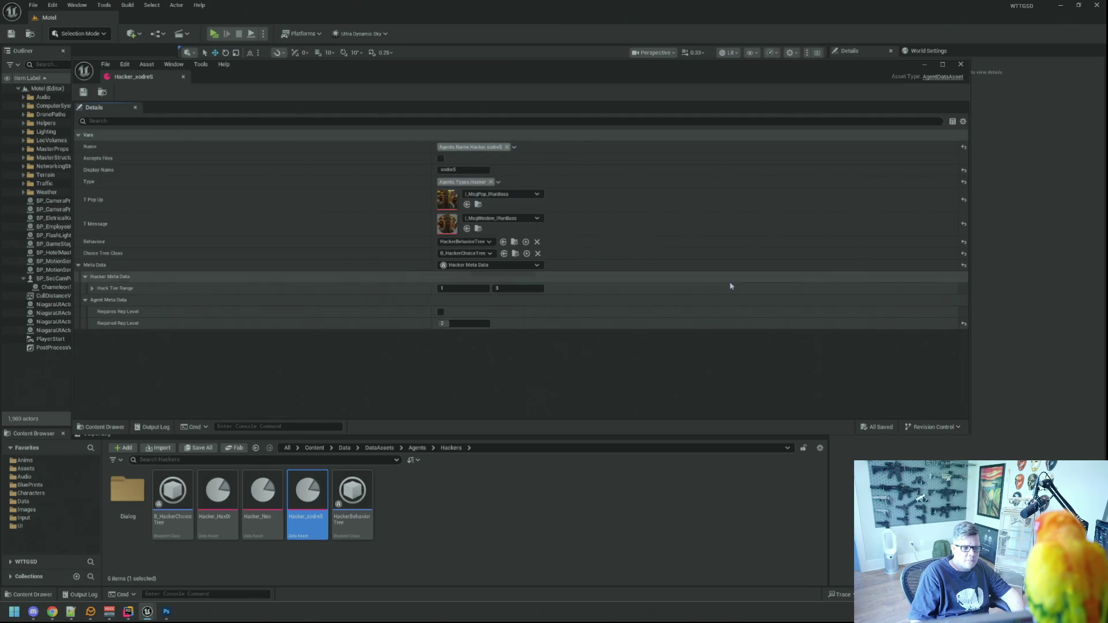
pyautogui.click(960, 64)
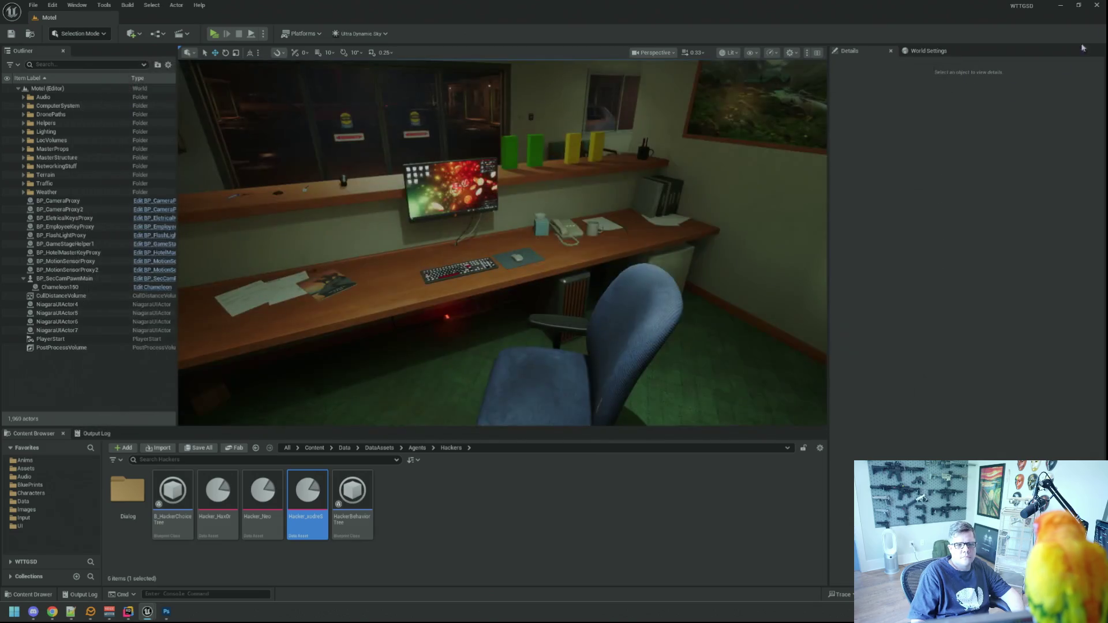
# Close Unreal and find the Agents_Name_Hacker tag declarations and definitions in WTTGSDTypes in Rider.
pyautogui.click(1095, 6)
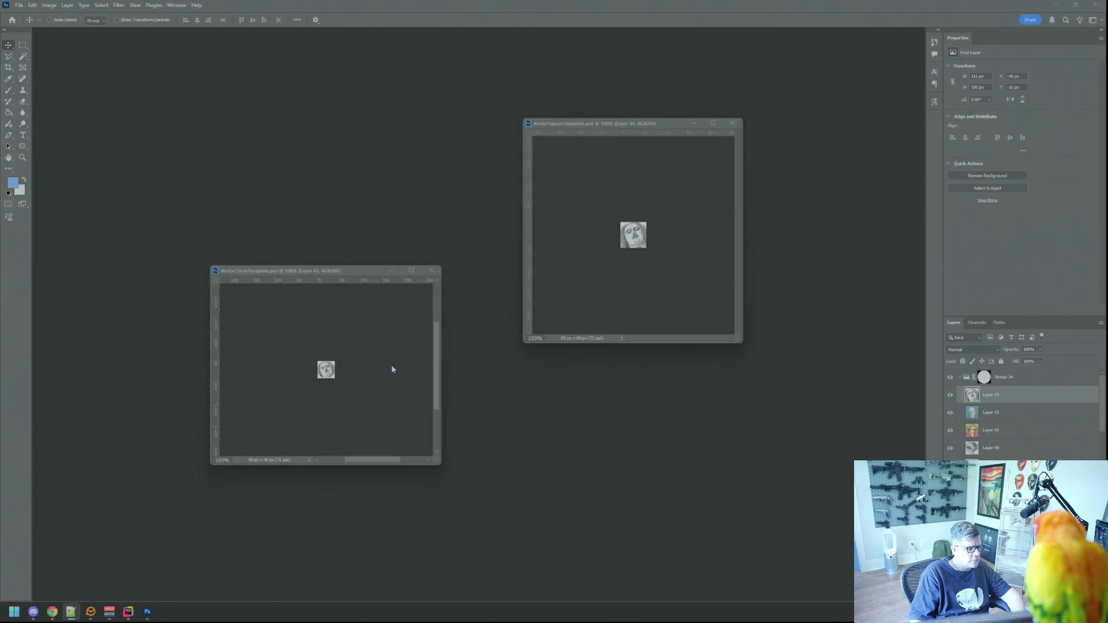
pyautogui.click(128, 612)
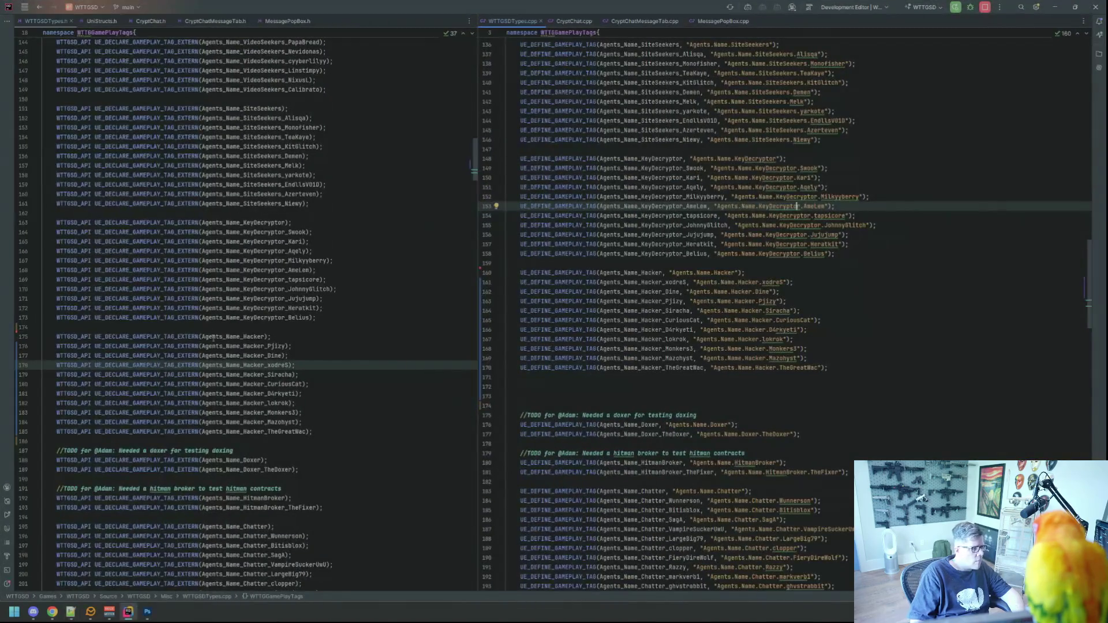
pyautogui.click(296, 333)
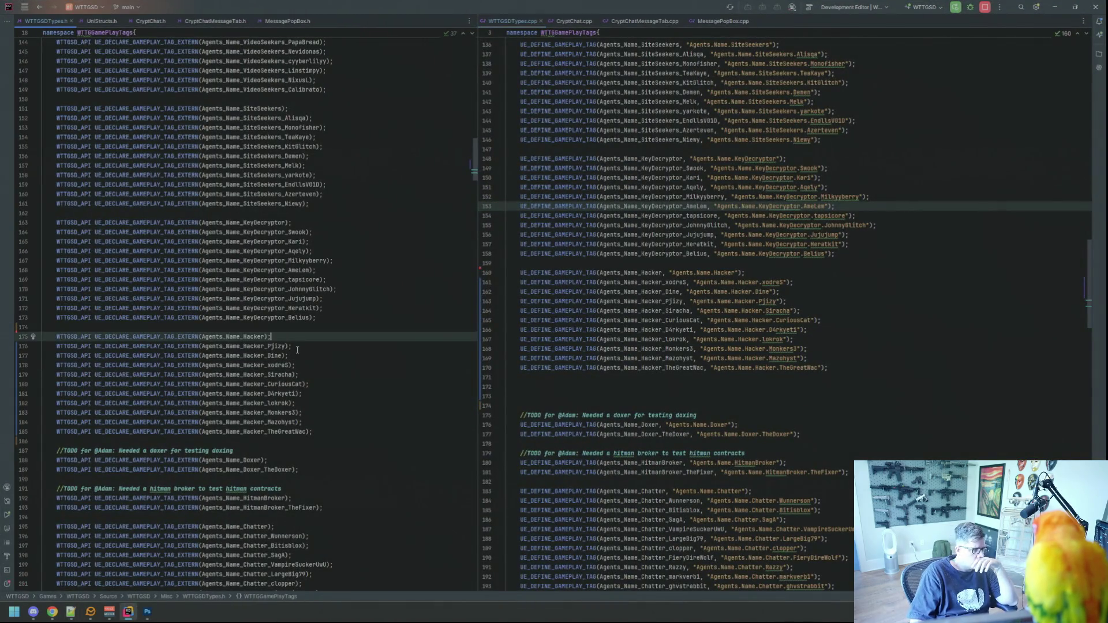
pyautogui.click(567, 265)
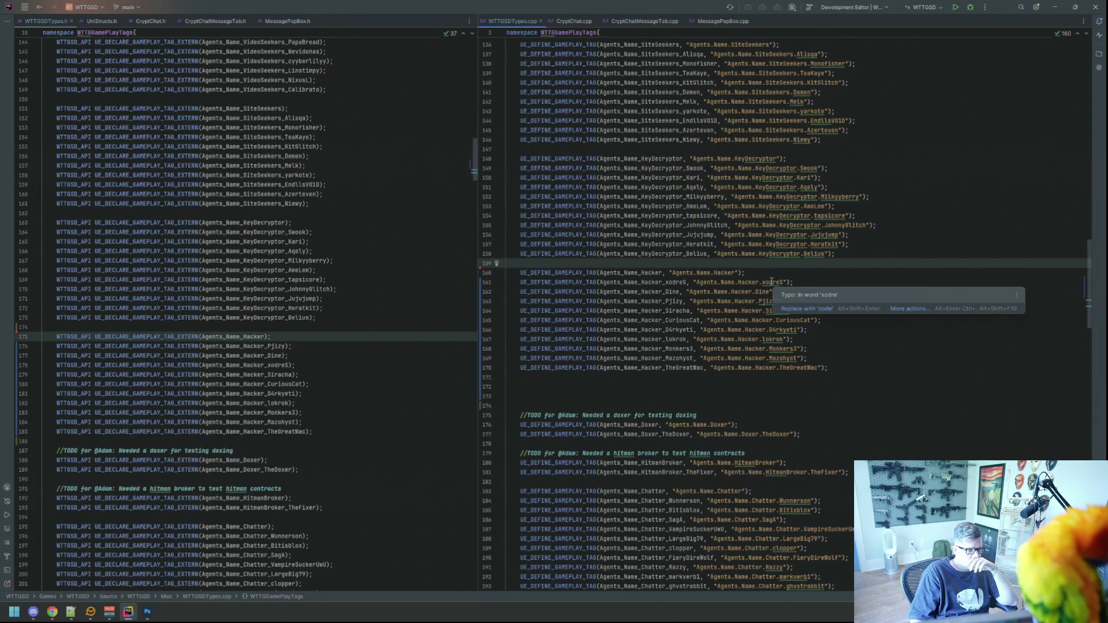
# Check the xodreS and Smook key decryptor tag entries, then rebuild and relaunch the project.
pyautogui.click(424, 235)
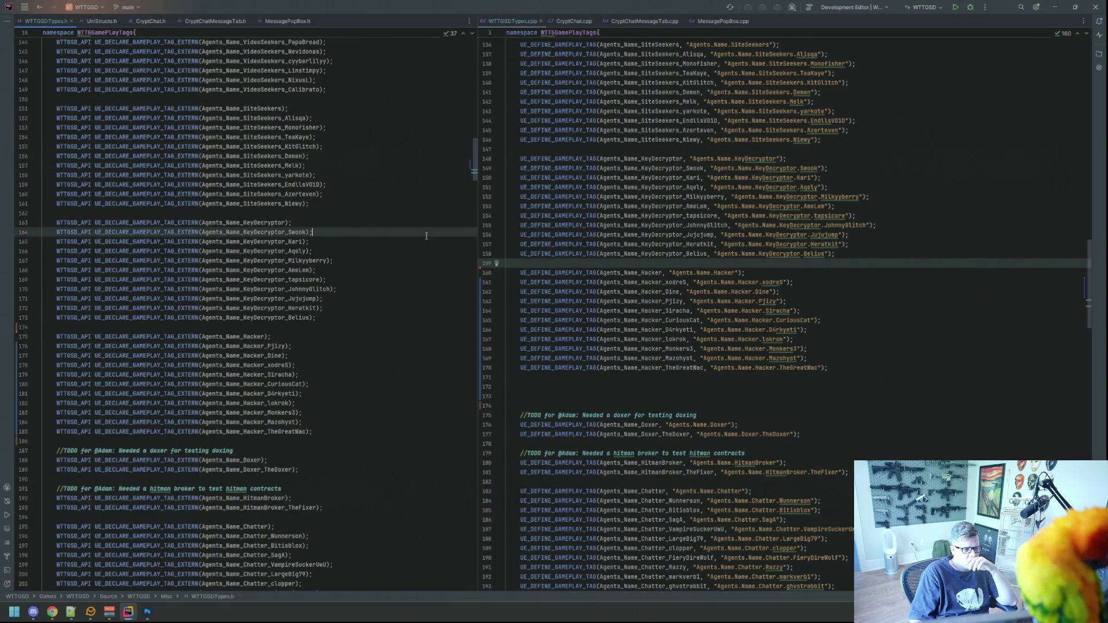
pyautogui.click(411, 346)
pyautogui.click(408, 365)
pyautogui.click(1015, 168)
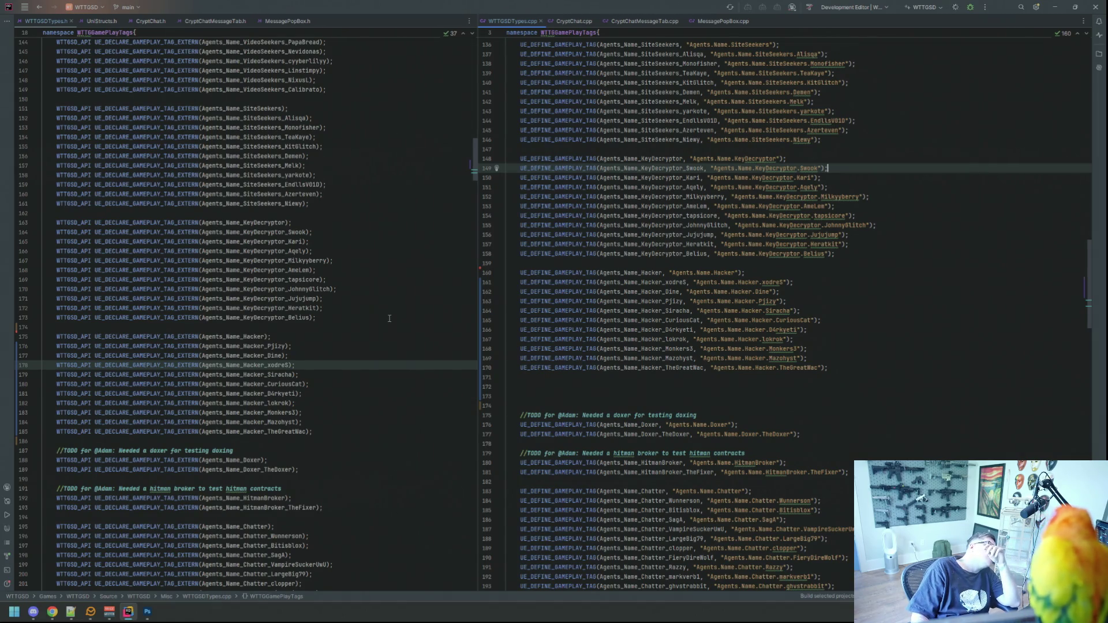
pyautogui.hotkey('alt', 'Tab')
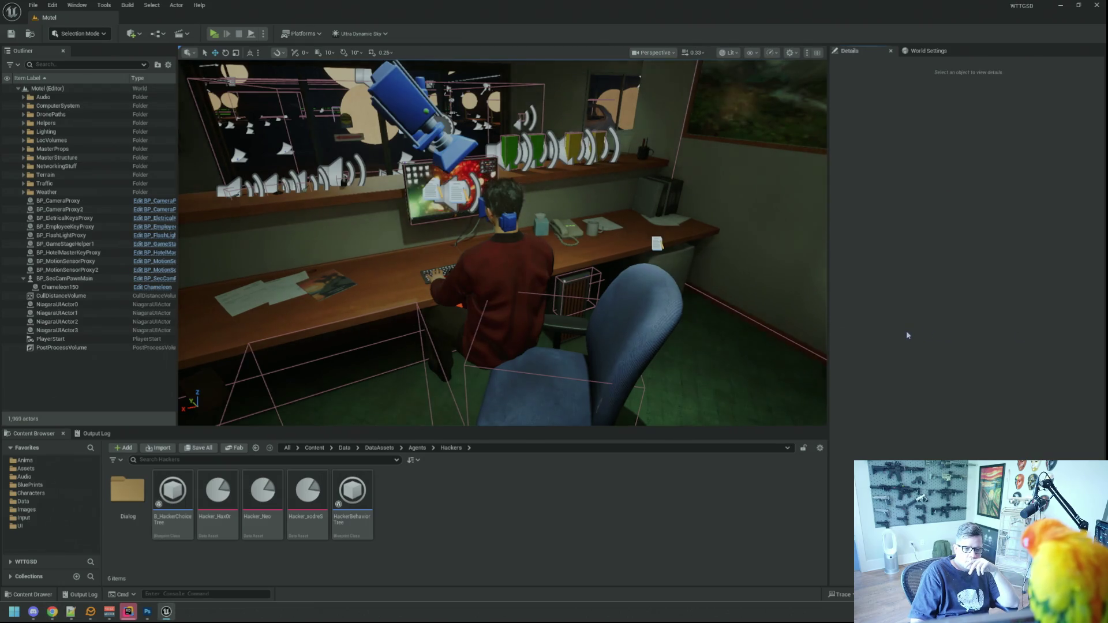
# Open the Hacker_xodreS data asset and look through its Name tag list.
pyautogui.moveTo(736, 293); pyautogui.dragTo(761, 317)
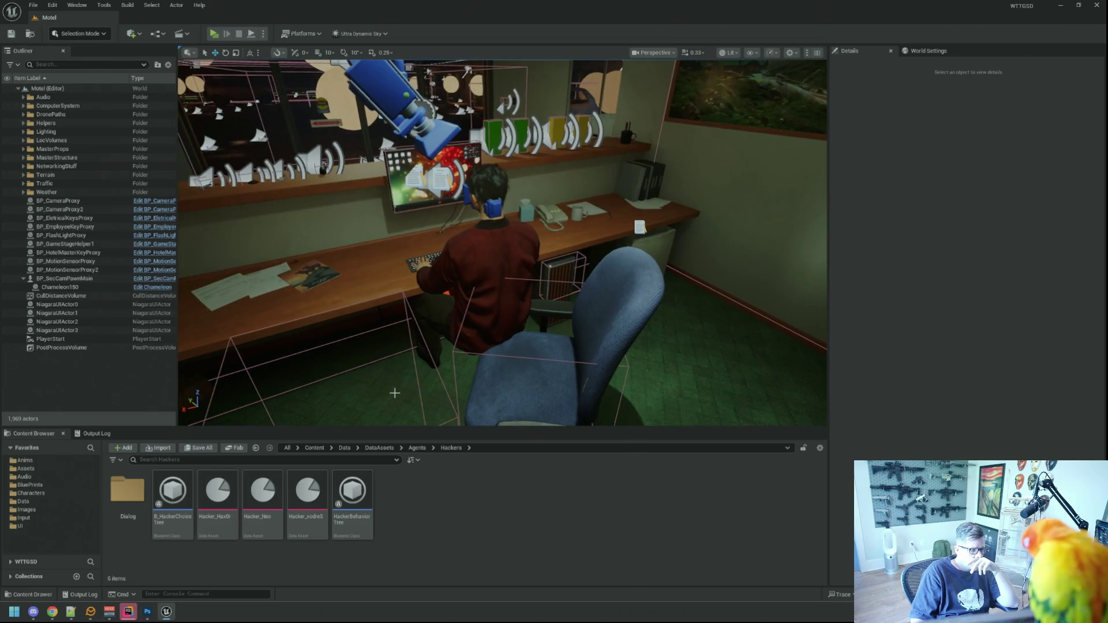
pyautogui.doubleClick(307, 493)
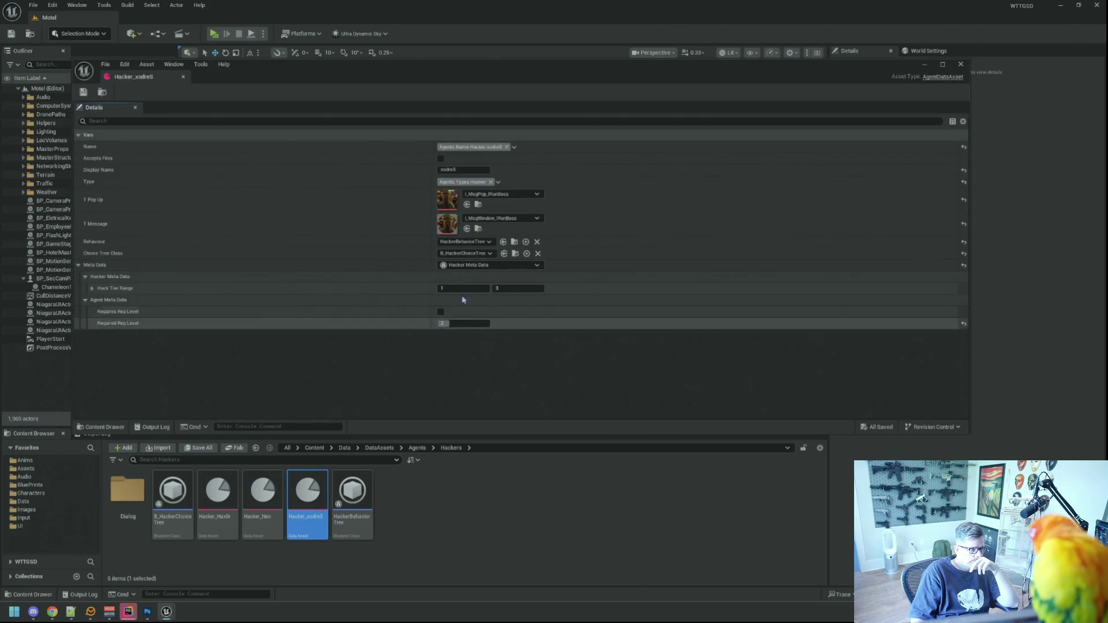
pyautogui.click(515, 148)
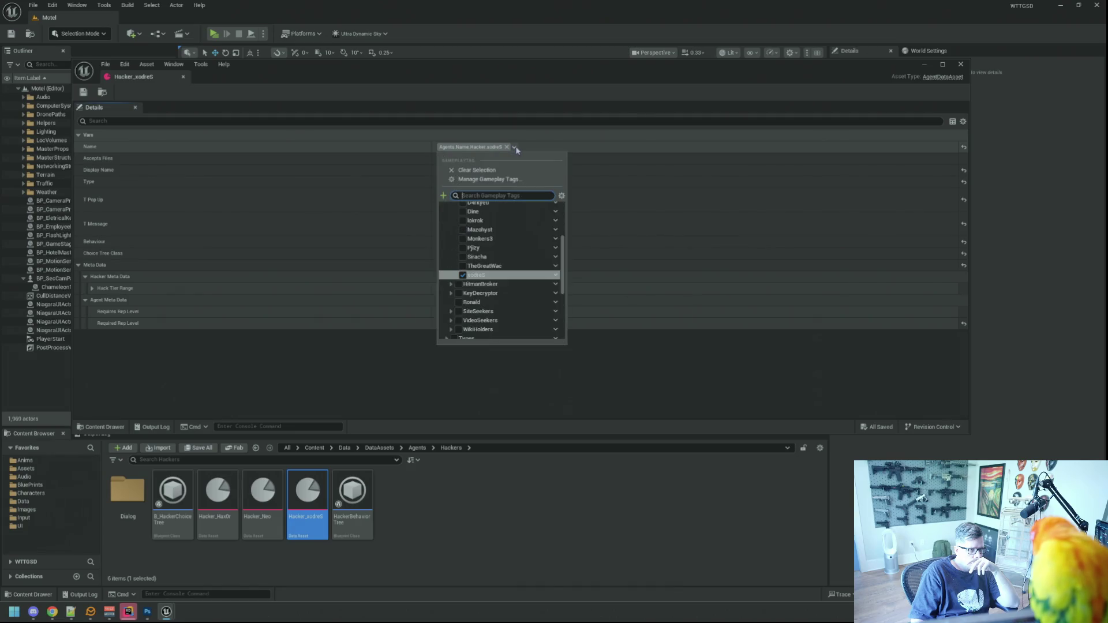
pyautogui.scroll(2, 554, 286)
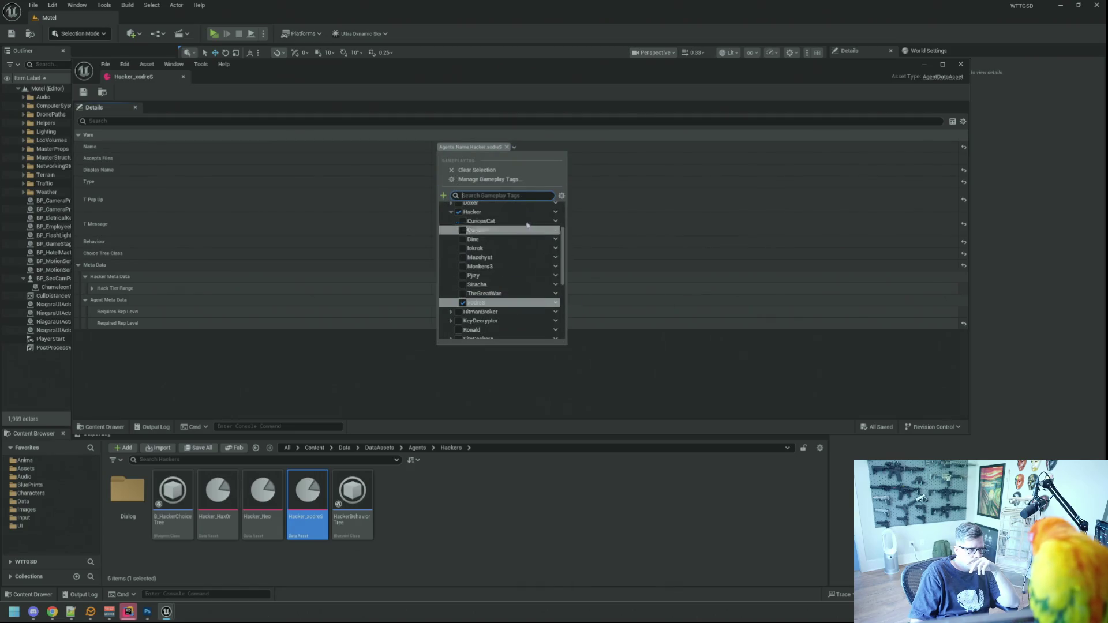
pyautogui.click(636, 393)
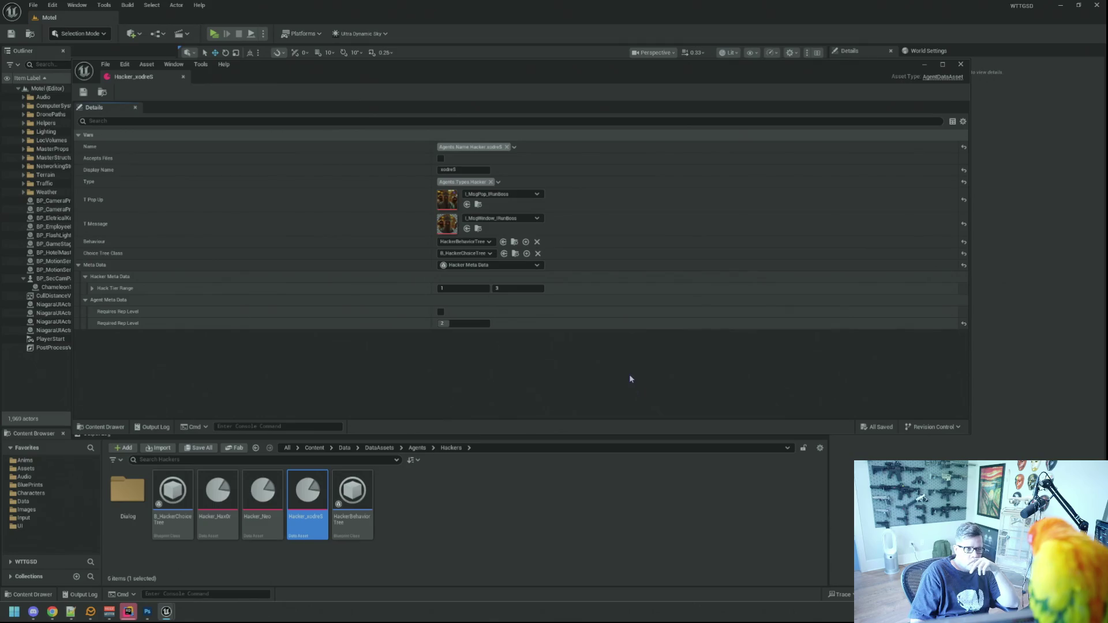
# Set the pop-up texture to I_MsgPop_xodreS and the message texture to I_MsgWindow_xodreS.
pyautogui.click(524, 194)
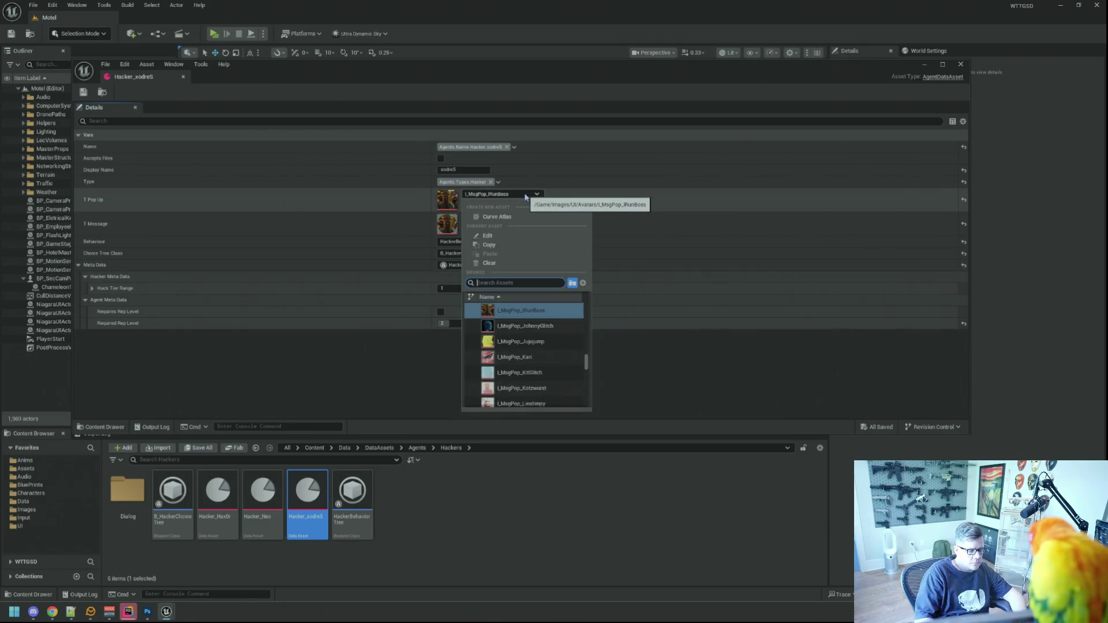
pyautogui.write('hacker')
pyautogui.press('BackSpace')
pyautogui.press('BackSpace')
pyautogui.press('BackSpace')
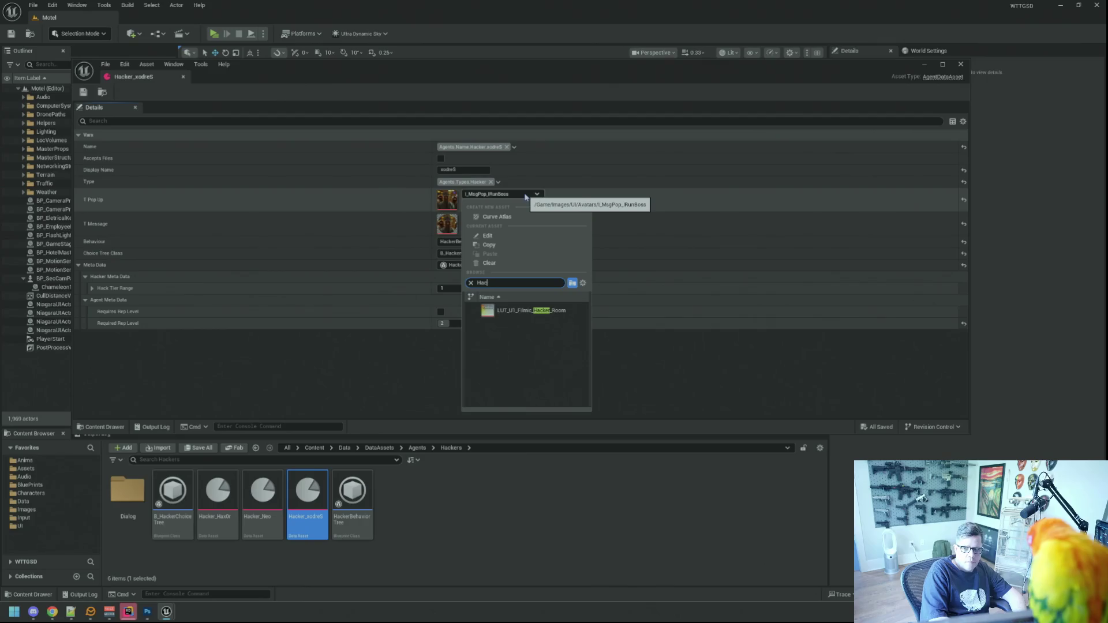
pyautogui.write('xod')
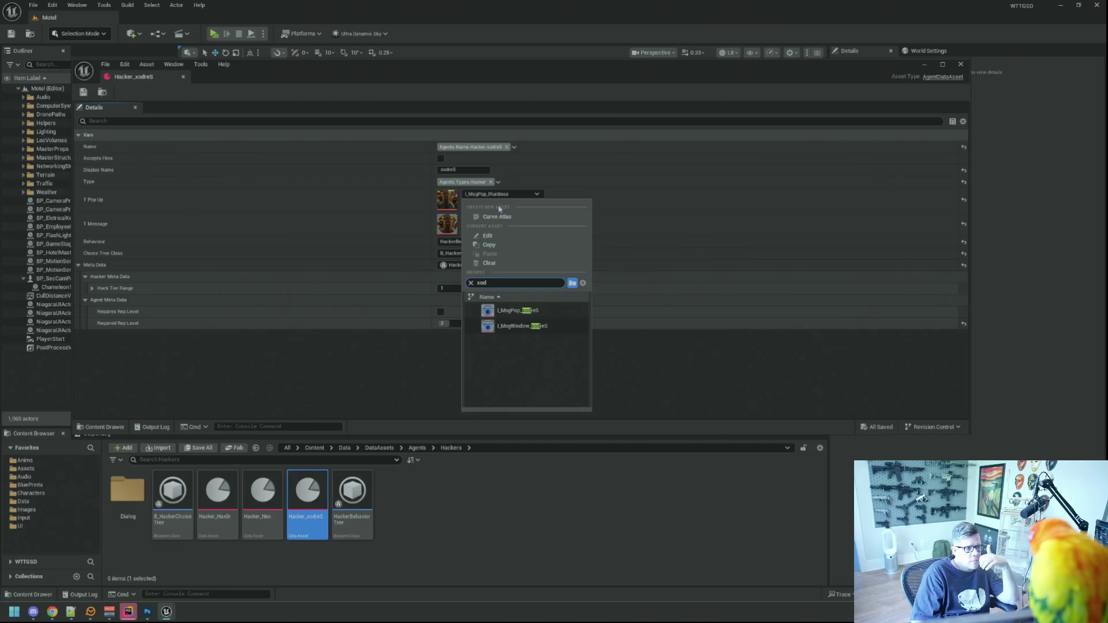
pyautogui.click(532, 315)
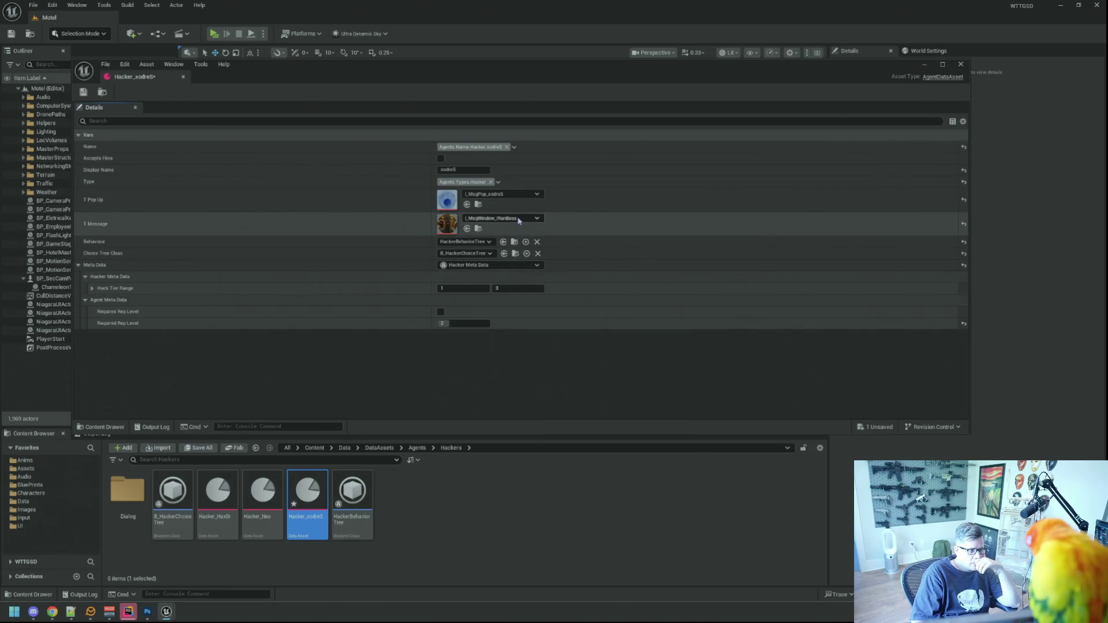
pyautogui.click(525, 219)
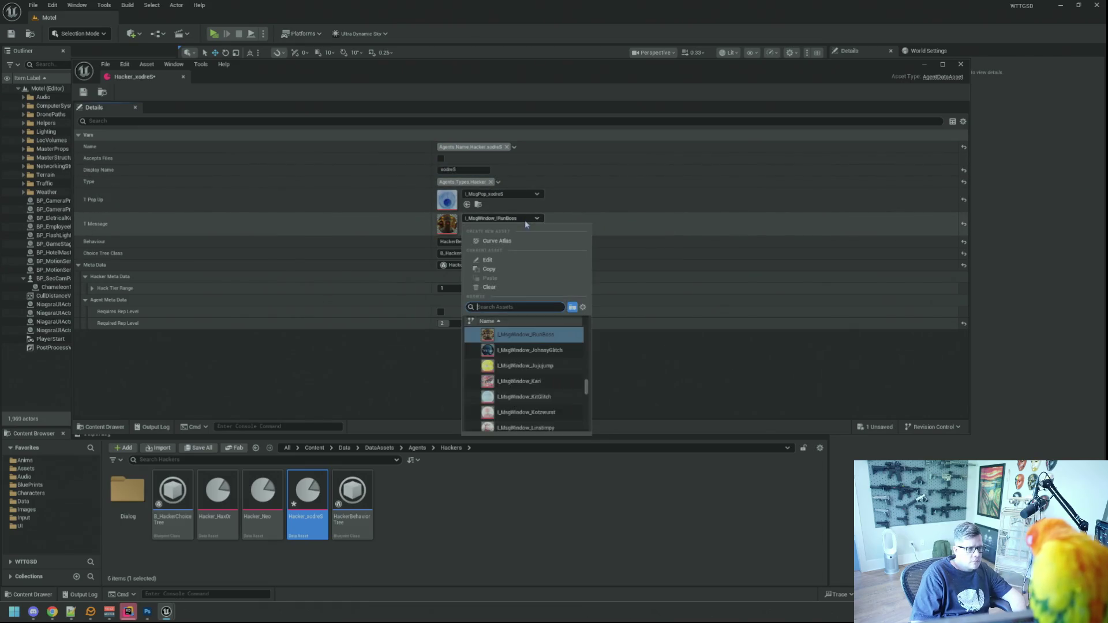
pyautogui.write('xodreS')
pyautogui.click(528, 350)
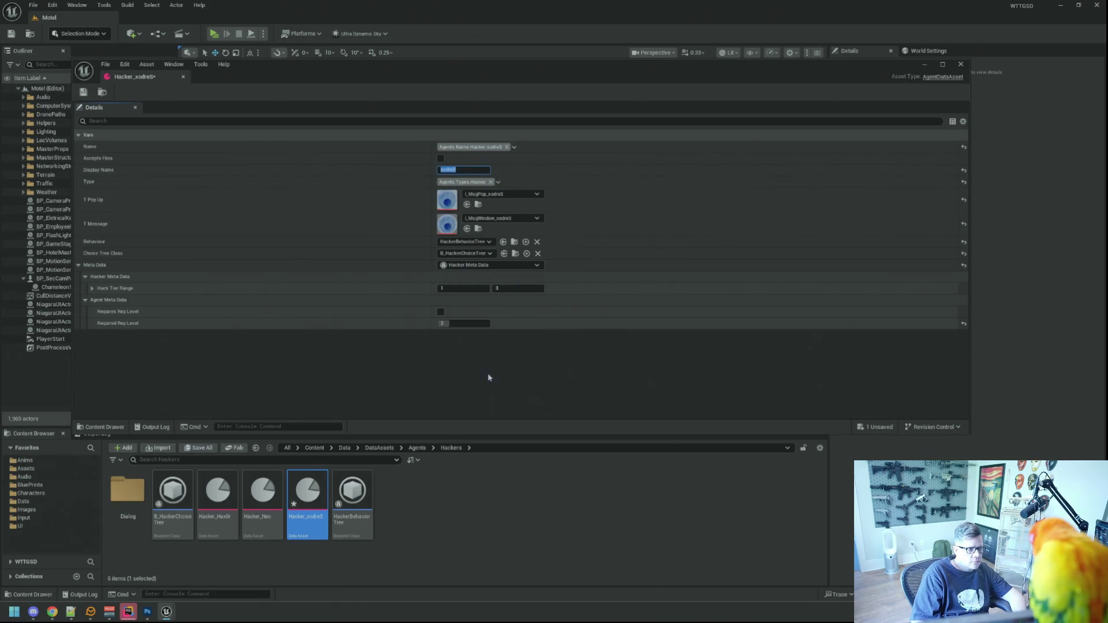
# Save Hacker_xodreS and close its asset editor.
pyautogui.click(84, 92)
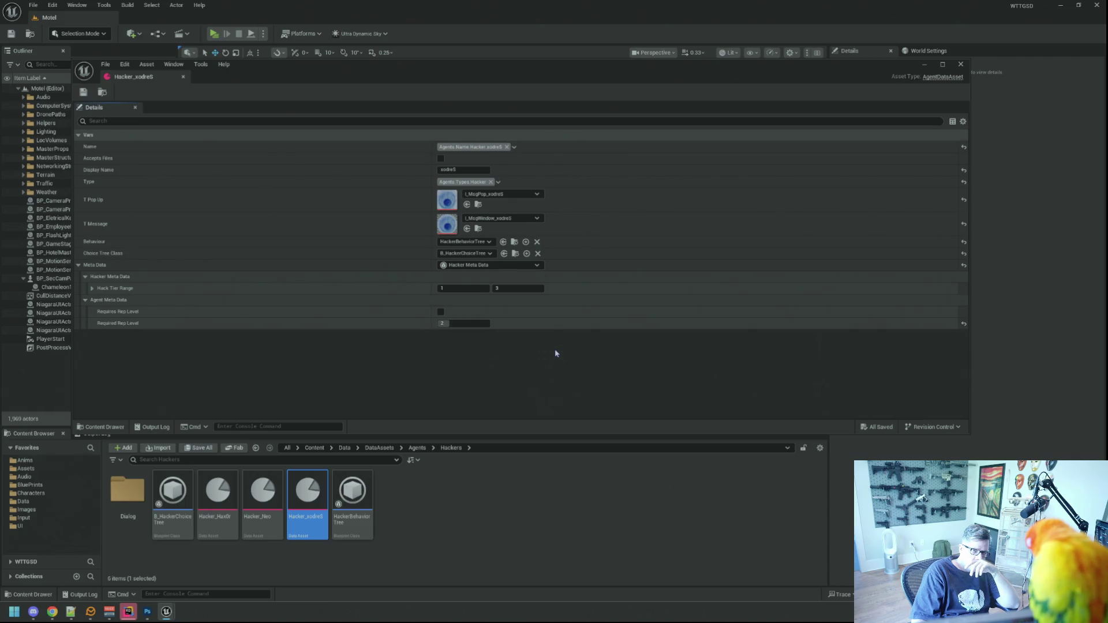
pyautogui.hotkey('alt', 'Tab')
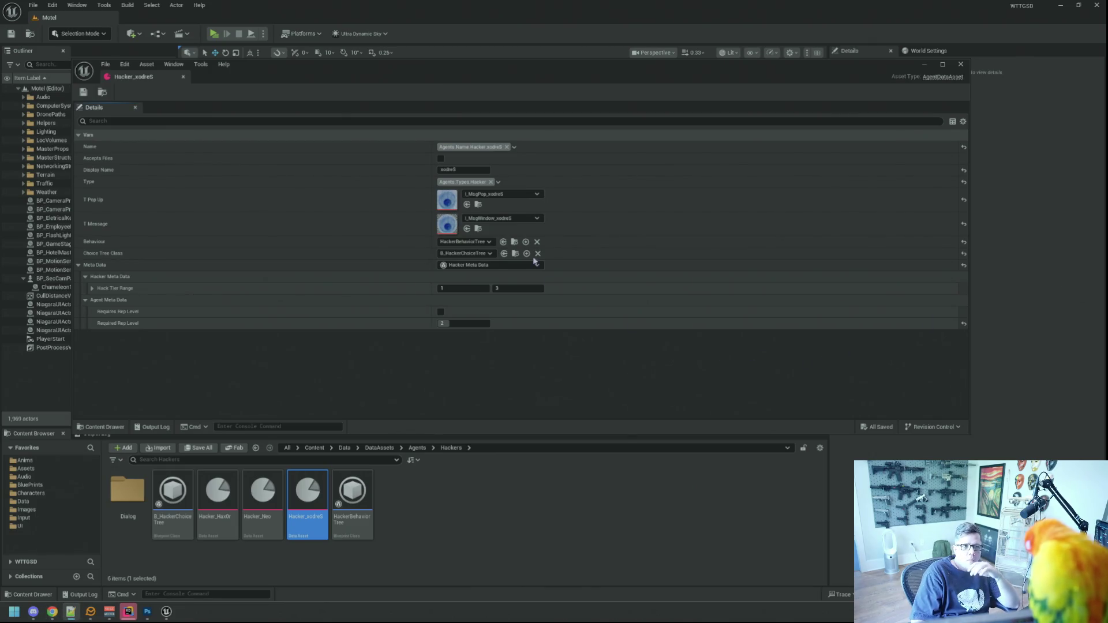
pyautogui.click(183, 77)
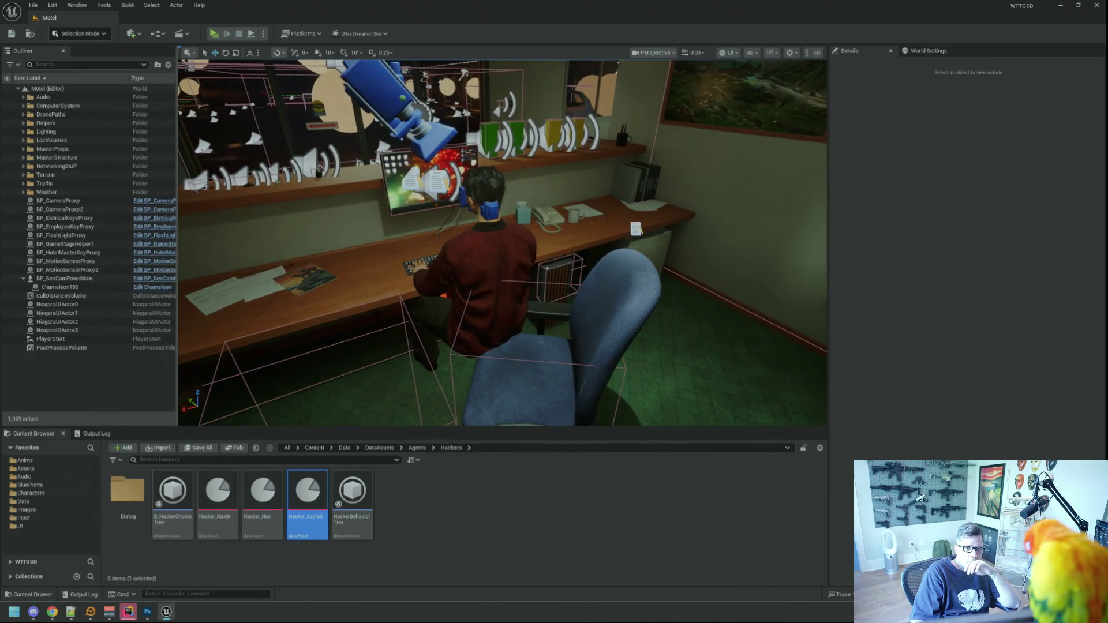
# Rename the Hacker_Hax0r asset to Hacker_Dine.
pyautogui.moveTo(514, 256); pyautogui.dragTo(514, 231)
pyautogui.click(230, 500)
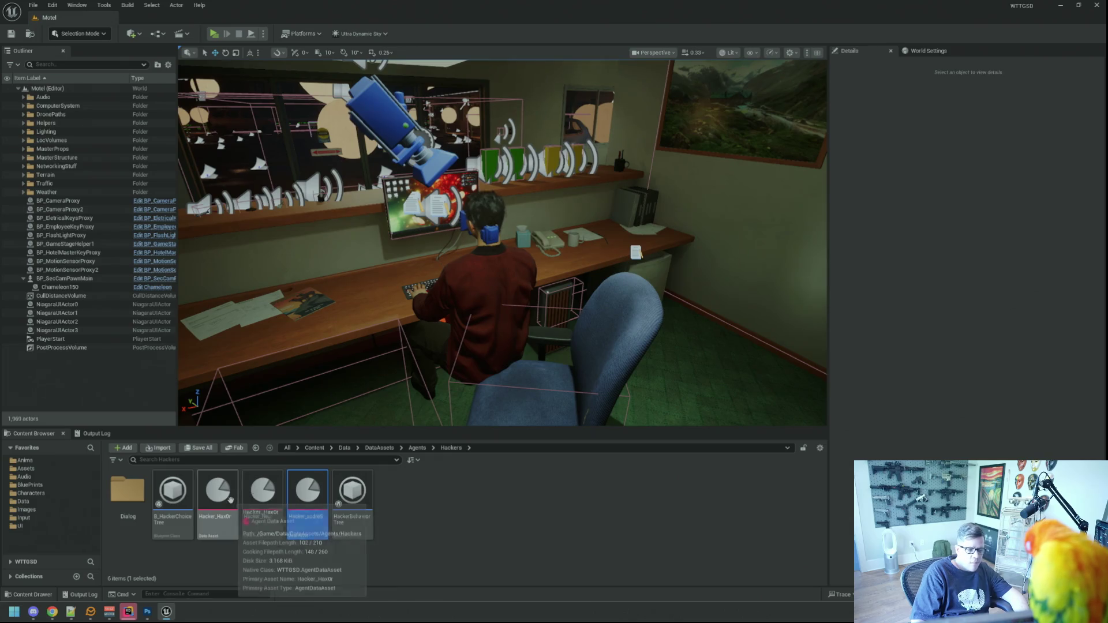
pyautogui.press('F2')
pyautogui.press('End')
pyautogui.press('BackSpace')
pyautogui.press('BackSpace')
pyautogui.write('Dine')
pyautogui.press('Return')
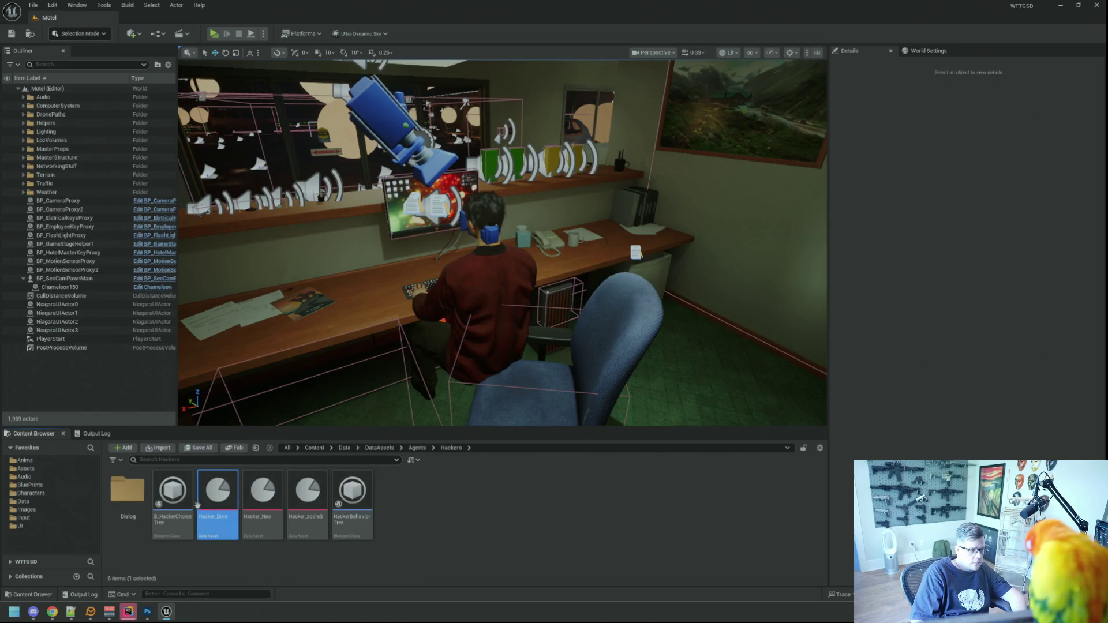
# In Hacker_Dine, set the display name to Dine and the name tag to Dine.
pyautogui.doubleClick(218, 496)
pyautogui.click(476, 172)
pyautogui.write('Dine')
pyautogui.click(512, 148)
pyautogui.click(599, 328)
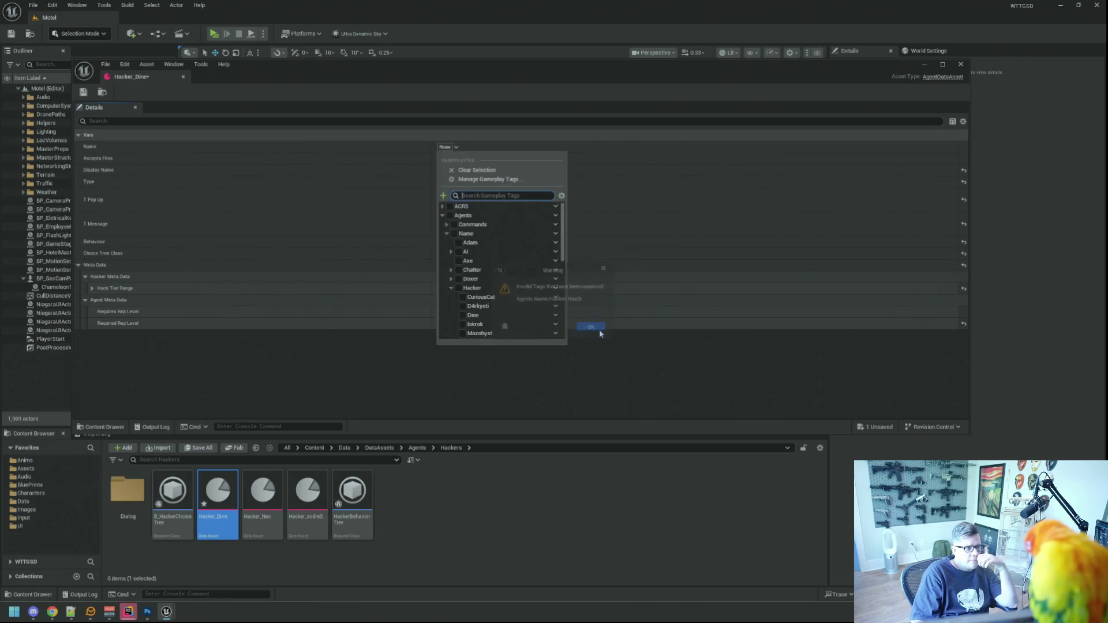
pyautogui.click(504, 315)
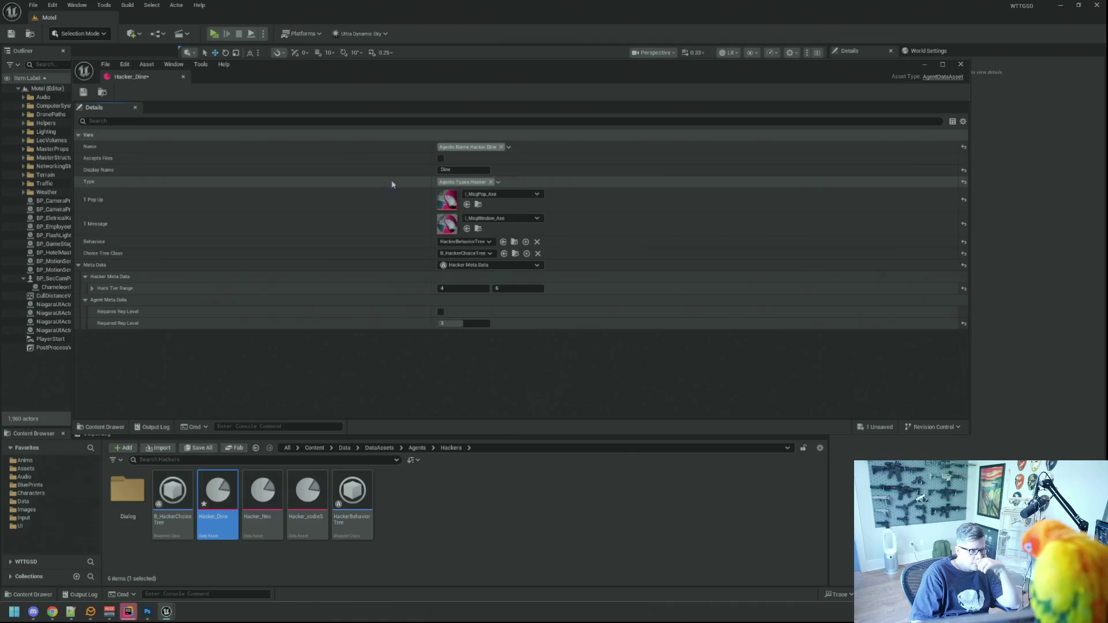
# Assign I_MsgPop_Dine and I_MsgWindow_Dine textures, save the asset and close its editor.
pyautogui.click(526, 194)
pyautogui.write('Dine')
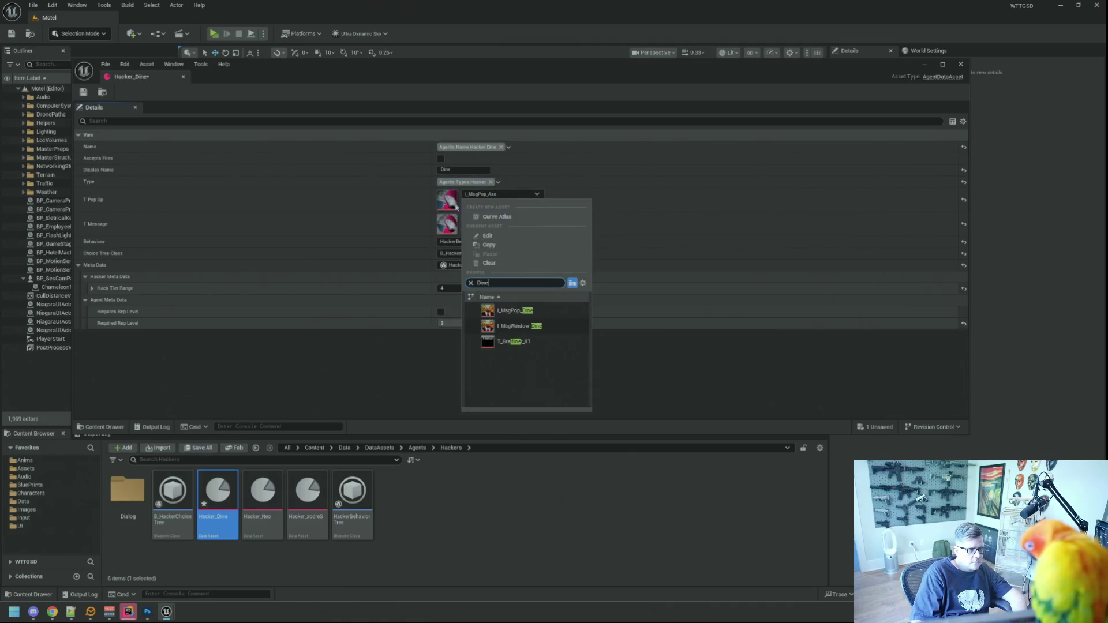
pyautogui.click(541, 314)
pyautogui.click(514, 219)
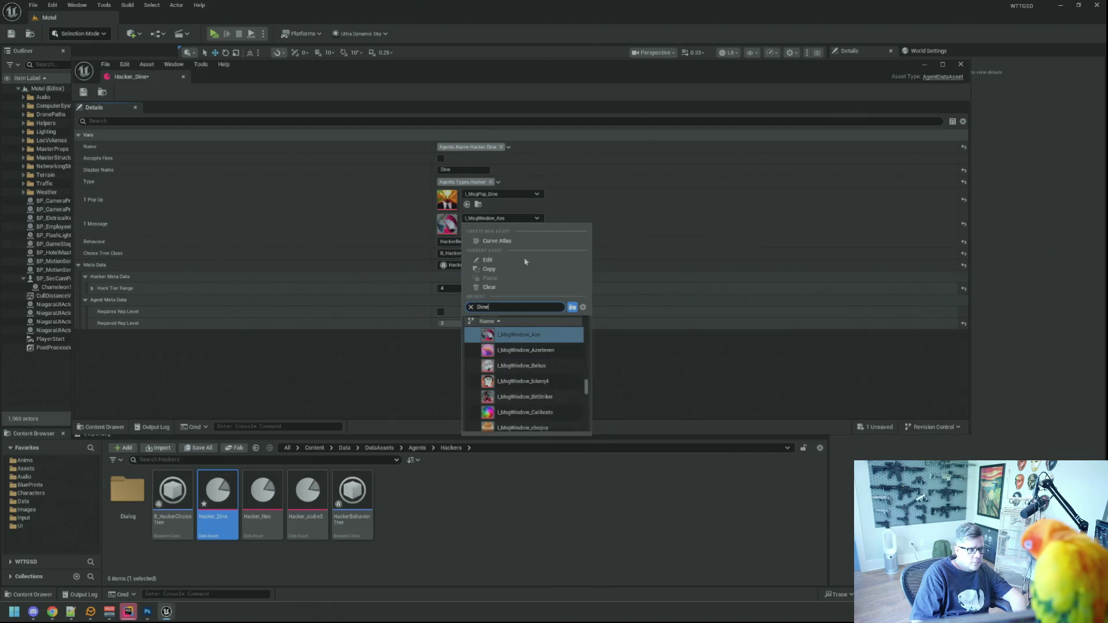
pyautogui.click(532, 351)
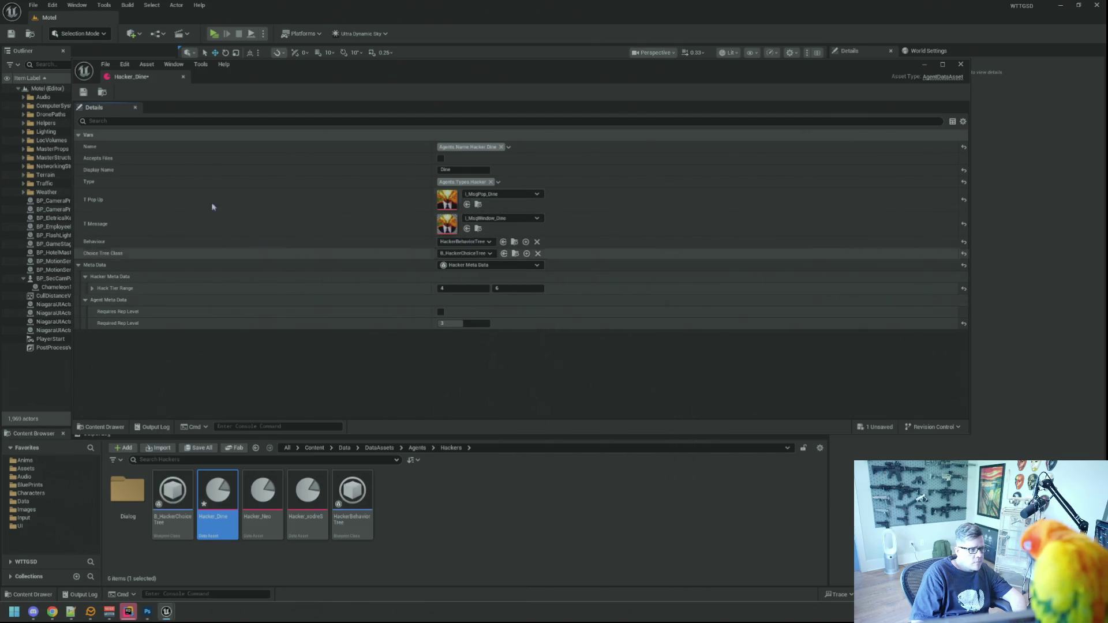
pyautogui.click(83, 92)
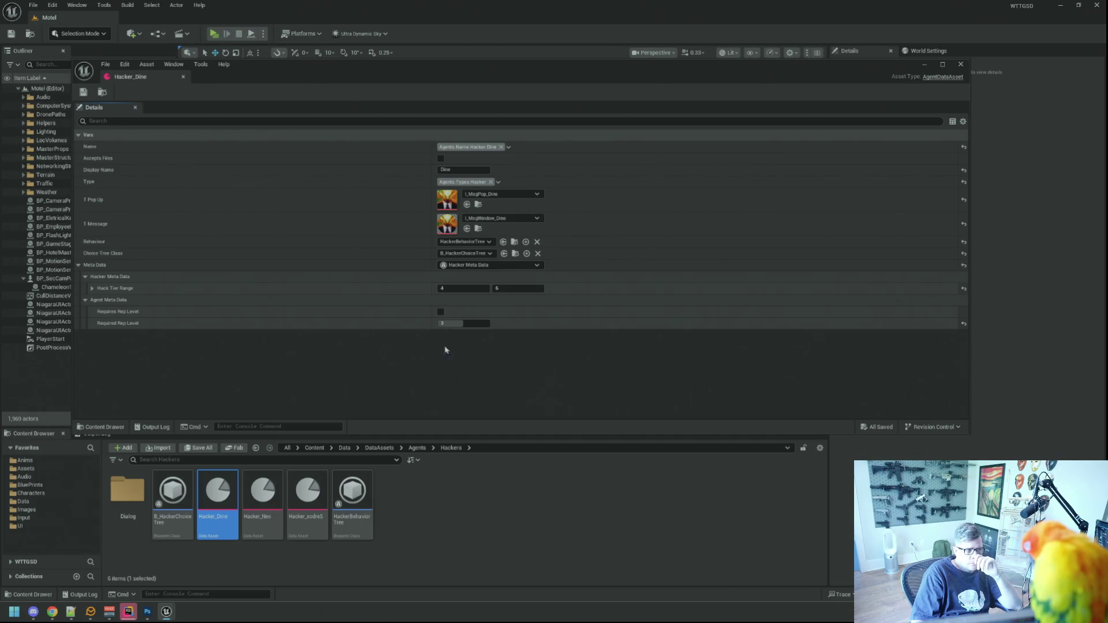
pyautogui.click(183, 77)
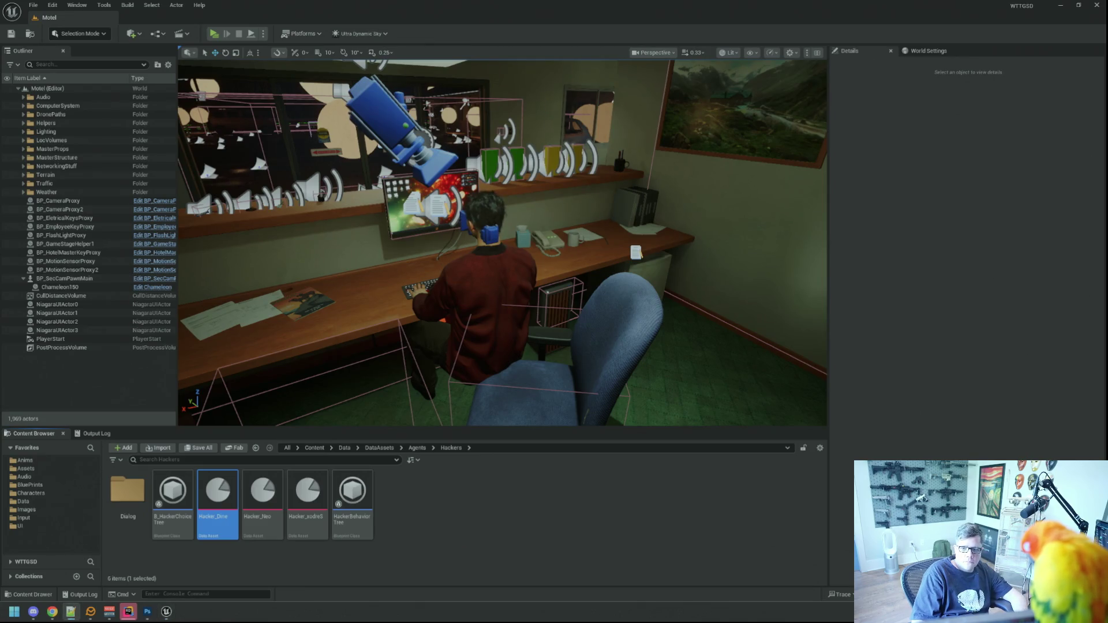
pyautogui.click(562, 512)
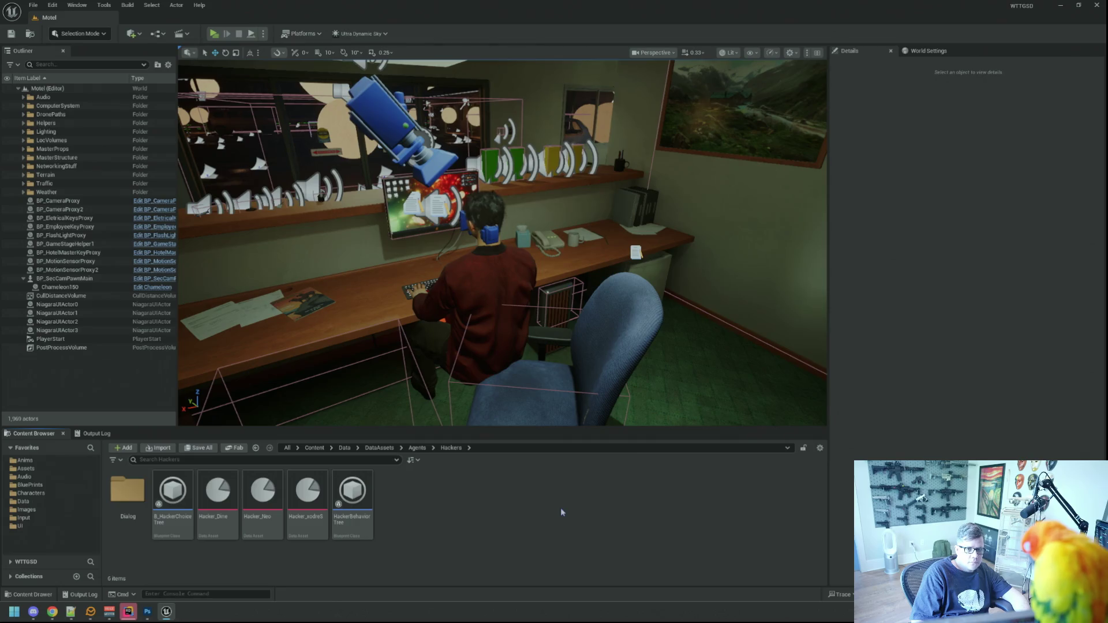
# Rename the Hacker_Neo asset to Hacker_Pjizy.
pyautogui.click(254, 497)
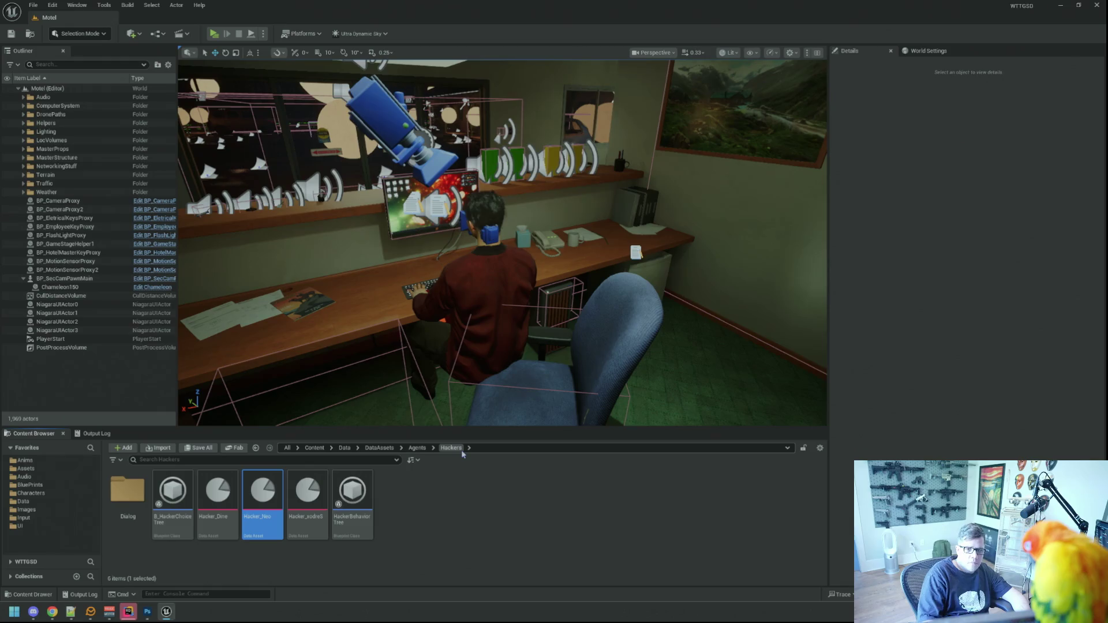
pyautogui.press('F2')
pyautogui.press('End')
pyautogui.press('BackSpace')
pyautogui.press('Return')
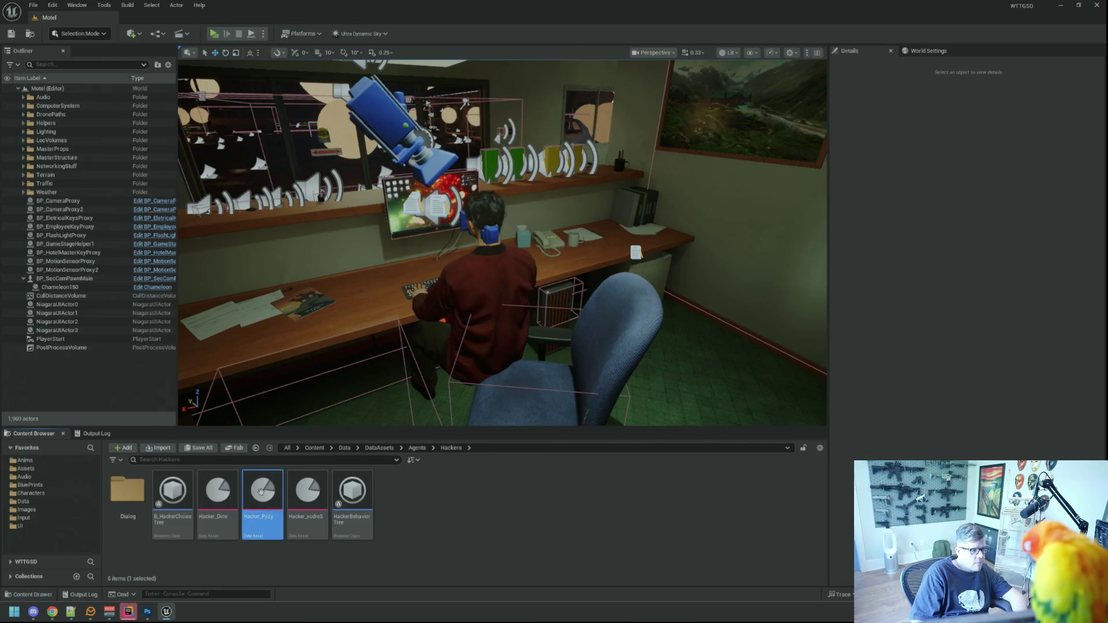
# In Hacker_Pjizy, set the display name to Pjizy and the name tag to Pjizy.
pyautogui.doubleClick(262, 494)
pyautogui.click(464, 170)
pyautogui.write('Pjizy')
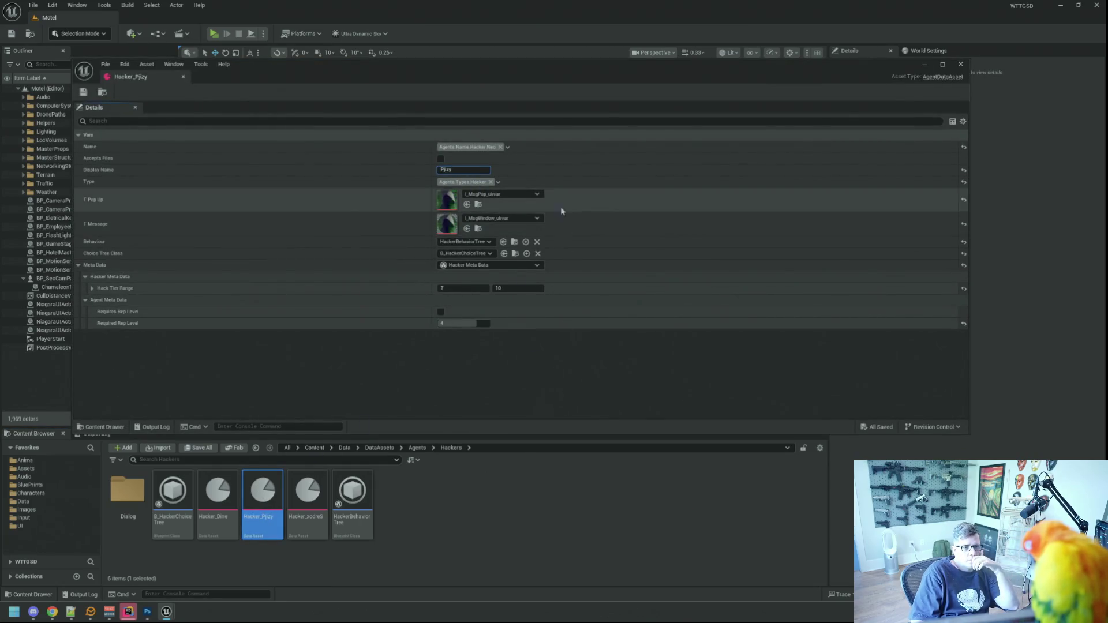
pyautogui.click(509, 148)
pyautogui.click(592, 327)
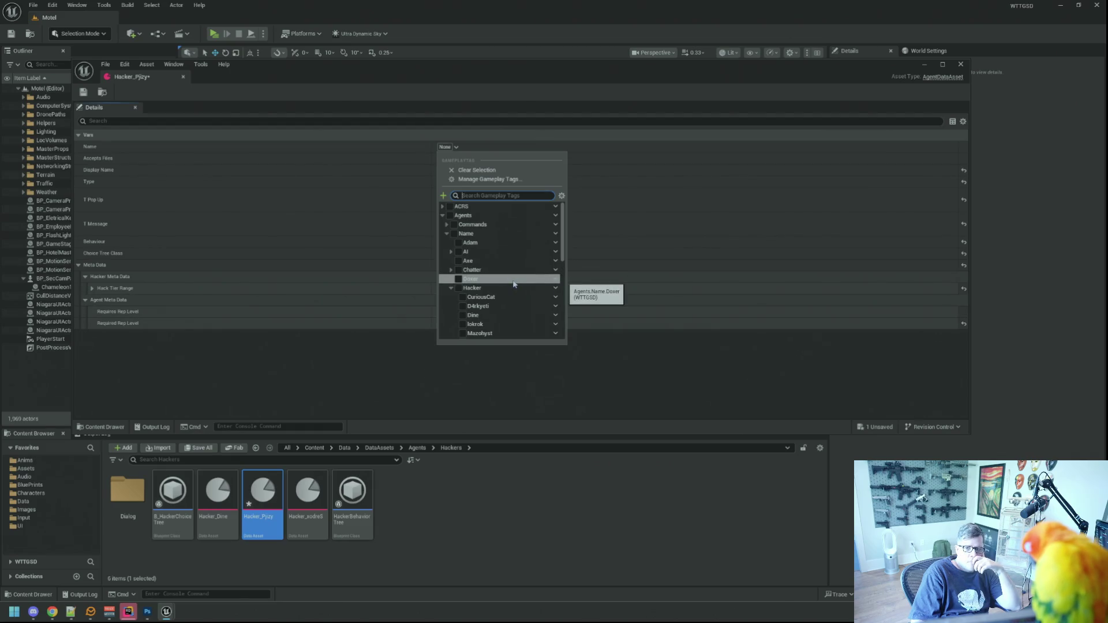
pyautogui.scroll(-3, 502, 285)
pyautogui.click(501, 285)
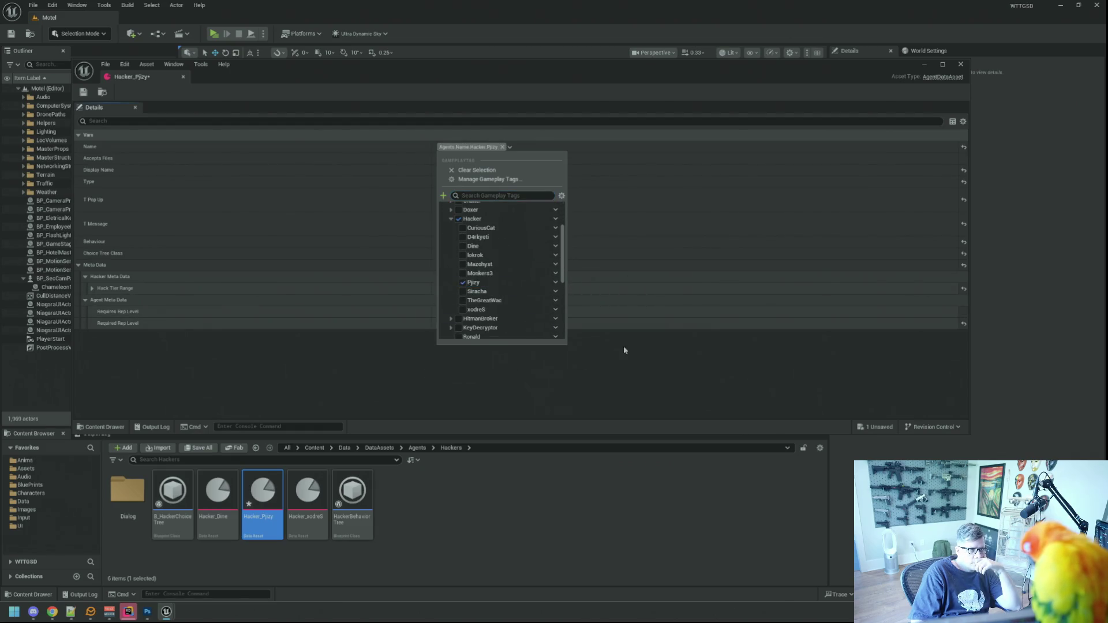
# Assign the Pjizy pop-up and message textures, save the asset and close its editor.
pyautogui.click(514, 195)
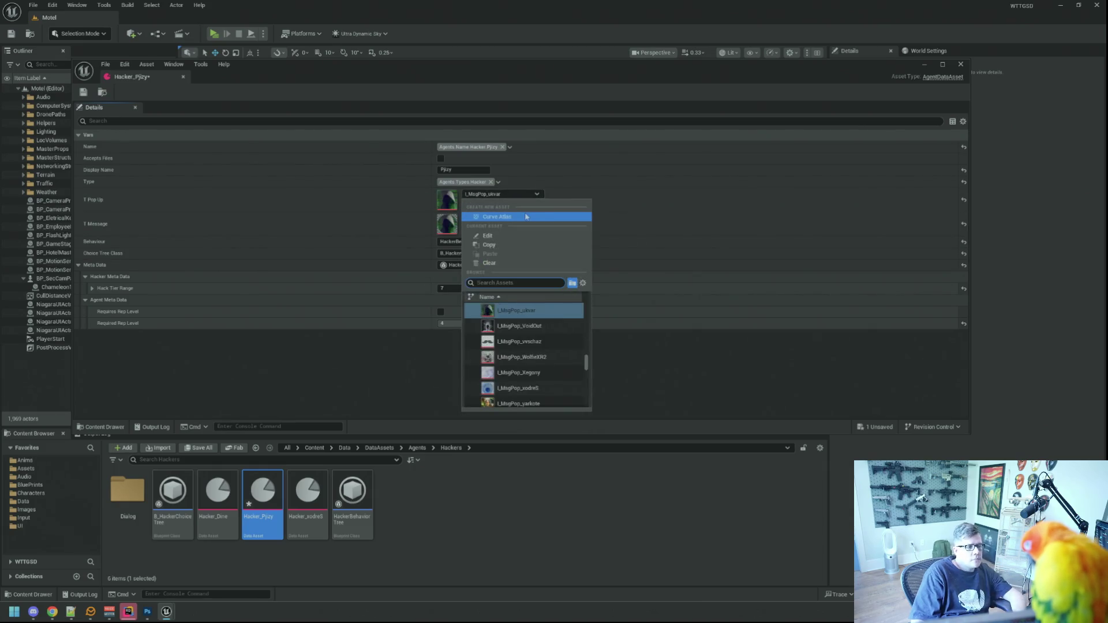
pyautogui.write('Pjizy')
pyautogui.click(532, 311)
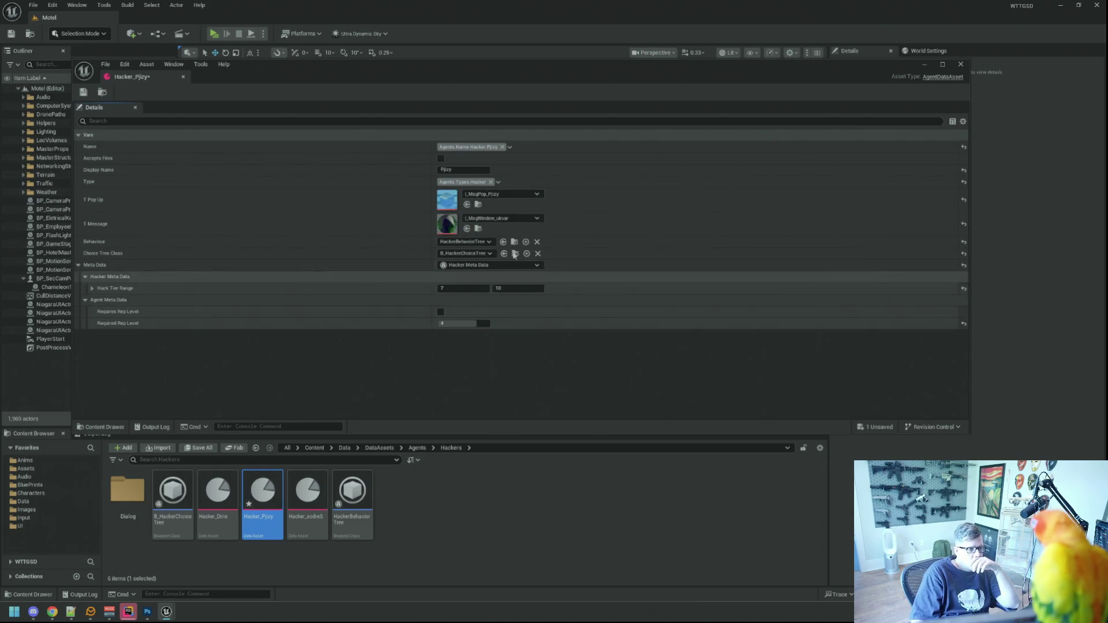
pyautogui.click(512, 219)
pyautogui.write('Pjizy')
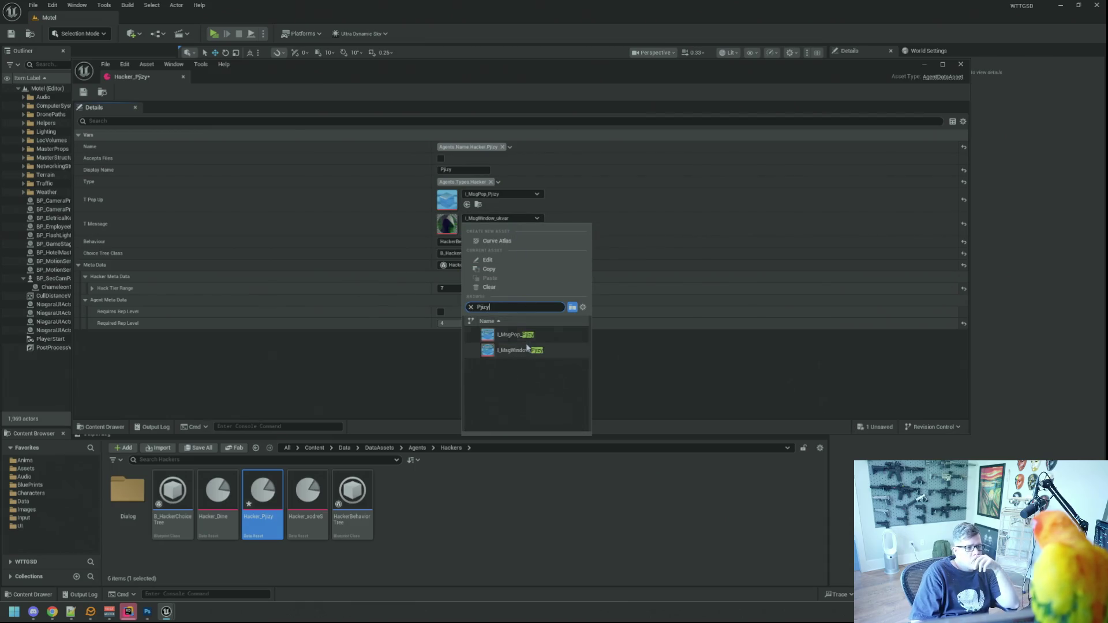
pyautogui.click(514, 350)
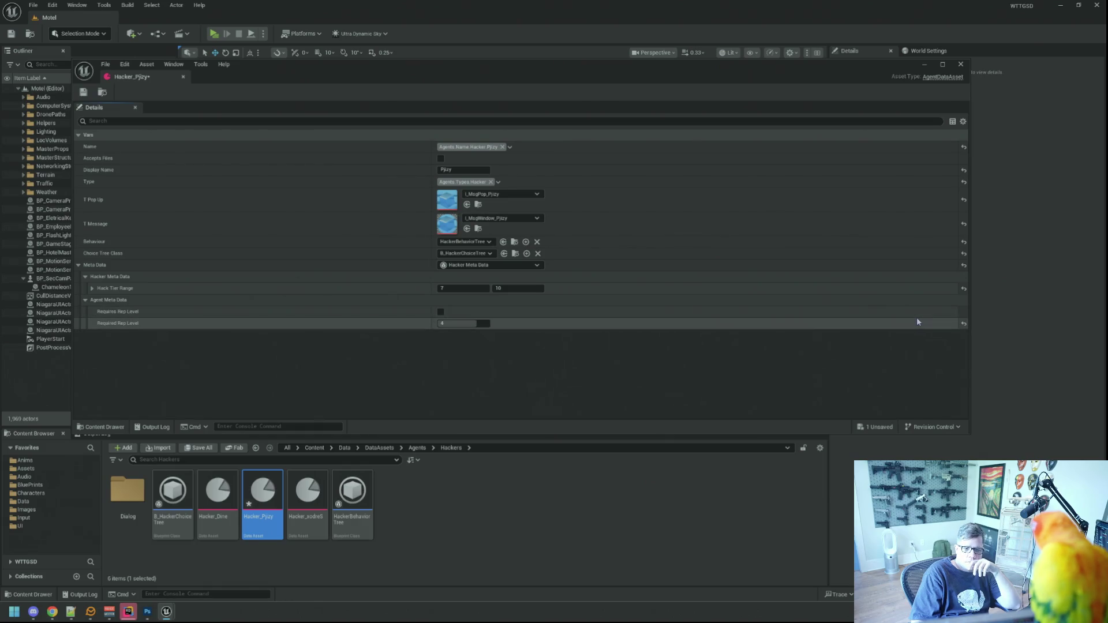
pyautogui.click(83, 92)
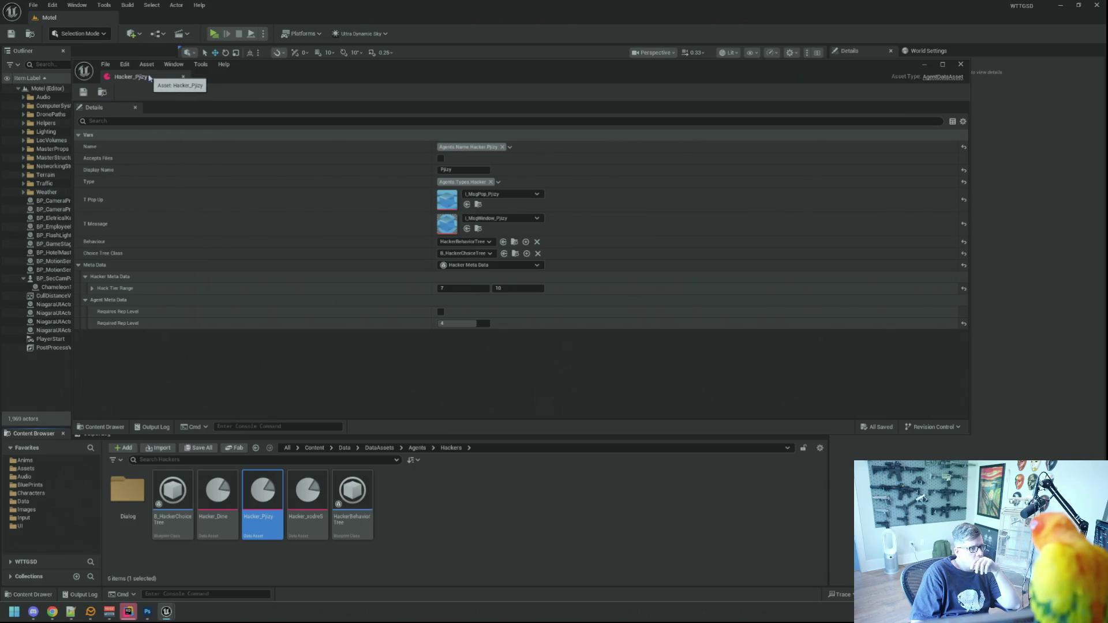
pyautogui.hotkey('alt', 'F4')
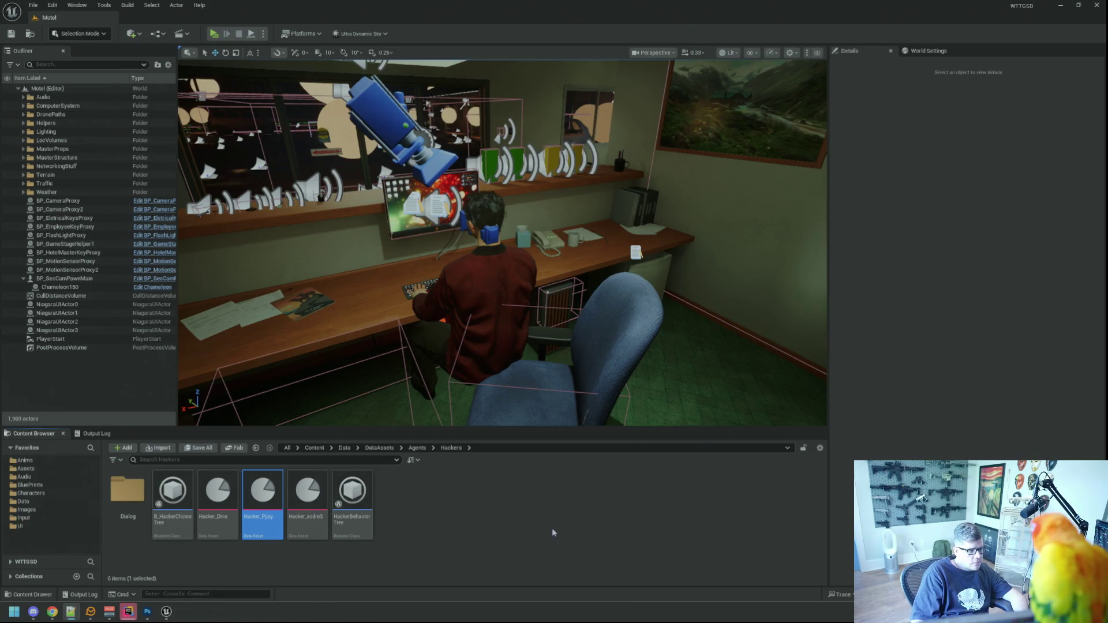
# Duplicate Hacker_xodreS as a new asset named Hacker_Siracha.
pyautogui.click(308, 496)
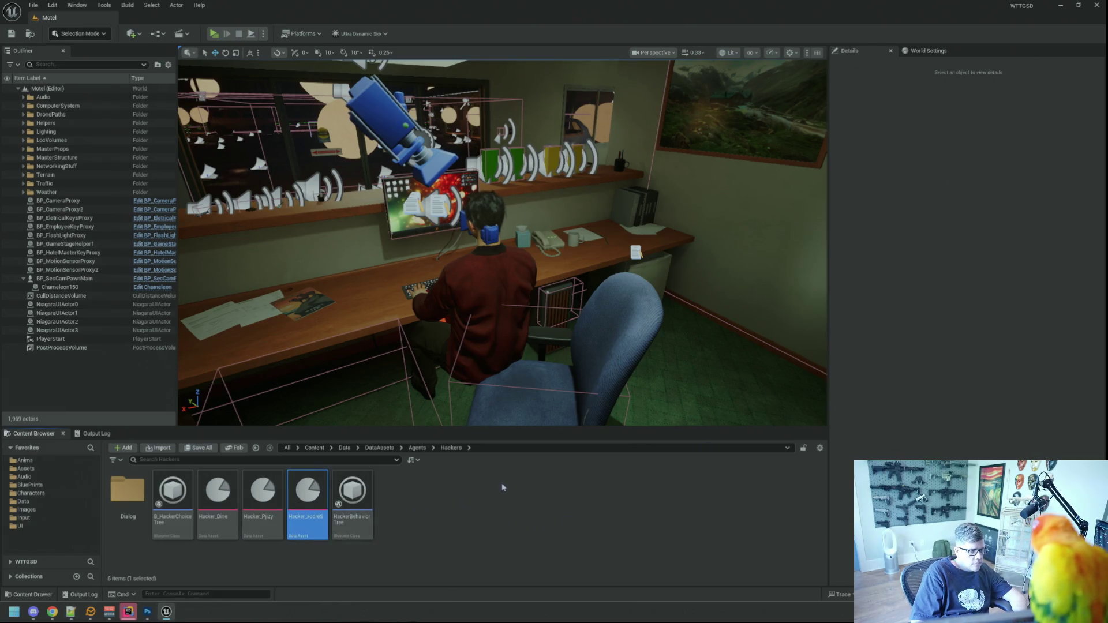
pyautogui.hotkey('ctrl', 'd')
pyautogui.write('Hacker_xod')
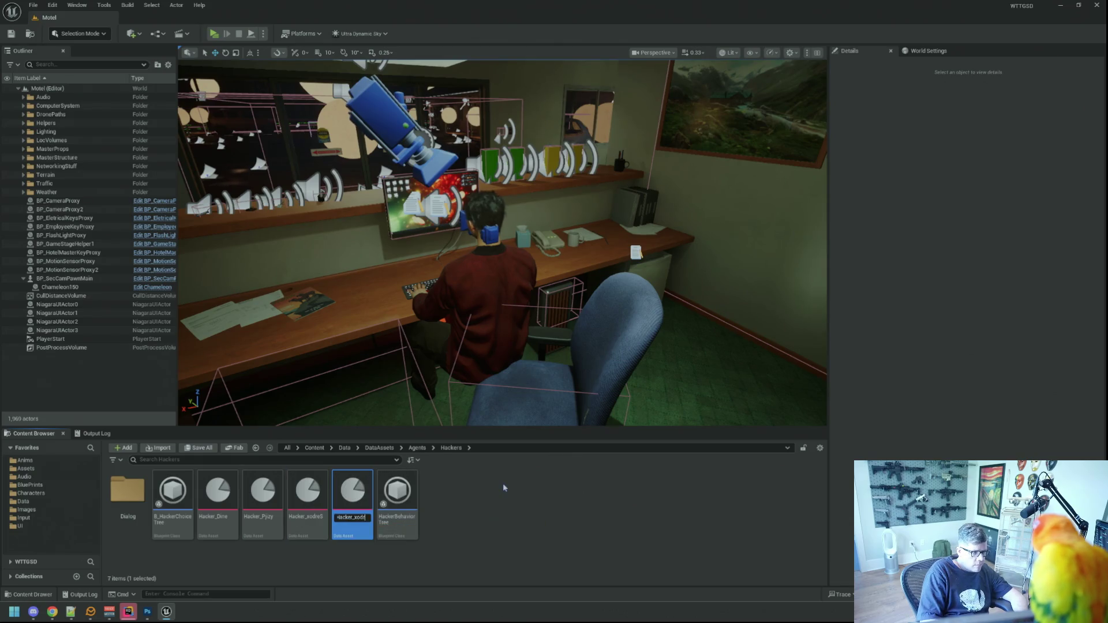
pyautogui.write('Siracha')
pyautogui.press('Return')
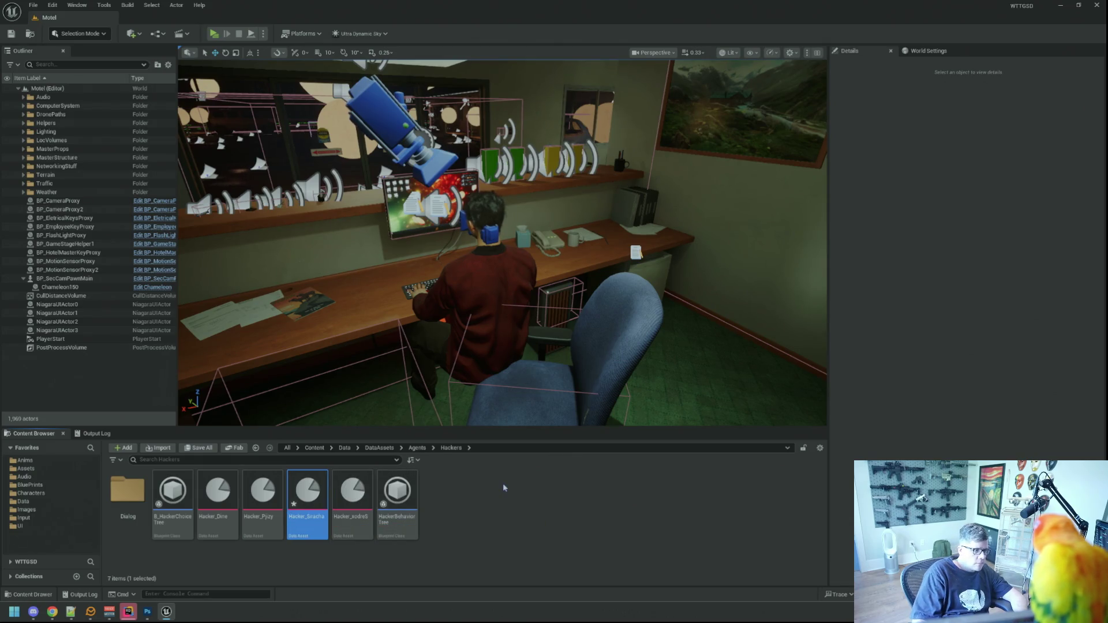
# Open Hacker_Siracha and choose Siracha as its name tag.
pyautogui.doubleClick(314, 490)
pyautogui.click(456, 170)
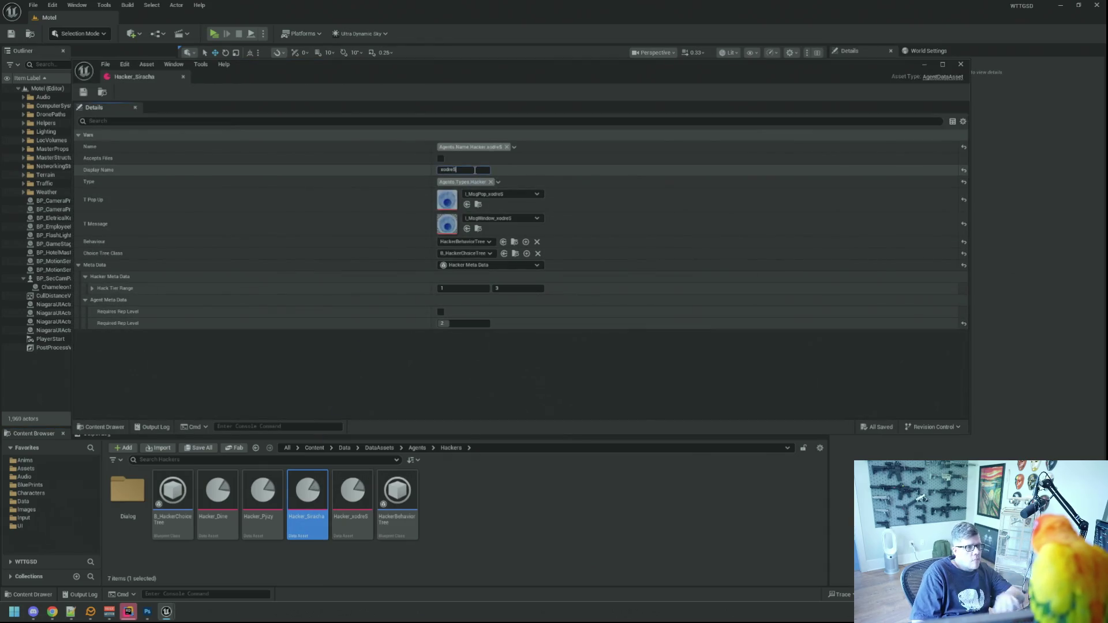
pyautogui.click(514, 147)
pyautogui.click(505, 260)
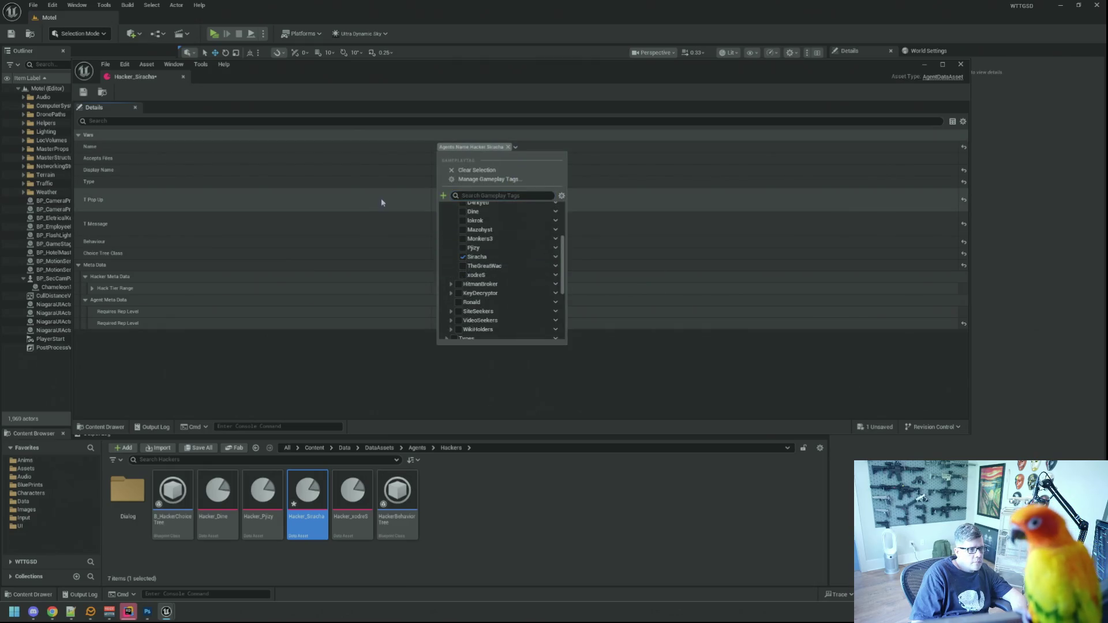
pyautogui.click(379, 172)
# Assign I_MsgPop_Siracha and I_MsgWindow_Siracha textures and close the asset editor.
pyautogui.click(504, 195)
pyautogui.write('Siracha')
pyautogui.click(521, 310)
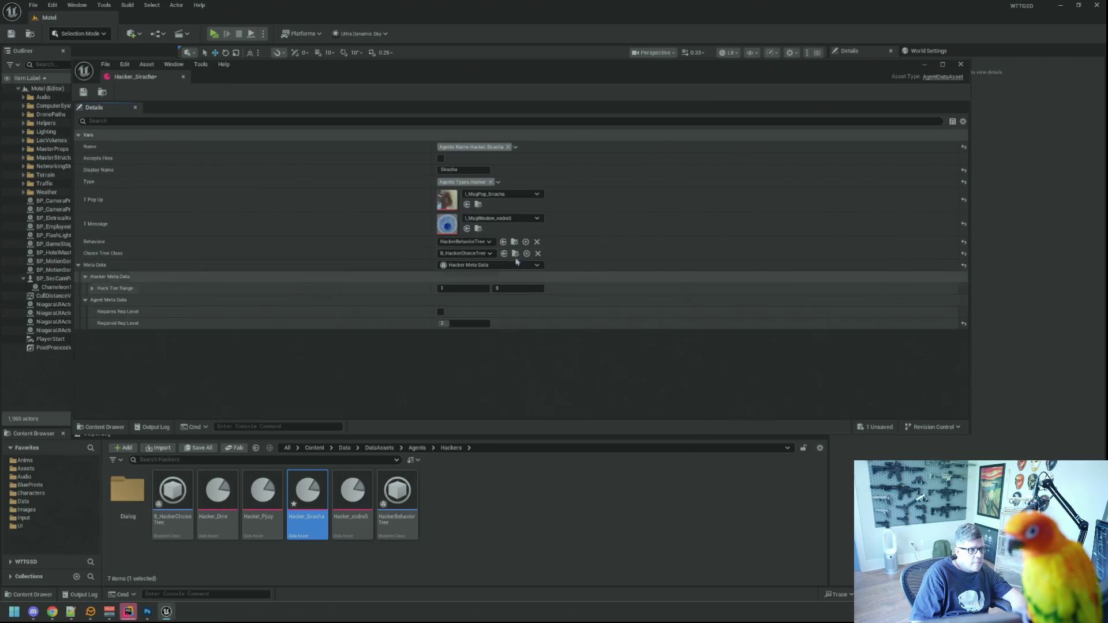
pyautogui.click(503, 218)
pyautogui.write('Siracha')
pyautogui.click(531, 351)
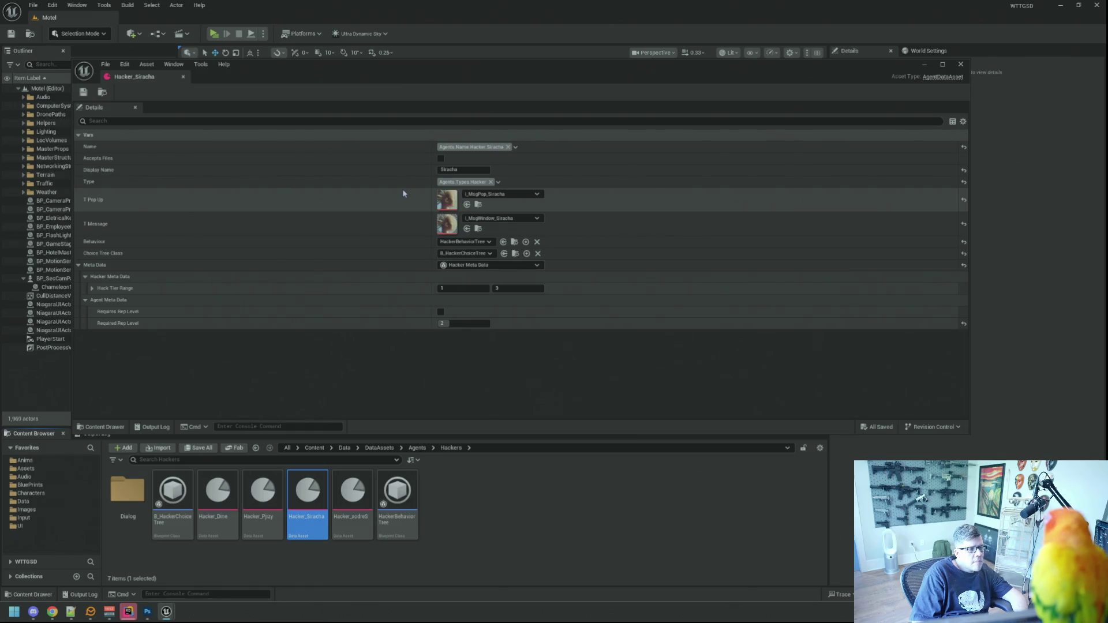
pyautogui.click(183, 77)
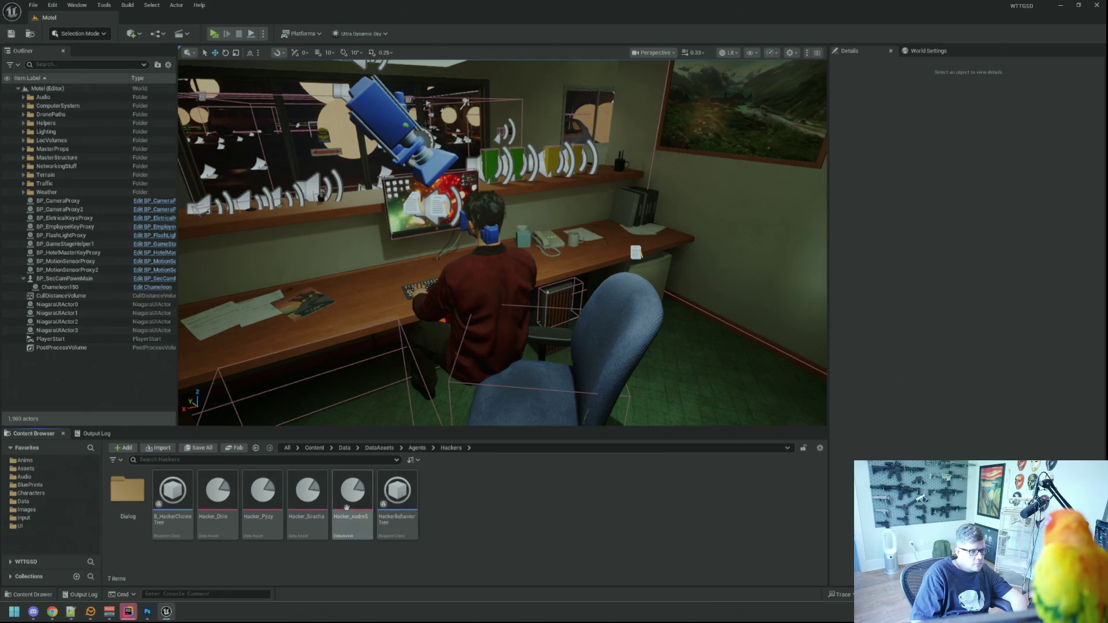
pyautogui.hotkey('ctrl', 'd')
# Name the duplicated asset Hacker_CuriousCat.
pyautogui.press('BackSpace')
pyautogui.press('BackSpace')
pyautogui.press('BackSpace')
pyautogui.press('BackSpace')
pyautogui.write('CuriousCat')
pyautogui.press('Return')
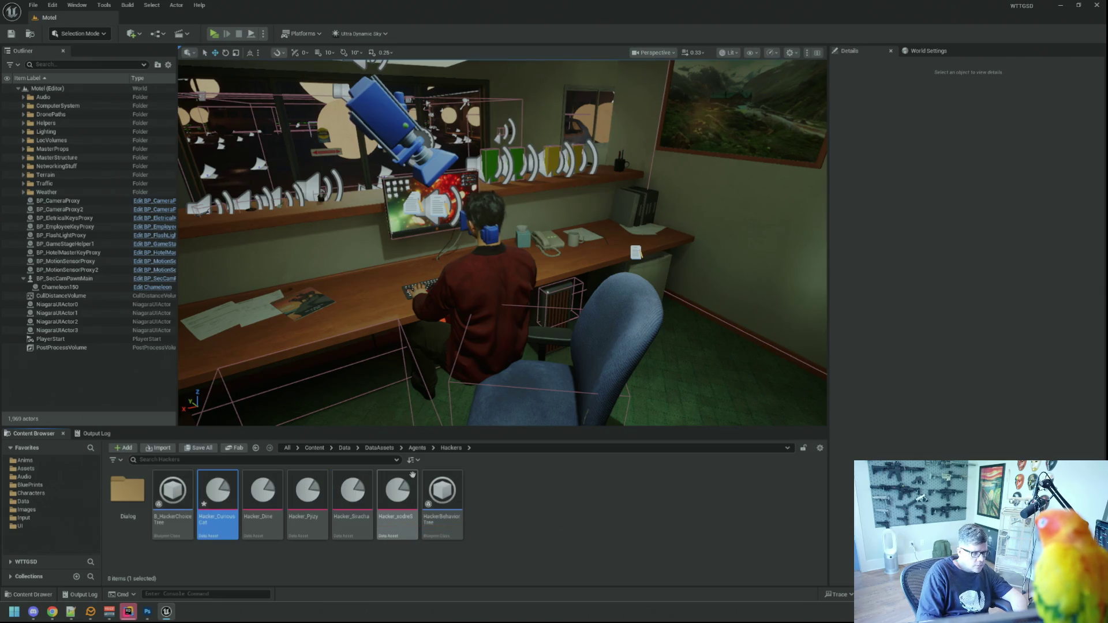
# In Hacker_CuriousCat, set the display name to CuriousCat and tick the CuriousCat name tag.
pyautogui.doubleClick(227, 485)
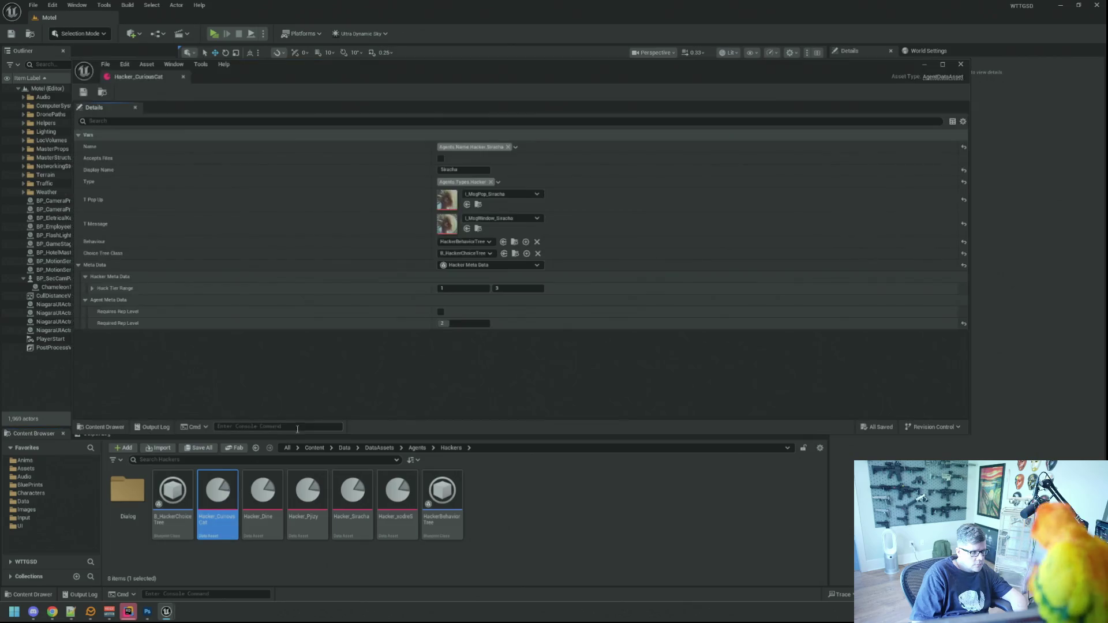
pyautogui.click(471, 169)
pyautogui.write('CuriousCat')
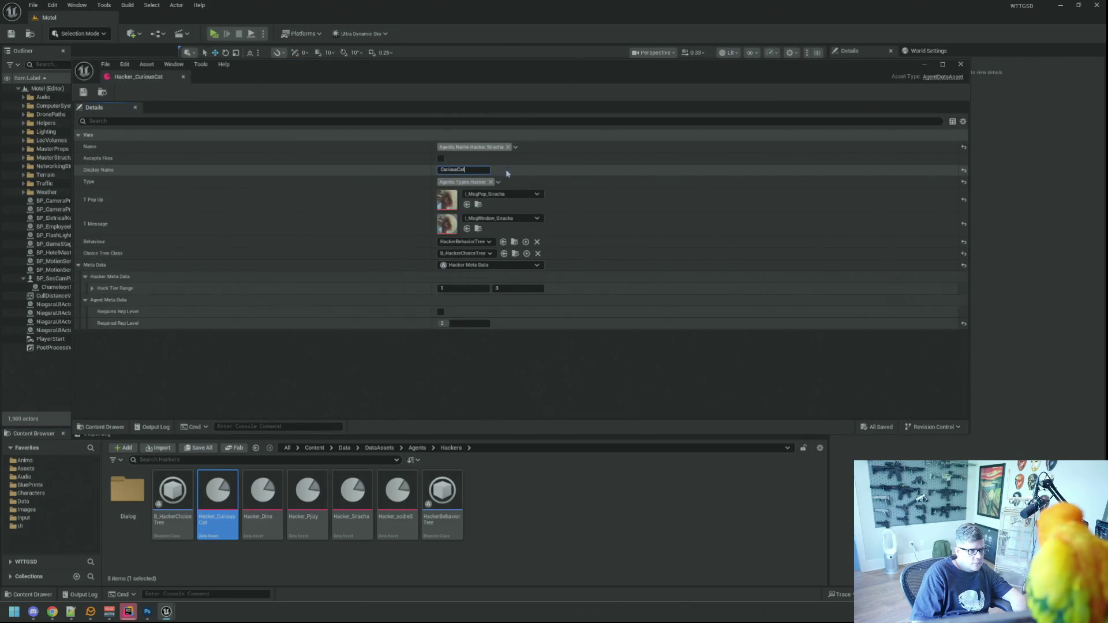
pyautogui.click(515, 146)
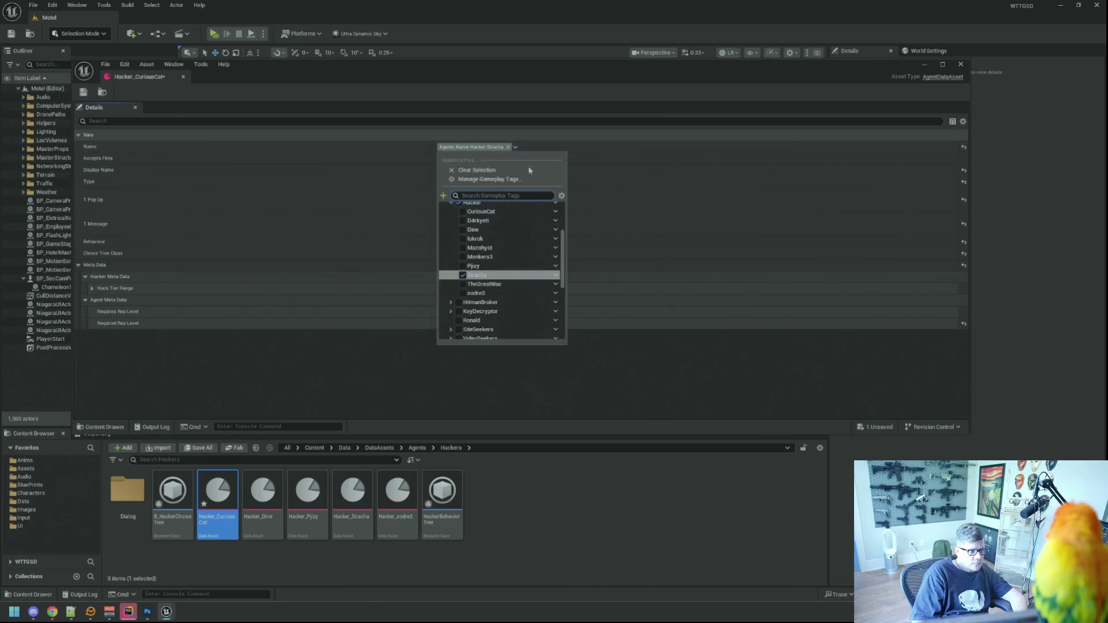
pyautogui.write('CuriousCat')
pyautogui.click(463, 233)
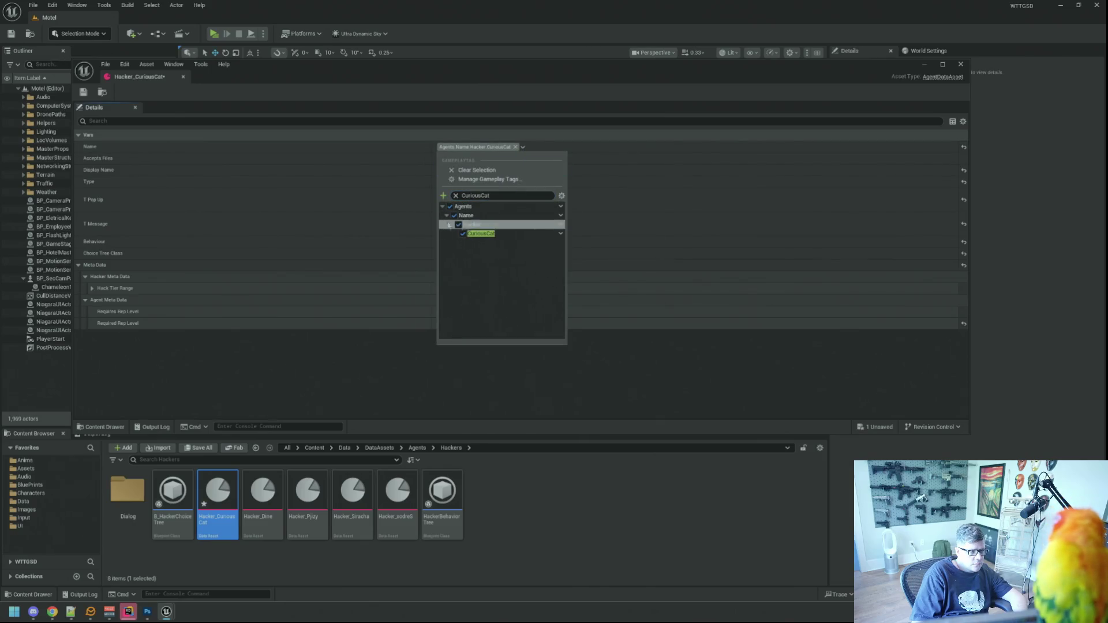
pyautogui.click(382, 166)
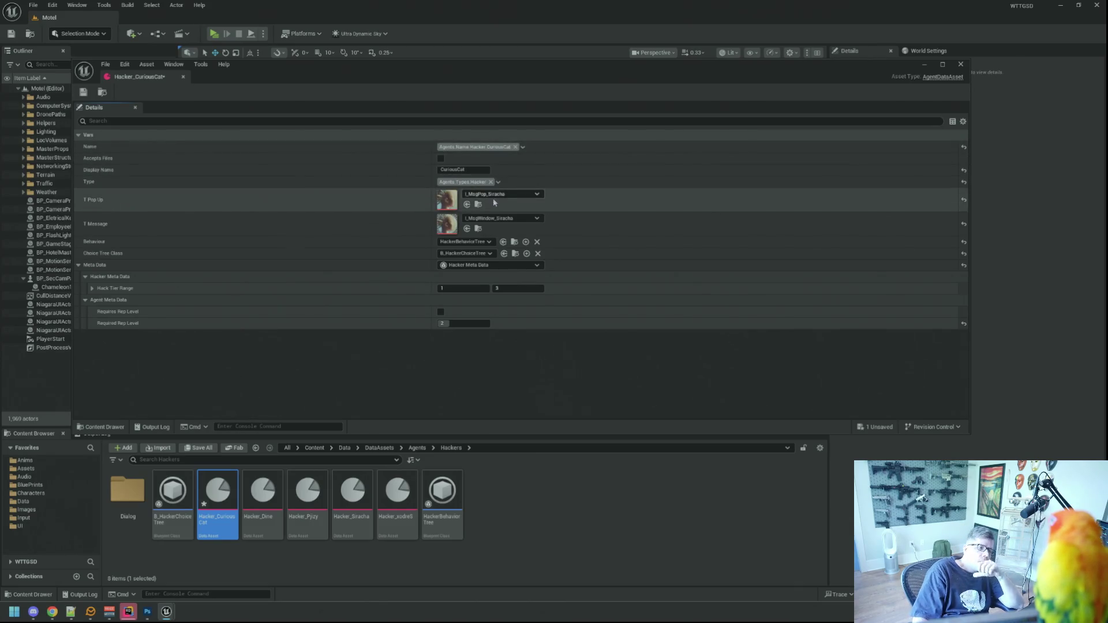
# Assign I_MsgPop_CuriousCat and I_MsgWindow_CuriousCat textures, save and close the editor.
pyautogui.click(505, 194)
pyautogui.write('CuriousCat')
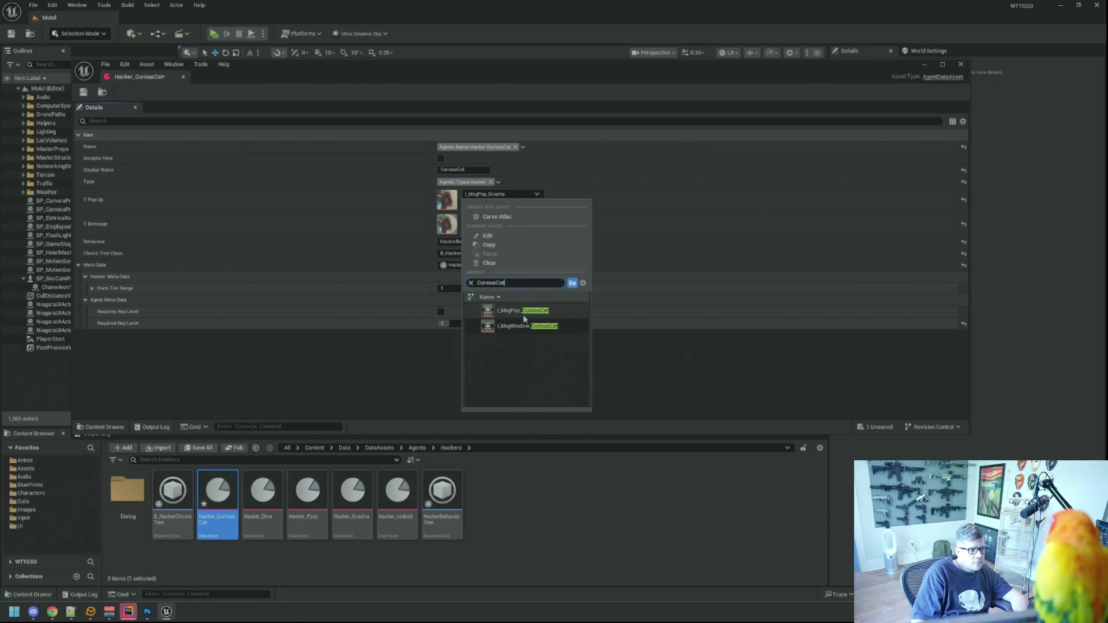
pyautogui.click(523, 312)
pyautogui.click(505, 218)
pyautogui.write('CuriousCat')
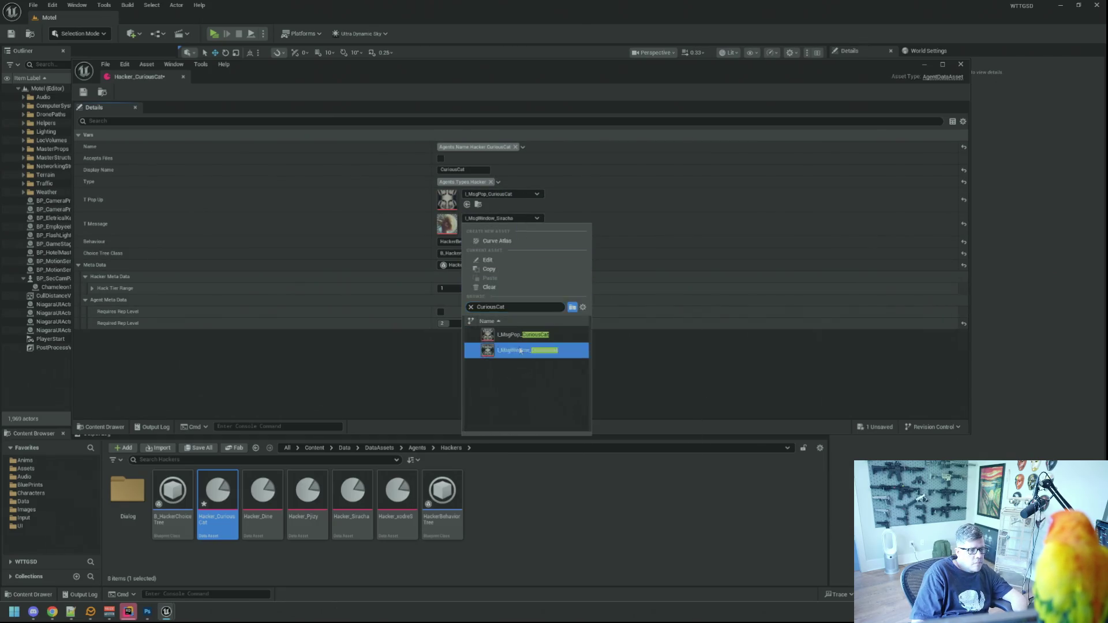
pyautogui.click(522, 350)
pyautogui.click(83, 93)
pyautogui.click(183, 77)
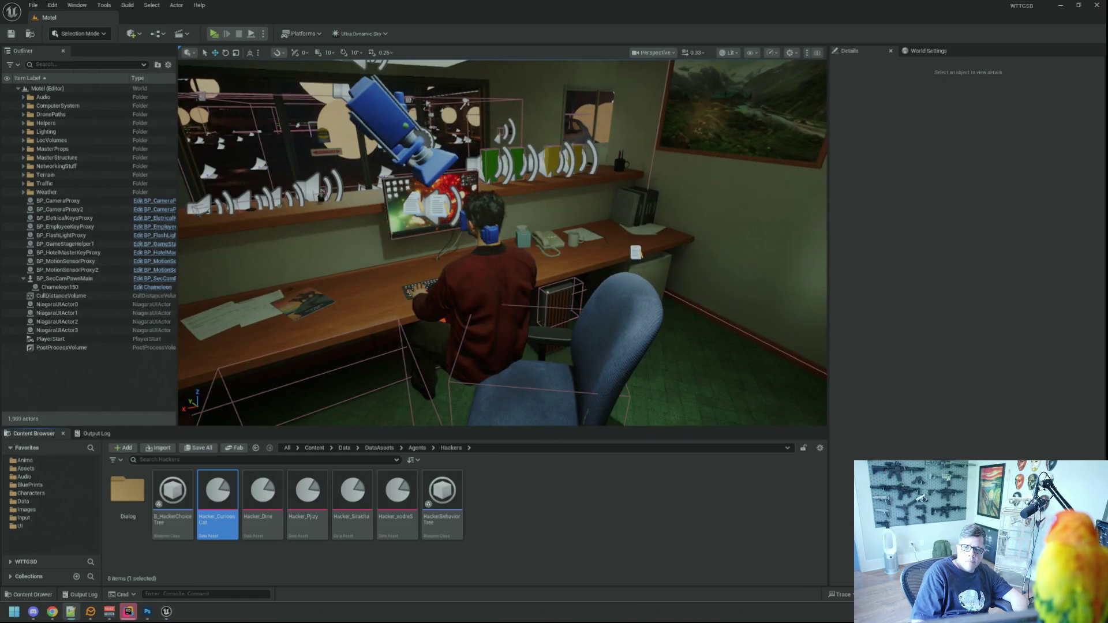
# Duplicate Hacker_xodreS as a new asset named Hacker_D4rkyeti.
pyautogui.click(398, 494)
pyautogui.hotkey('ctrl', 'd')
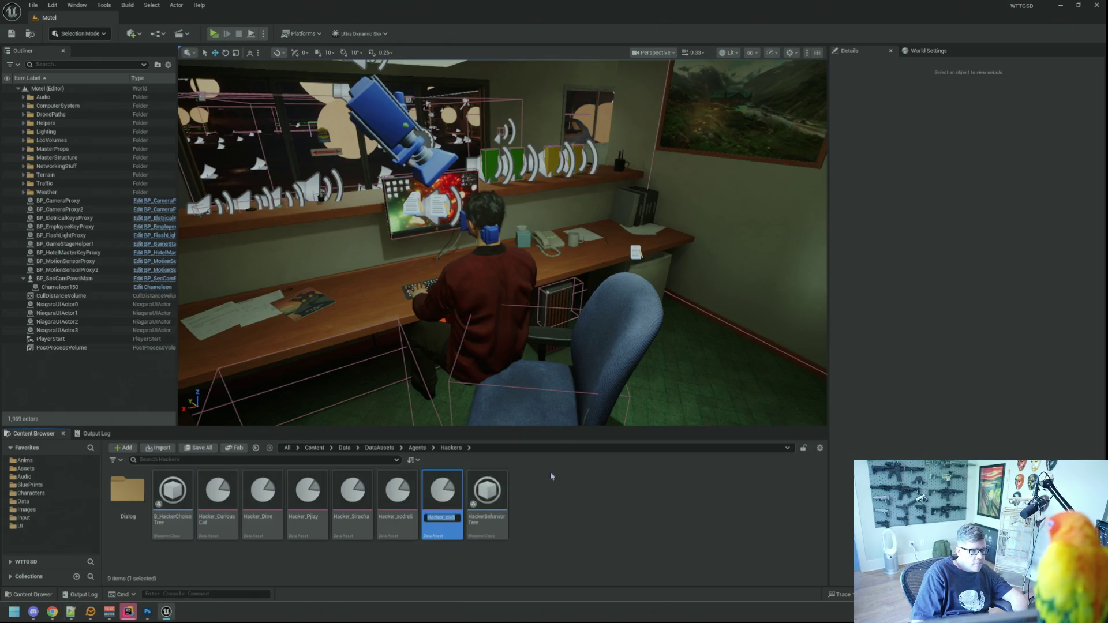
pyautogui.write('Hacker_D4rkyet')
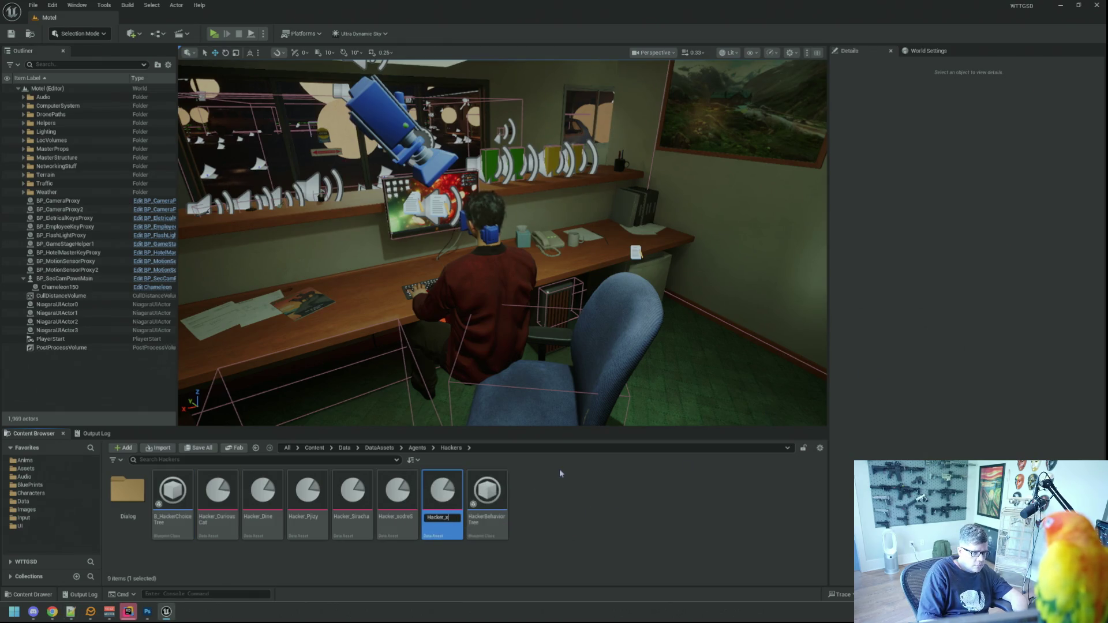
pyautogui.press('Return')
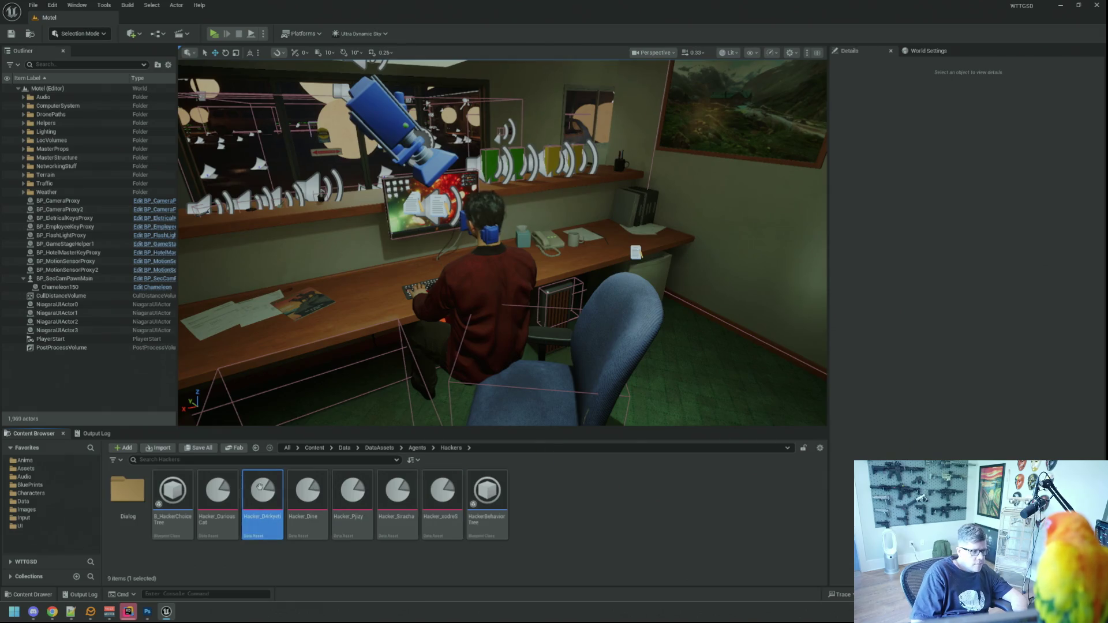
# In Hacker_D4rkyeti, set the display name to D4rkyeti and tick the D4rkyeti name tag.
pyautogui.doubleClick(260, 490)
pyautogui.click(464, 169)
pyautogui.write('D4rkyeti')
pyautogui.click(514, 146)
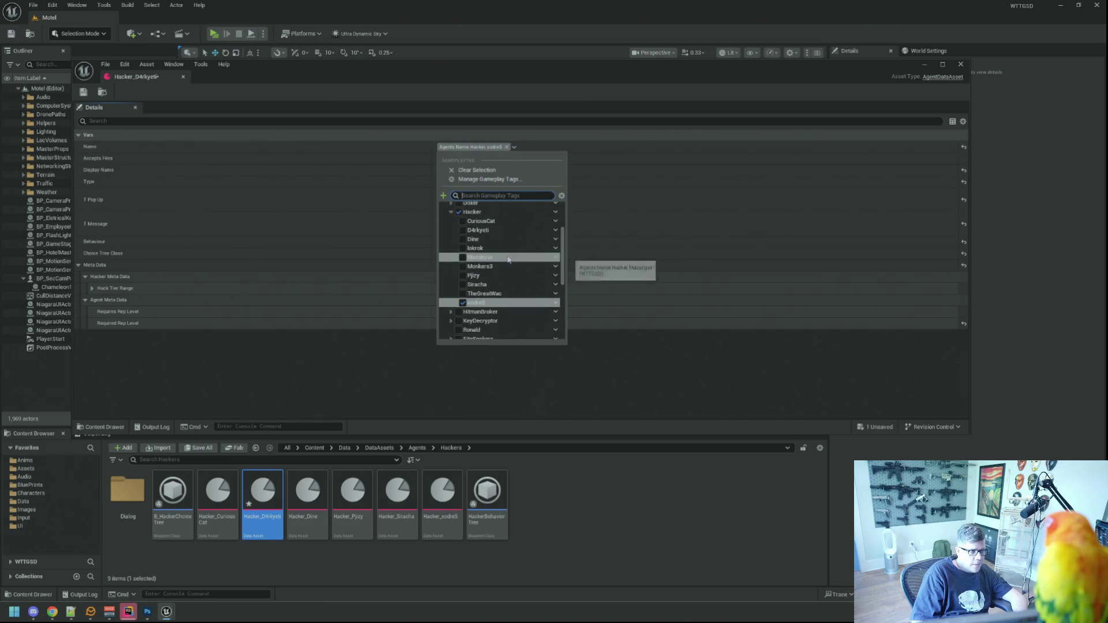
pyautogui.click(498, 232)
pyautogui.click(381, 165)
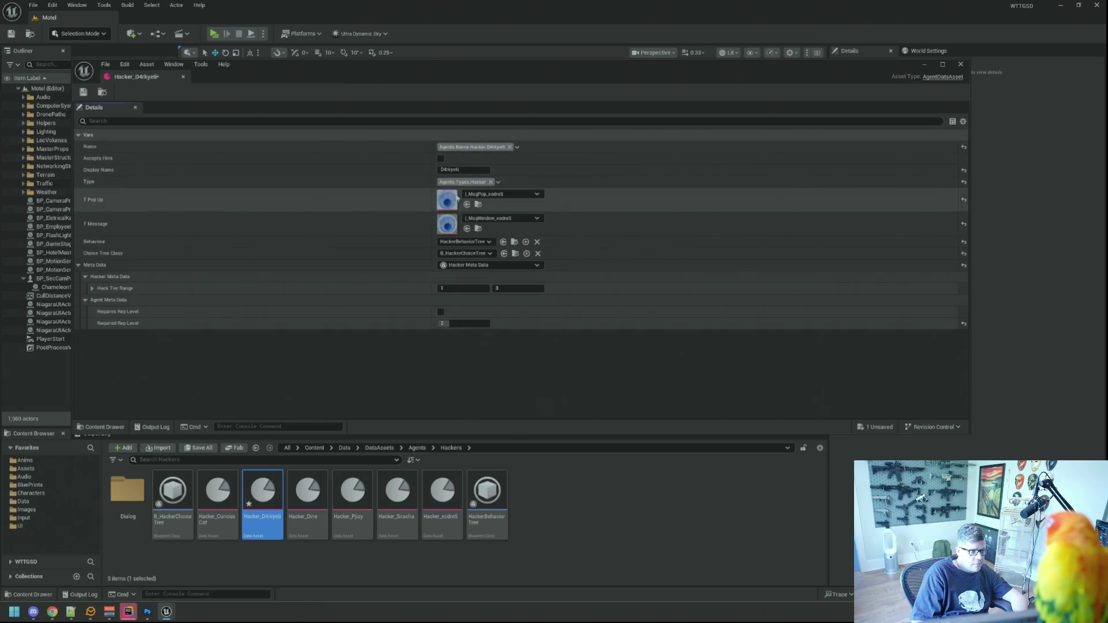
# Assign the D4rkyeti pop-up and message textures, save the asset and close its editor.
pyautogui.click(500, 196)
pyautogui.write('D4rkyeti')
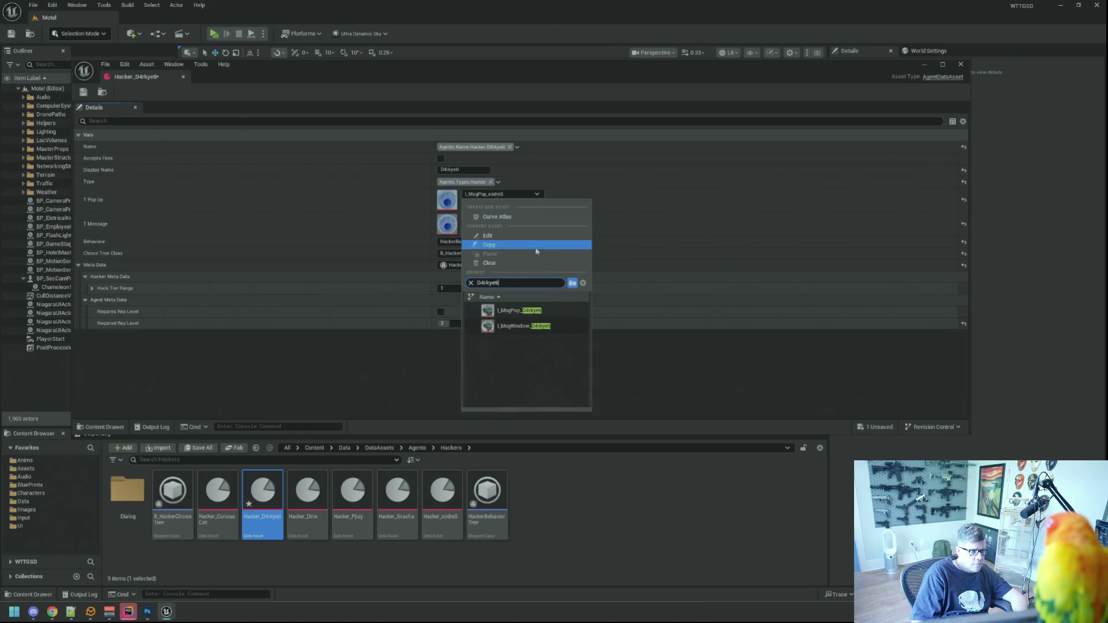
pyautogui.click(543, 313)
pyautogui.click(500, 218)
pyautogui.write('D4rkyeti')
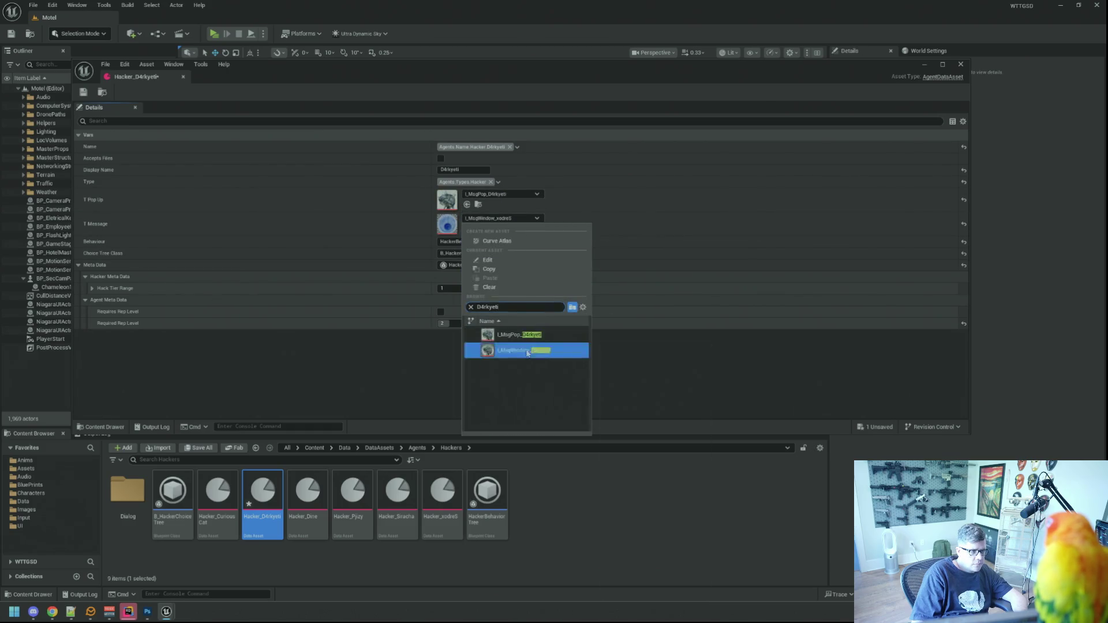
pyautogui.click(522, 350)
pyautogui.click(83, 92)
pyautogui.click(183, 76)
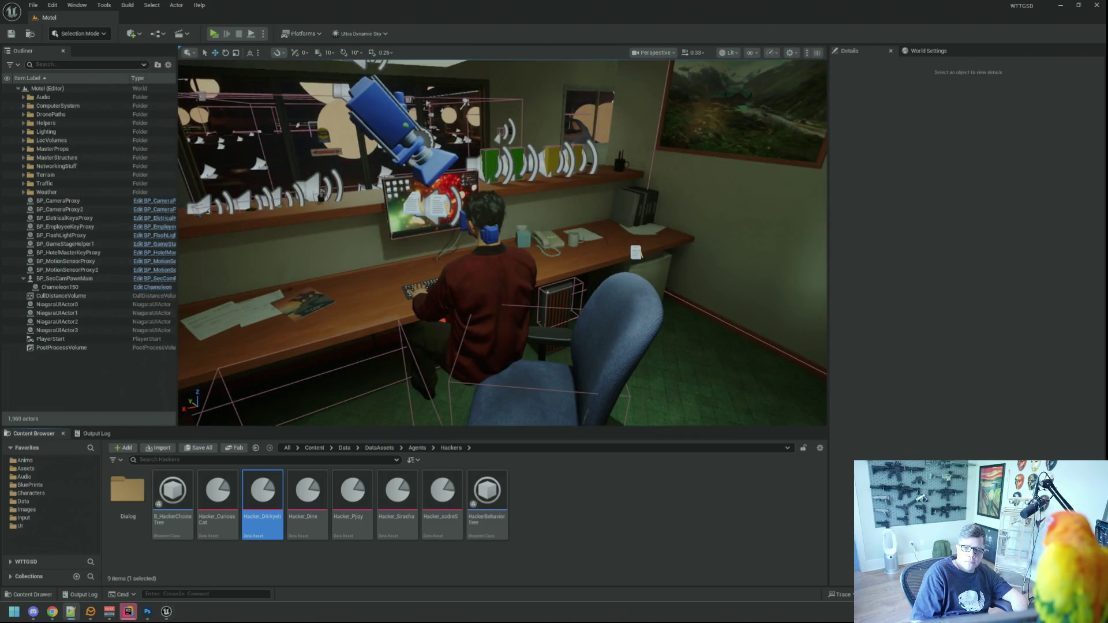
# Duplicate Hacker_xodreS as a new asset named Hacker_Iokrok.
pyautogui.click(442, 497)
pyautogui.hotkey('ctrl', 'd')
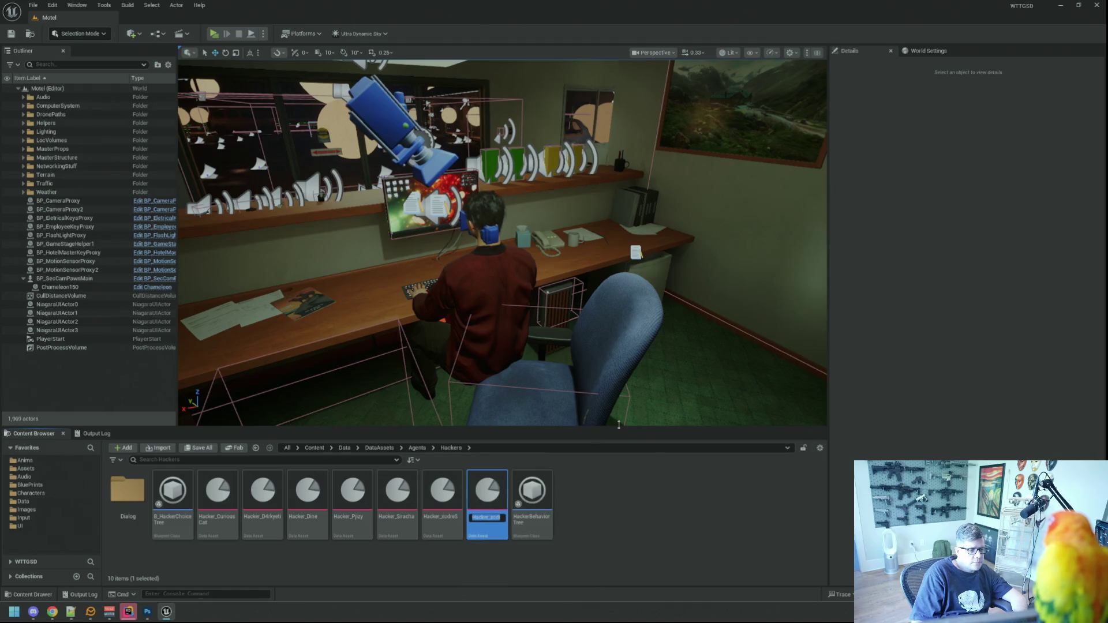
pyautogui.press('End')
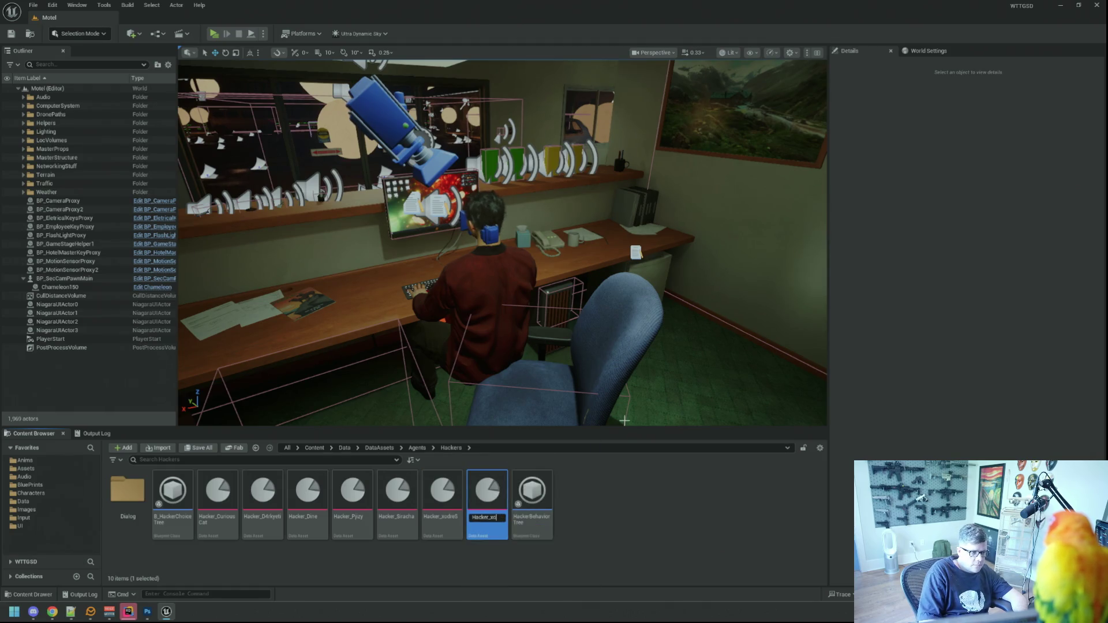
pyautogui.write('Iokrok')
pyautogui.press('Return')
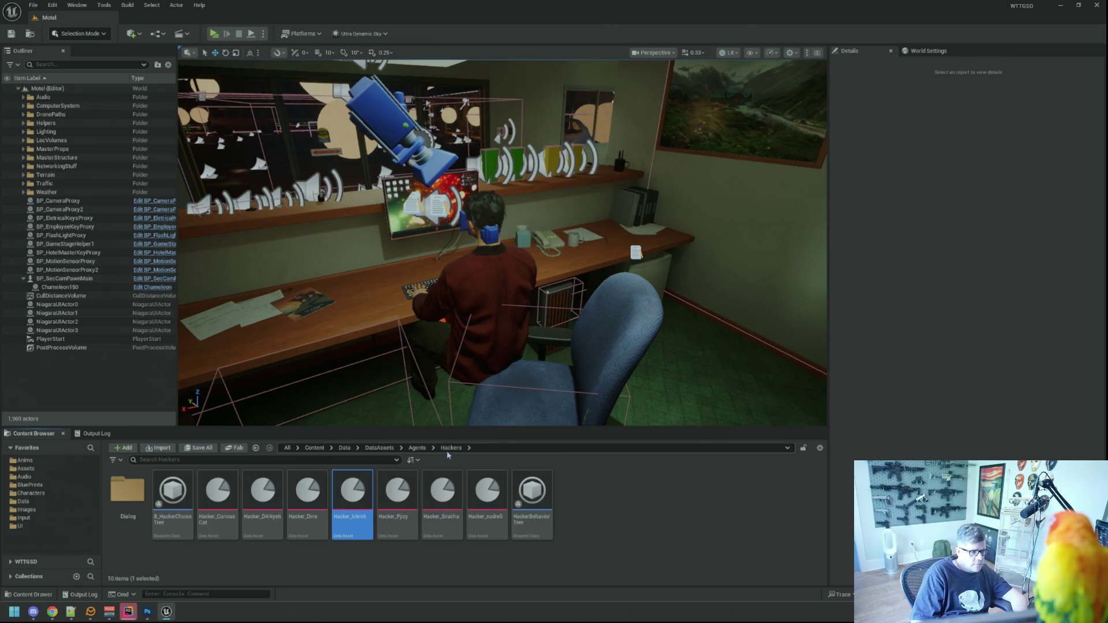
# Open Hacker_Iokrok and tick the Iokrok name tag.
pyautogui.doubleClick(355, 491)
pyautogui.click(463, 170)
pyautogui.click(513, 147)
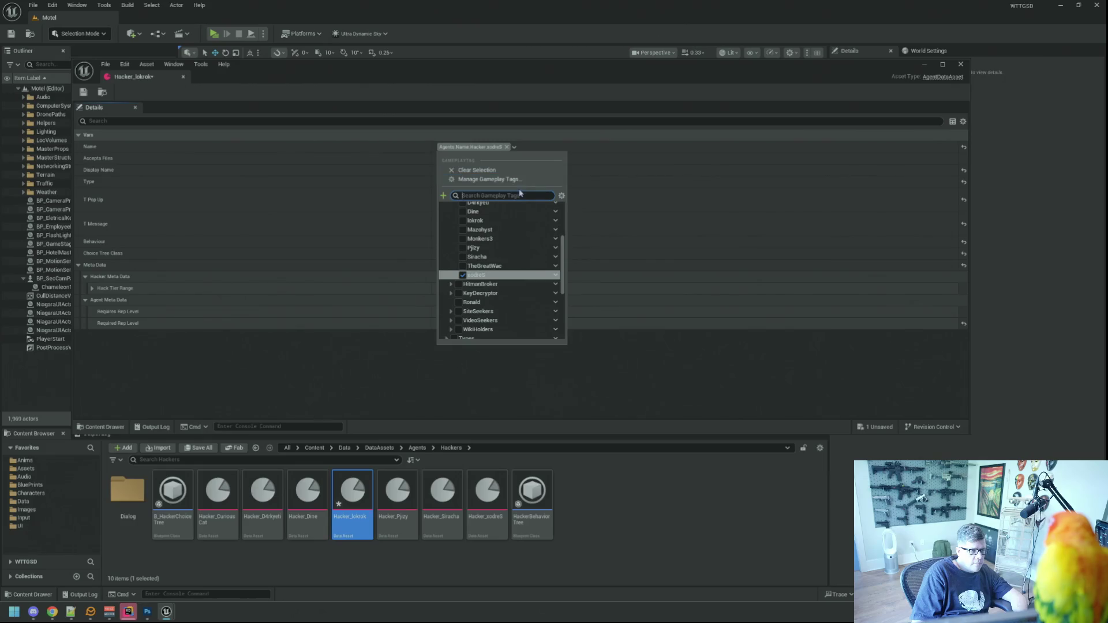
pyautogui.scroll(2, 515, 252)
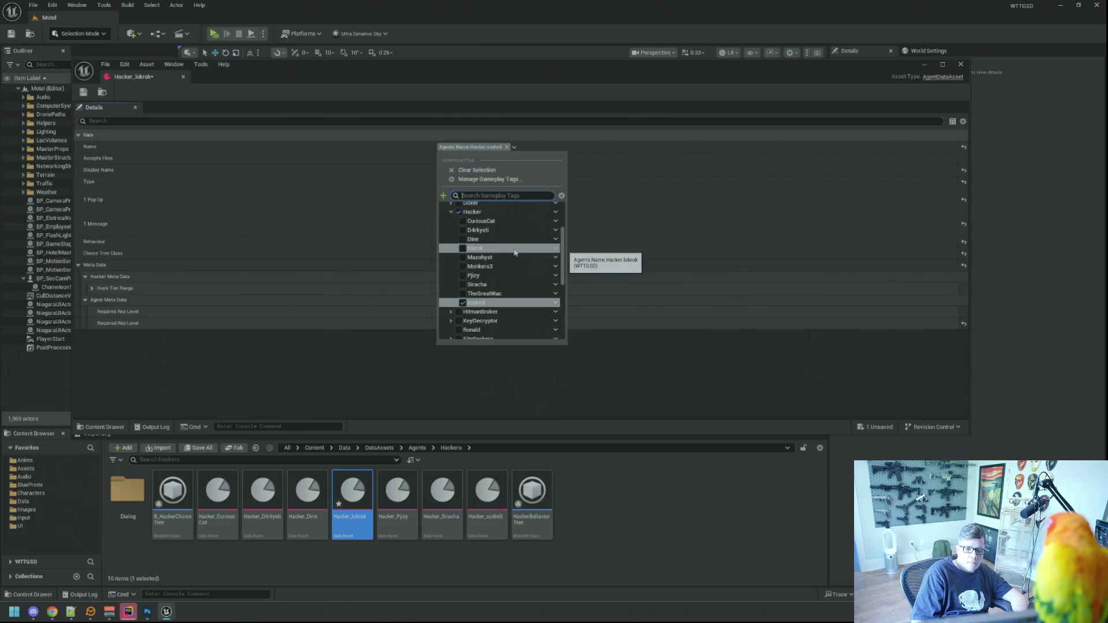
pyautogui.write('Iokrok')
pyautogui.click(462, 233)
pyautogui.click(370, 180)
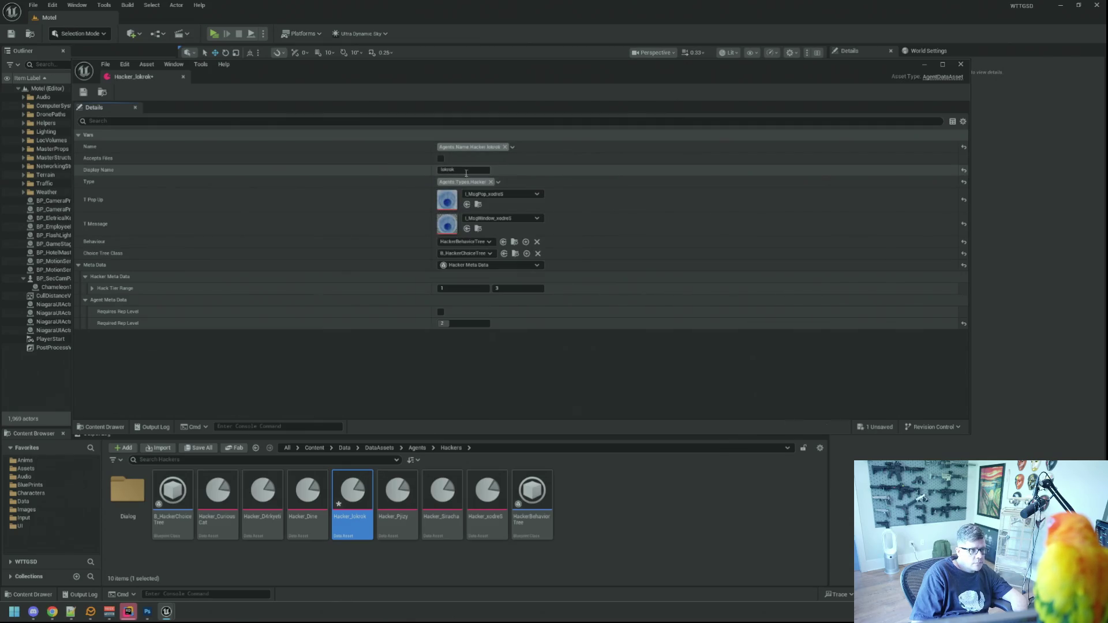
# Assign the Iokrok pop-up and message-window textures, save with Ctrl+S and close the editor.
pyautogui.click(502, 194)
pyautogui.write('Iokrok')
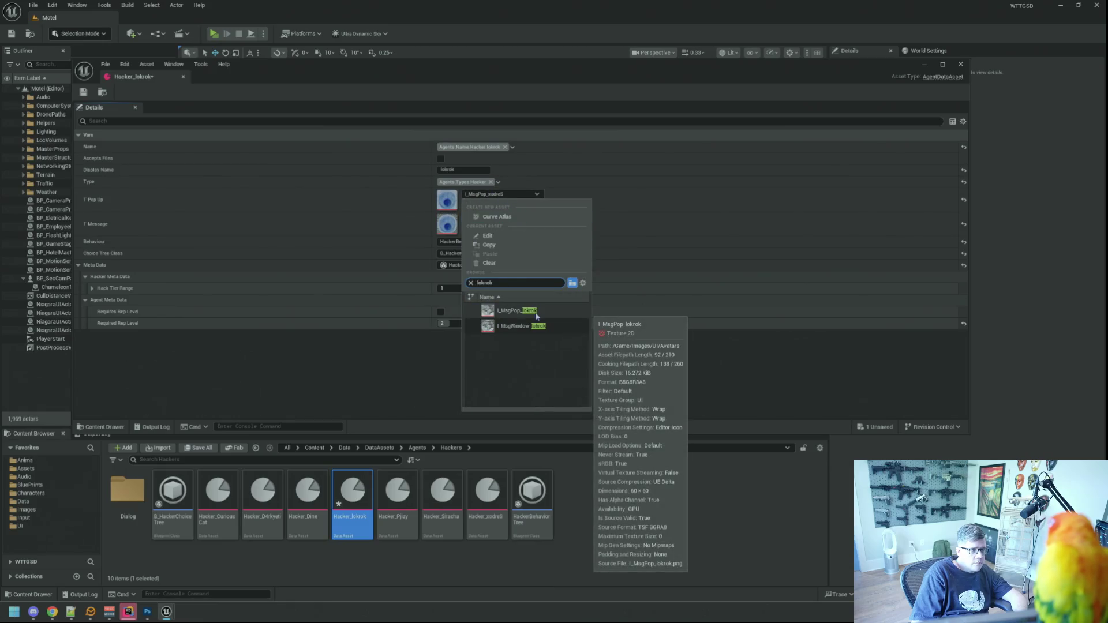
pyautogui.click(535, 311)
pyautogui.click(519, 219)
pyautogui.write('Iokrok')
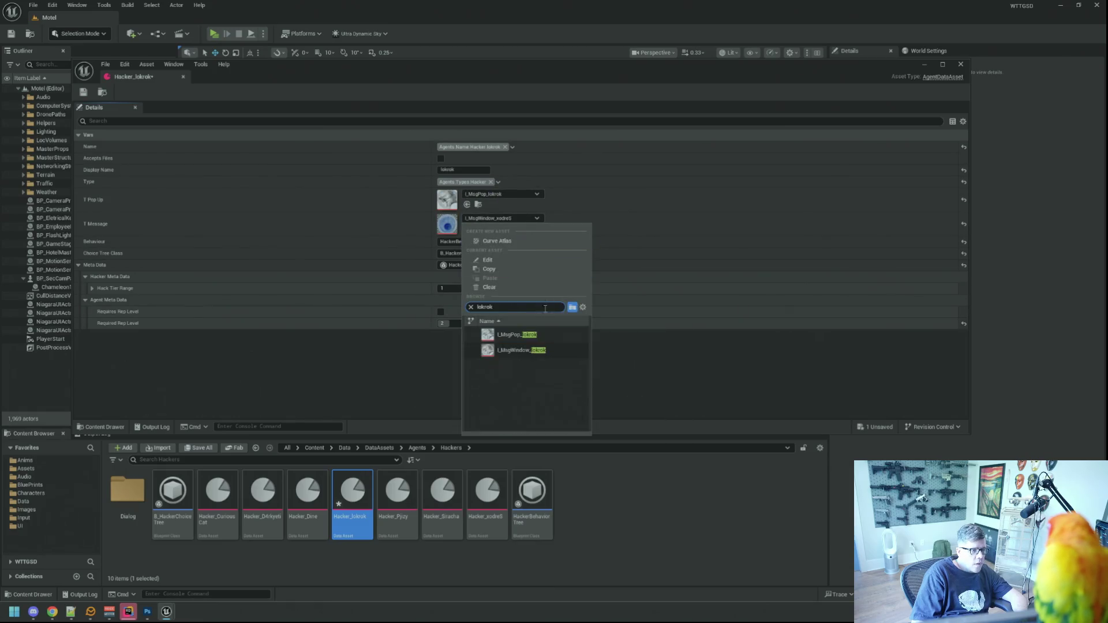
pyautogui.click(508, 350)
pyautogui.hotkey('ctrl', 's')
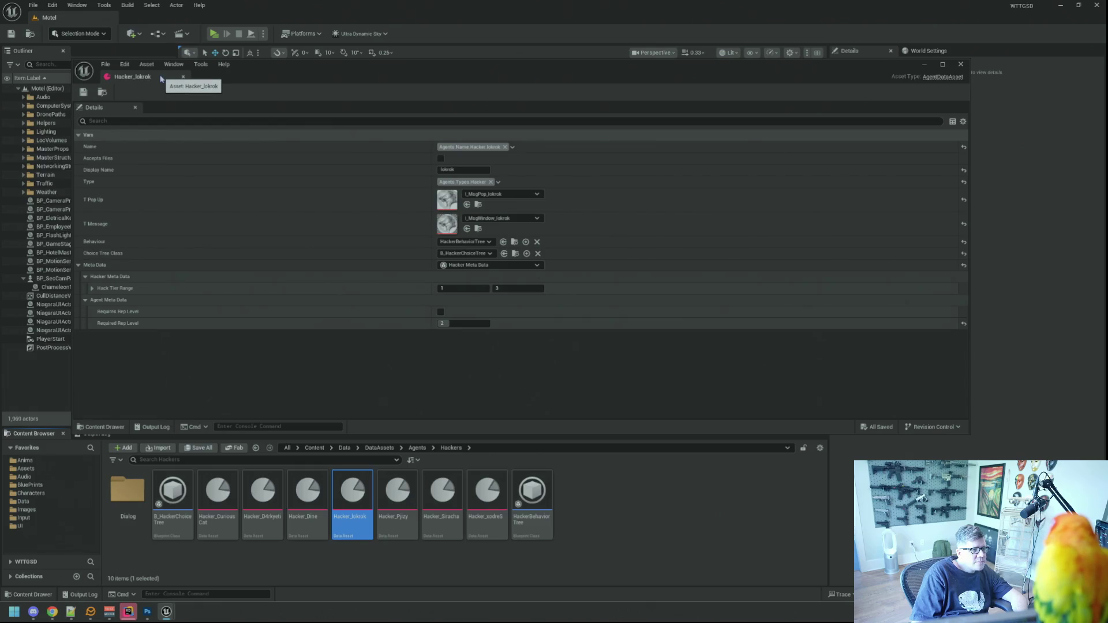
pyautogui.click(183, 76)
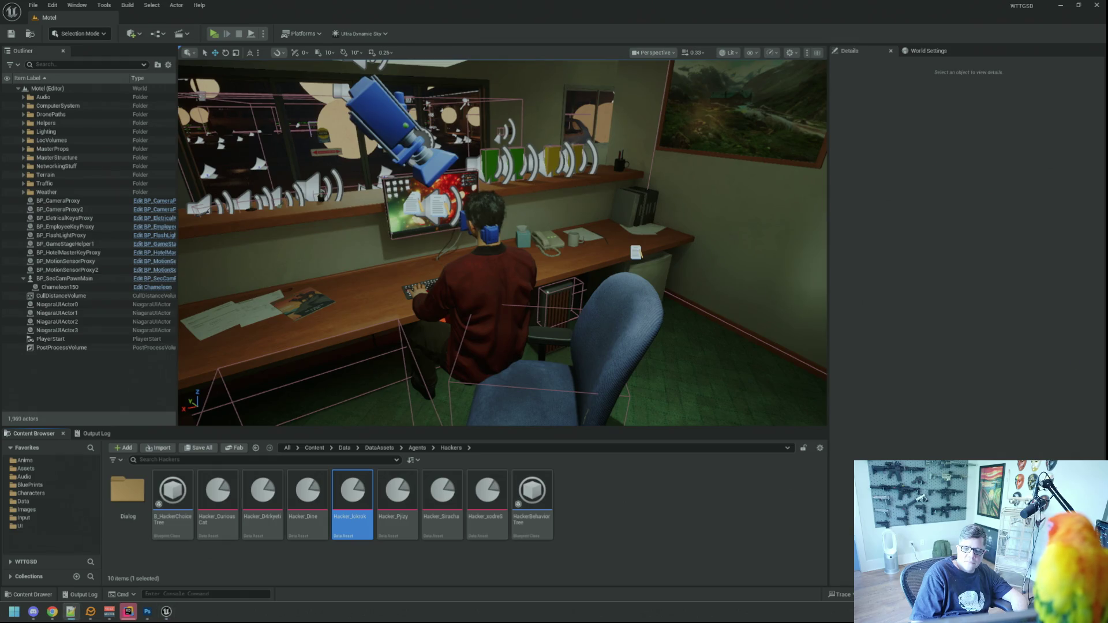
# Duplicate Hacker_Pjzy as Hacker_Monkers3 and open the new asset.
pyautogui.click(398, 490)
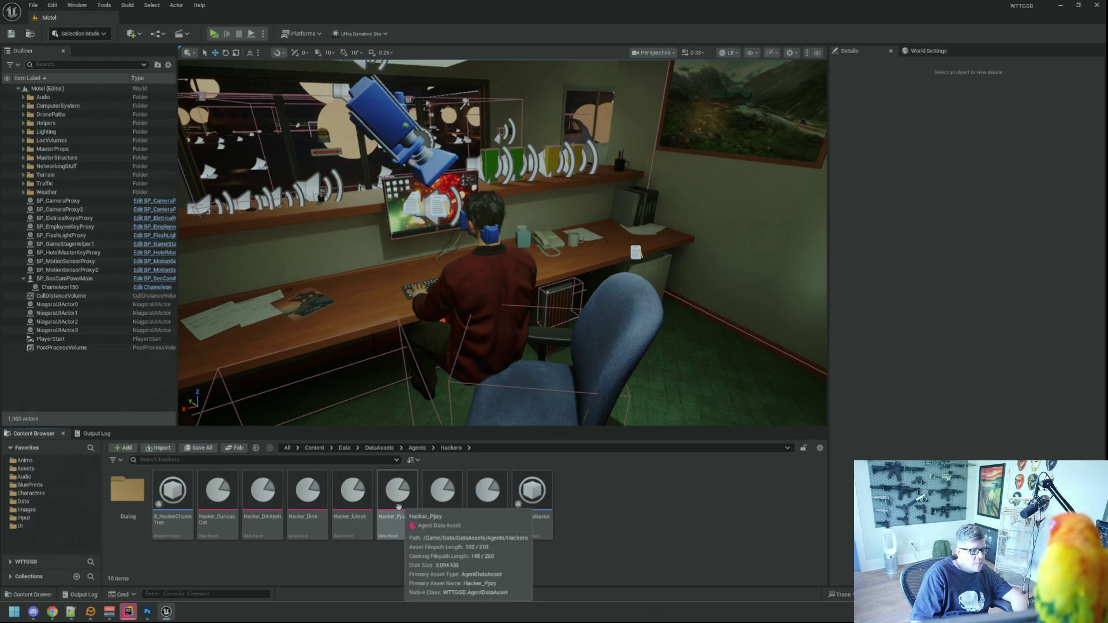
pyautogui.hotkey('ctrl', 'd')
pyautogui.press('BackSpace')
pyautogui.press('BackSpace')
pyautogui.write('Monkers3')
pyautogui.press('Return')
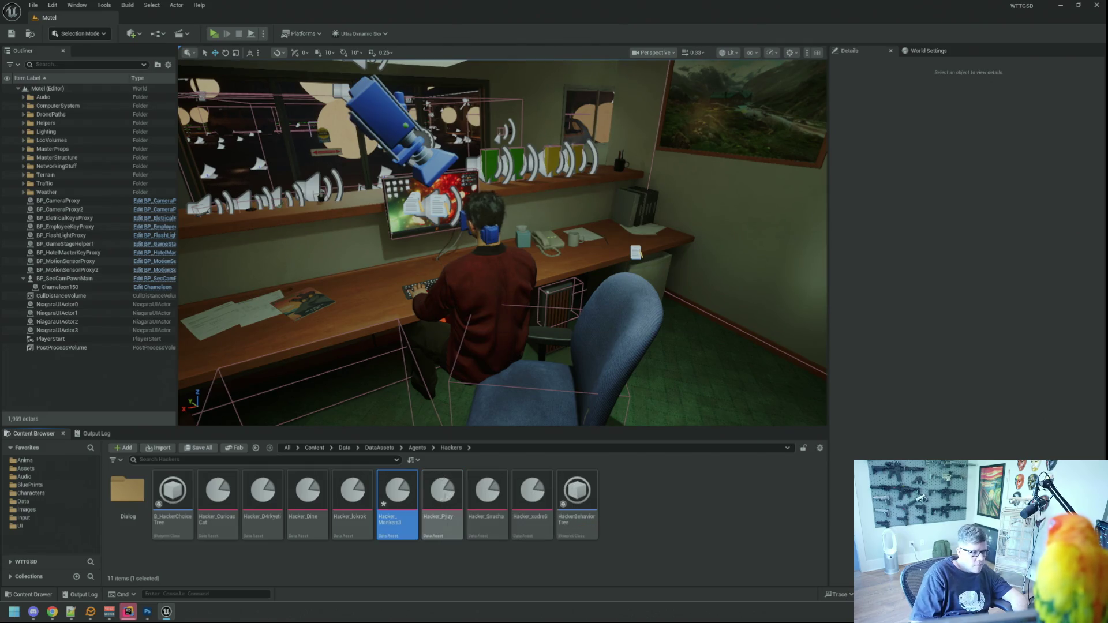
pyautogui.doubleClick(404, 497)
# Set the display name to Monkers3 and check the Monkers3 name tag.
pyautogui.click(480, 172)
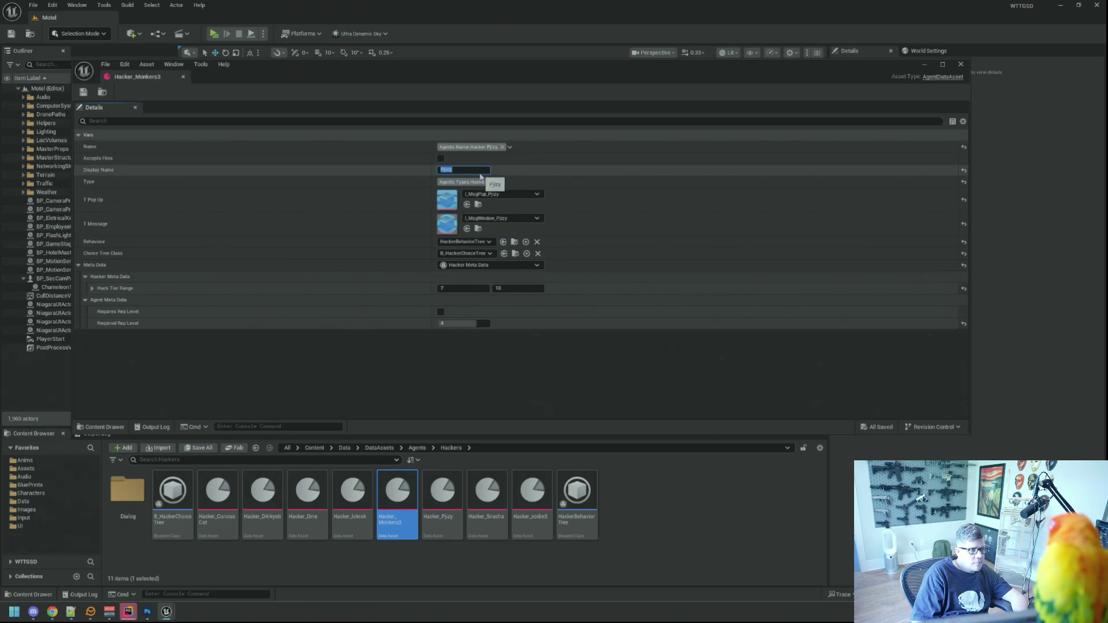
pyautogui.write('Monkers3')
pyautogui.click(510, 146)
pyautogui.write('Monkers3')
pyautogui.click(476, 234)
pyautogui.click(396, 206)
# Assign the Monkers3 pop-up and message-window textures, then save and close the asset.
pyautogui.click(498, 195)
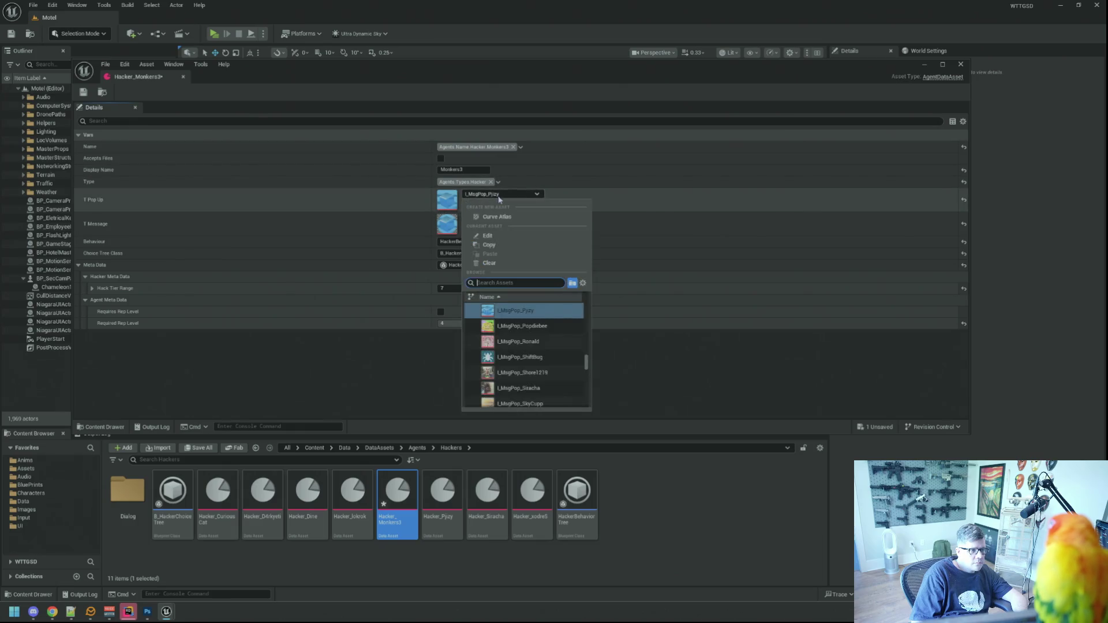
pyautogui.write('Monkers3')
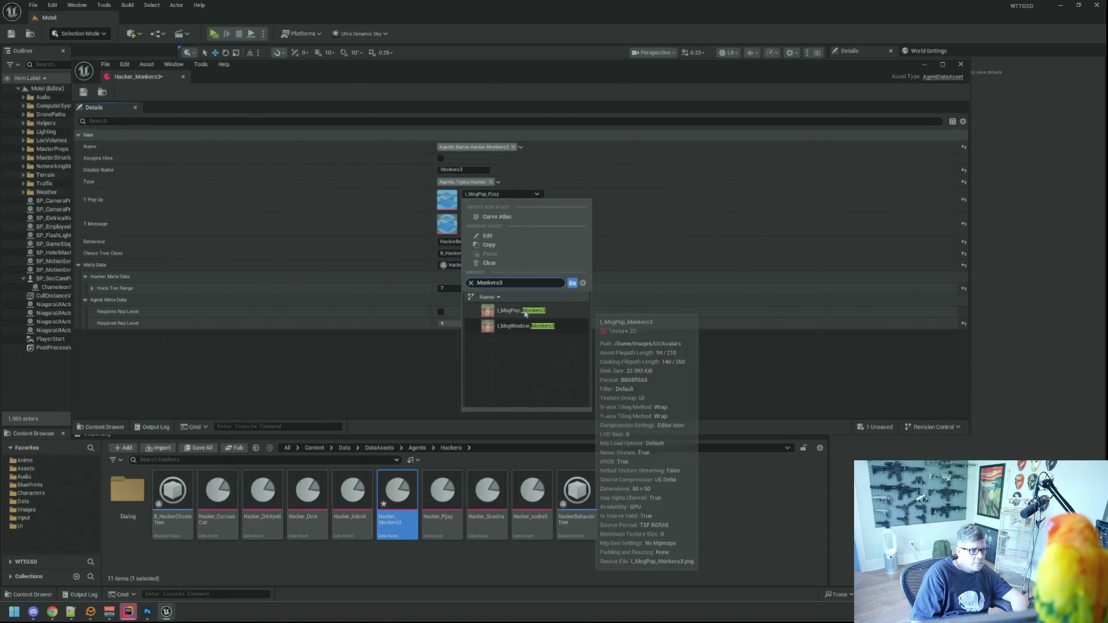
pyautogui.click(522, 311)
pyautogui.click(502, 218)
pyautogui.write('Monkers3')
pyautogui.click(519, 350)
pyautogui.click(83, 91)
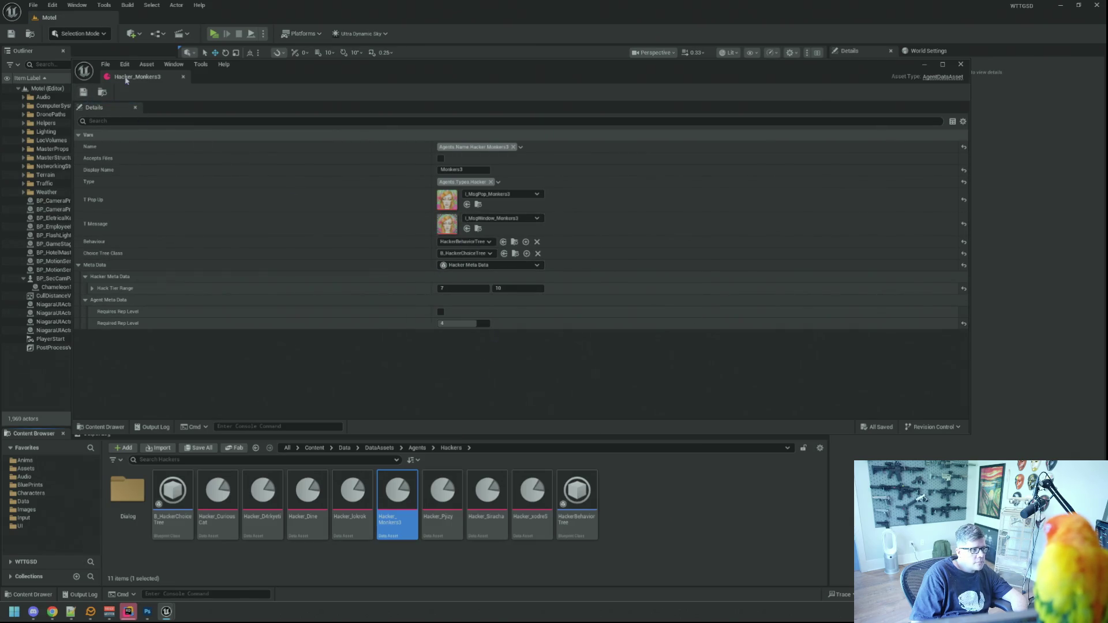
pyautogui.middleClick(126, 80)
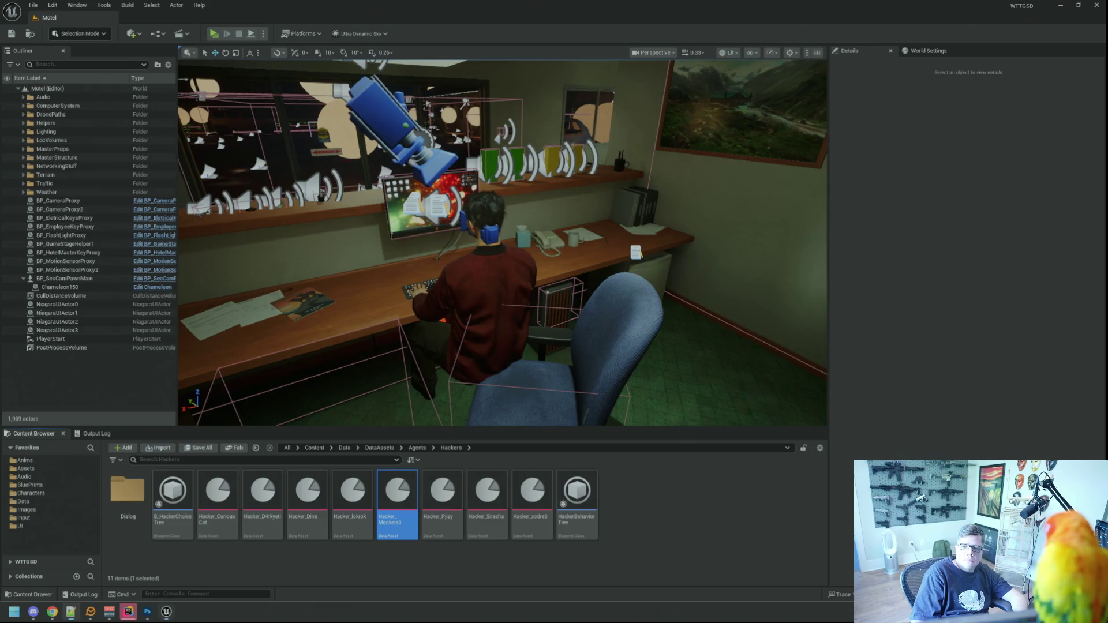
pyautogui.click(577, 496)
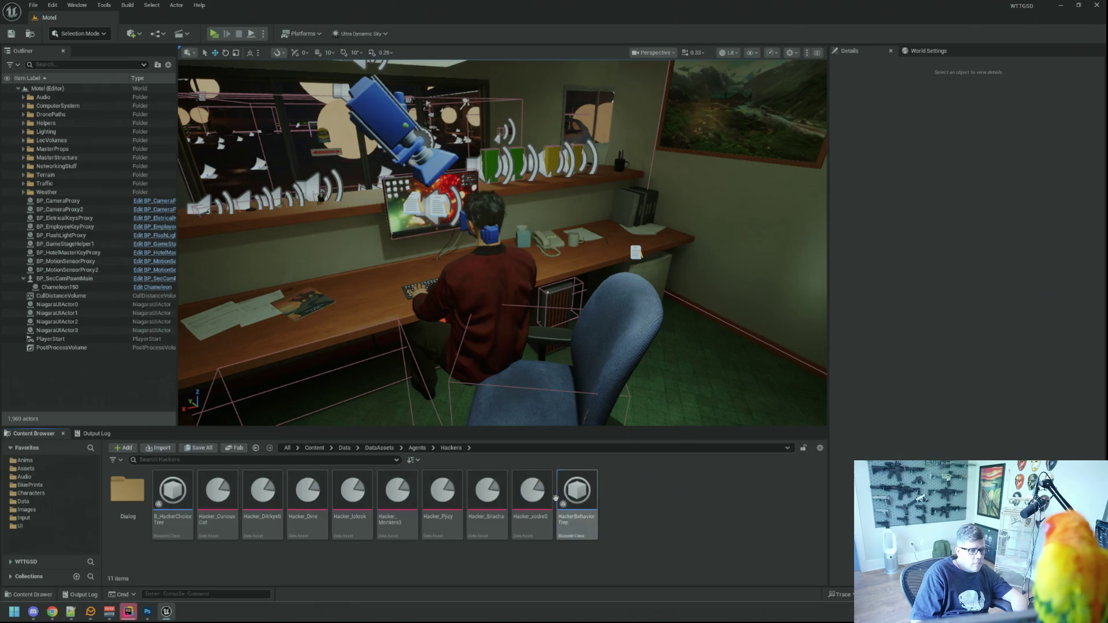
# Duplicate Hacker_xodre5 as Hacker_TheGreatWac and open the new asset.
pyautogui.click(534, 496)
pyautogui.hotkey('ctrl', 'd')
pyautogui.press('BackSpace')
pyautogui.press('BackSpace')
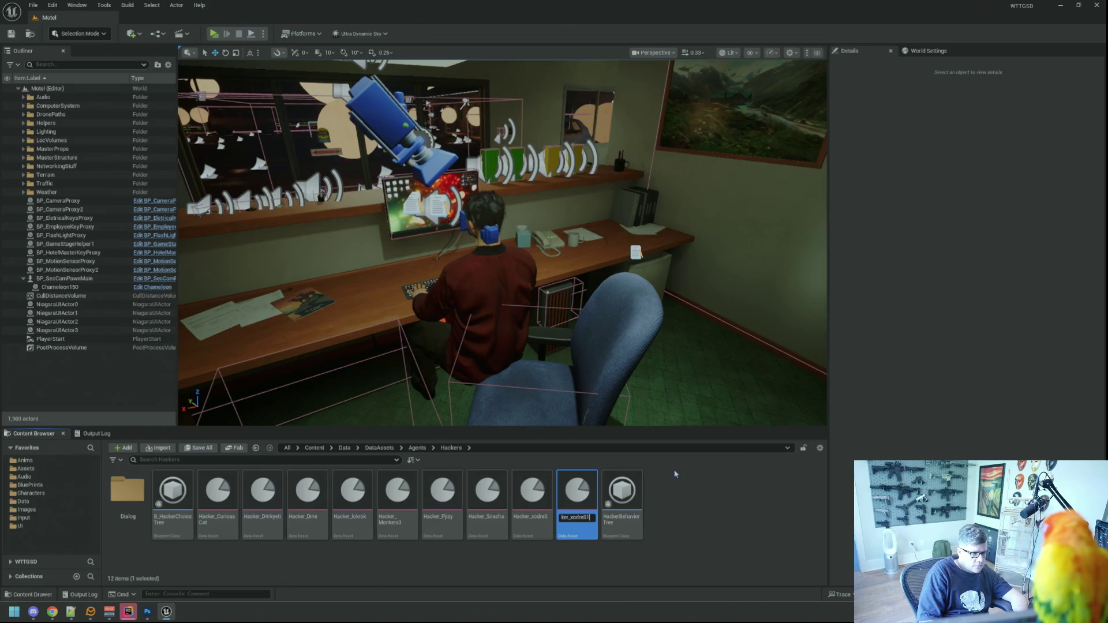
pyautogui.write('TheGreatWac')
pyautogui.press('Return')
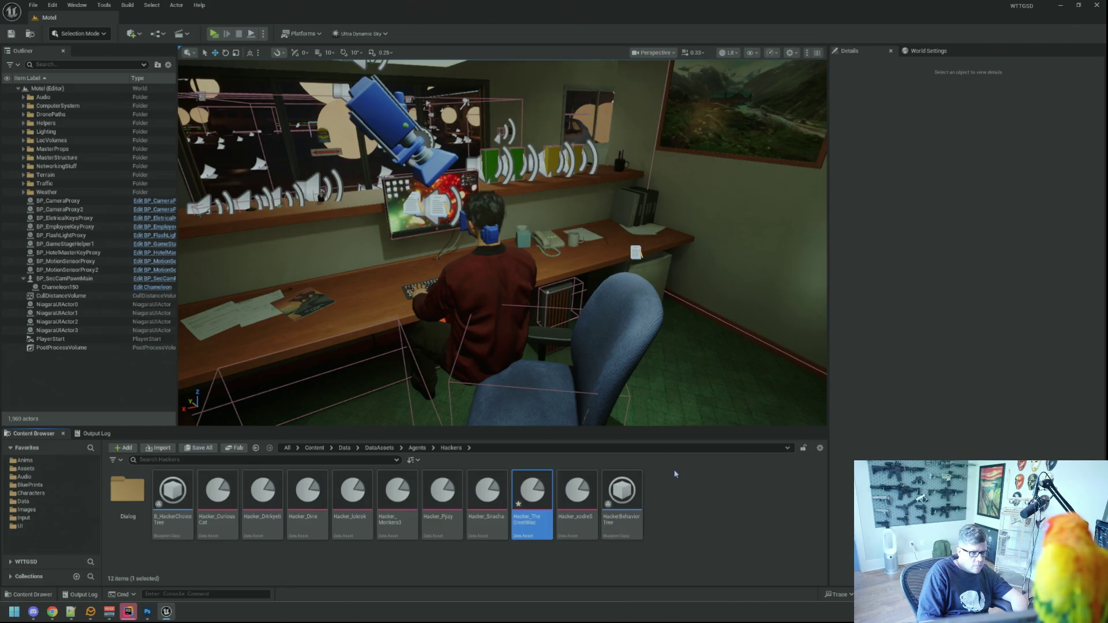
pyautogui.doubleClick(547, 473)
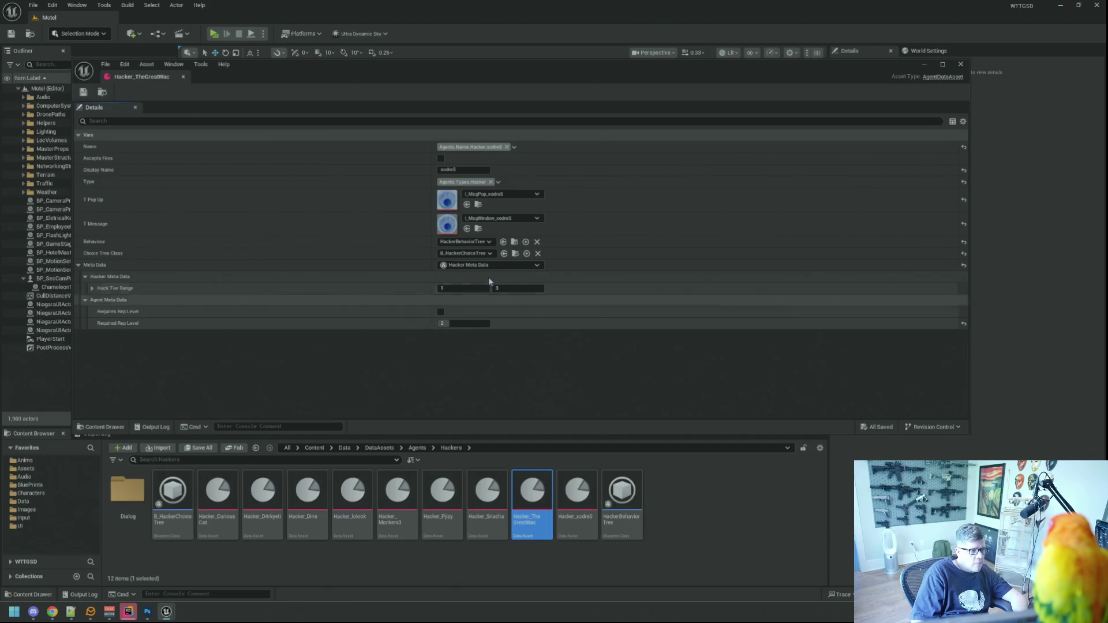
# Set the display name to TheGreatWac and check the TheGreatWac name tag.
pyautogui.click(488, 171)
pyautogui.write('TheGreatWac')
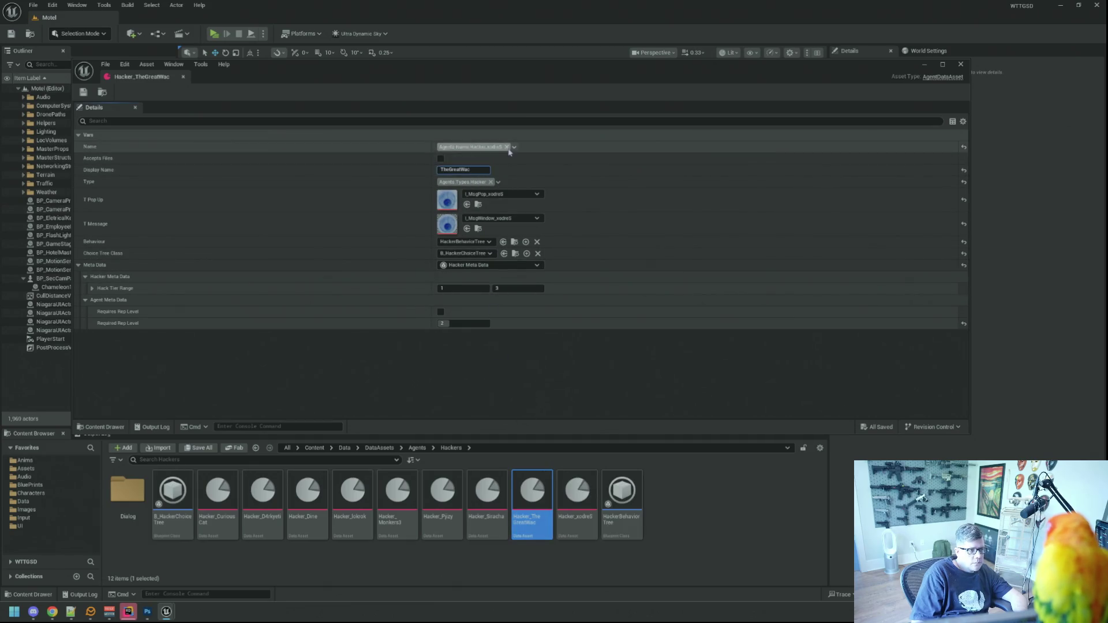
pyautogui.click(513, 147)
pyautogui.write('TheGreatWac')
pyautogui.click(501, 234)
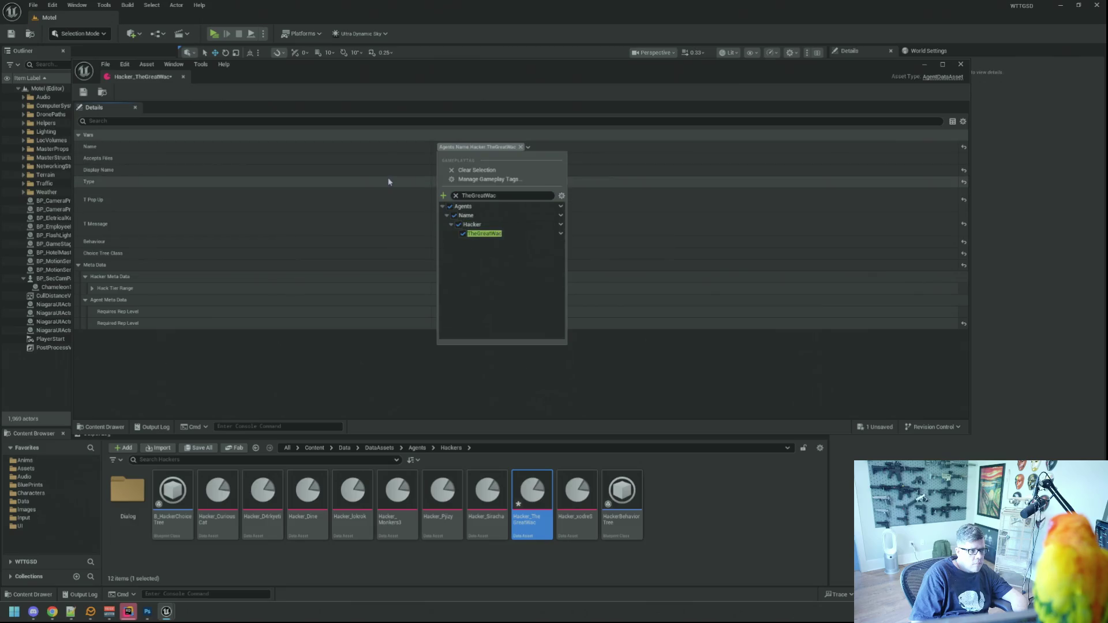
pyautogui.click(388, 178)
# Assign the TheGreatWac pop-up and message-window textures and save the asset.
pyautogui.click(502, 194)
pyautogui.write('TheGreatWac')
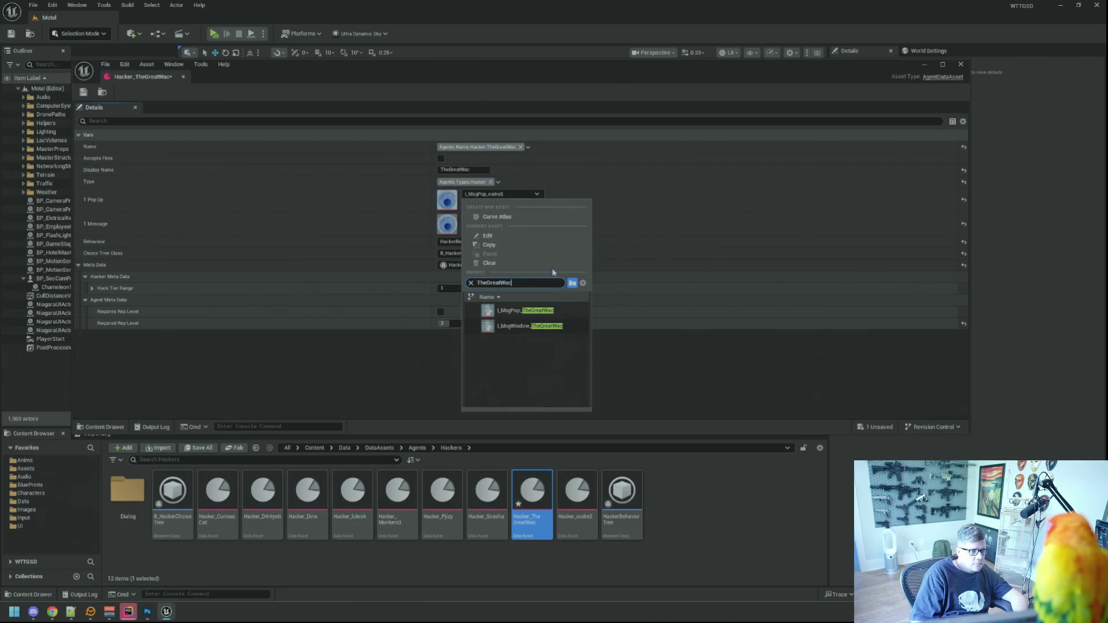
pyautogui.click(553, 311)
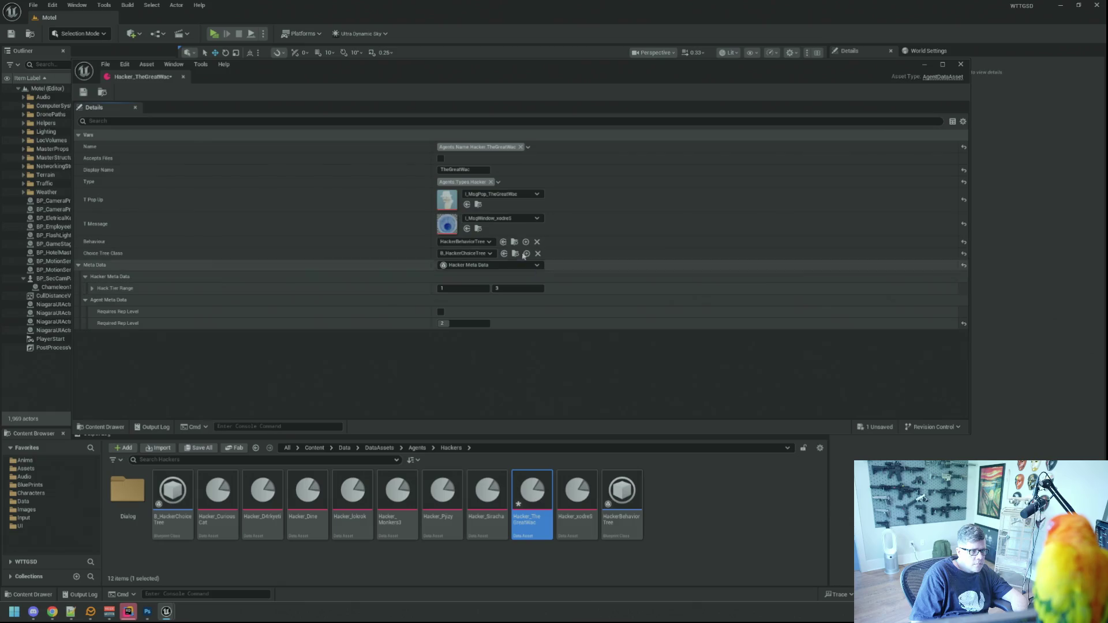
pyautogui.click(521, 221)
pyautogui.write('TheGreatWac')
pyautogui.click(526, 351)
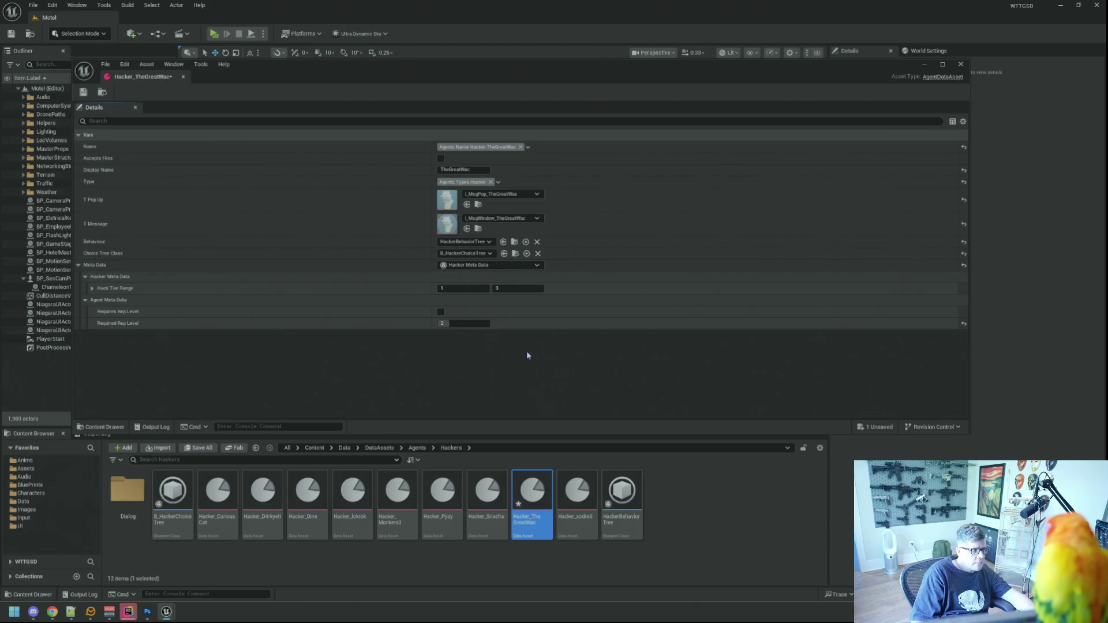
pyautogui.click(83, 93)
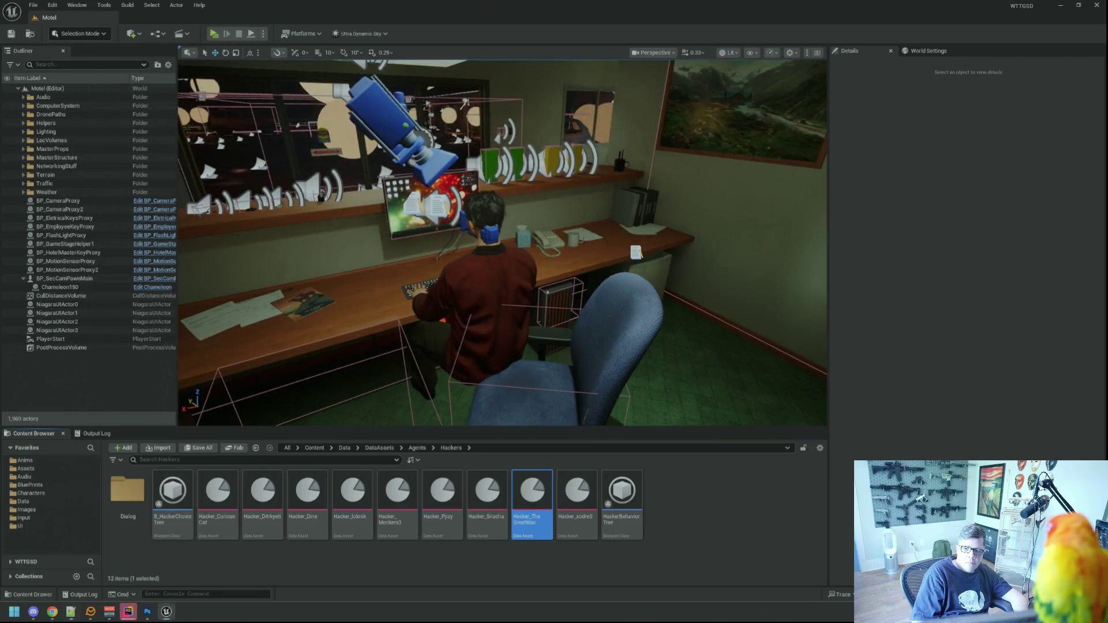
pyautogui.click(577, 496)
# Duplicate Hacker_xodre5 as Hacker_Mazohyst, open it, and check the Mazohyst name tag.
pyautogui.hotkey('ctrl', 'd')
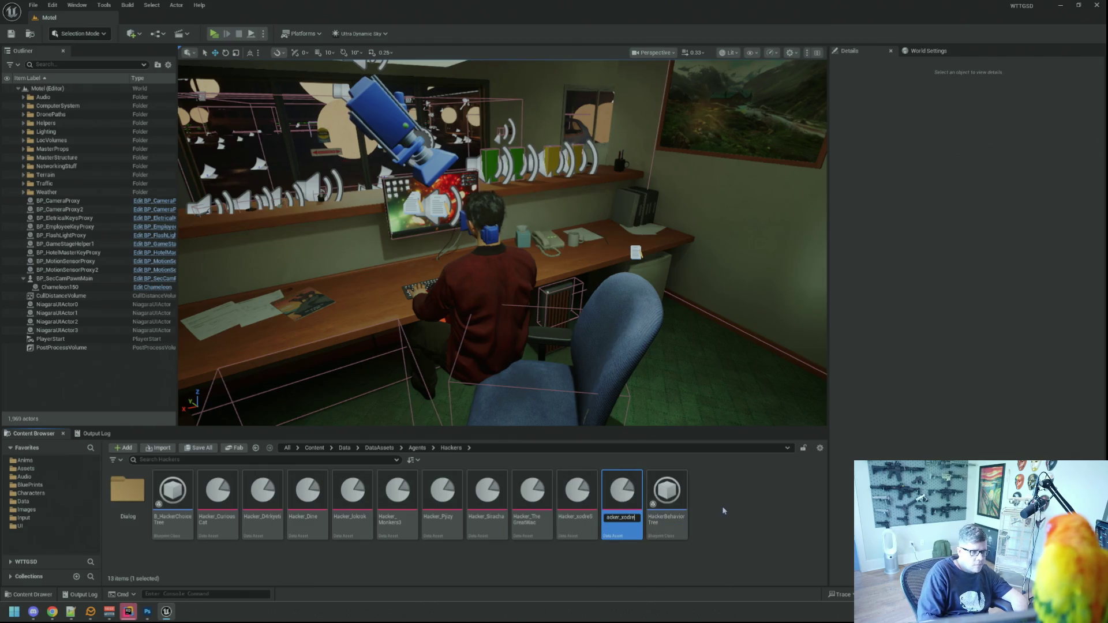
pyautogui.press('Return')
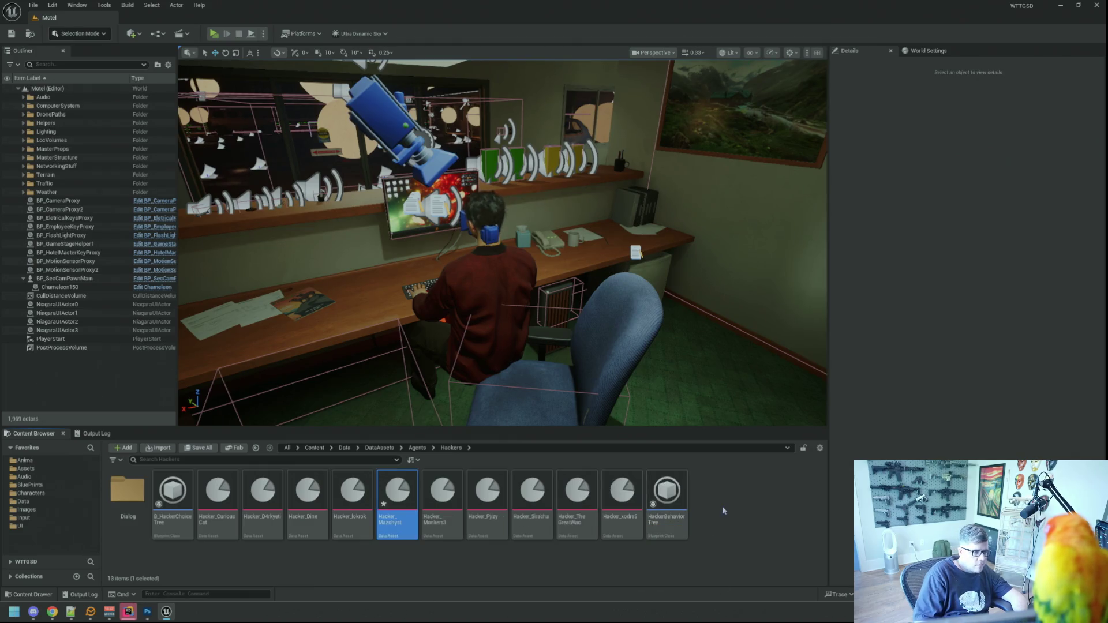
pyautogui.doubleClick(391, 492)
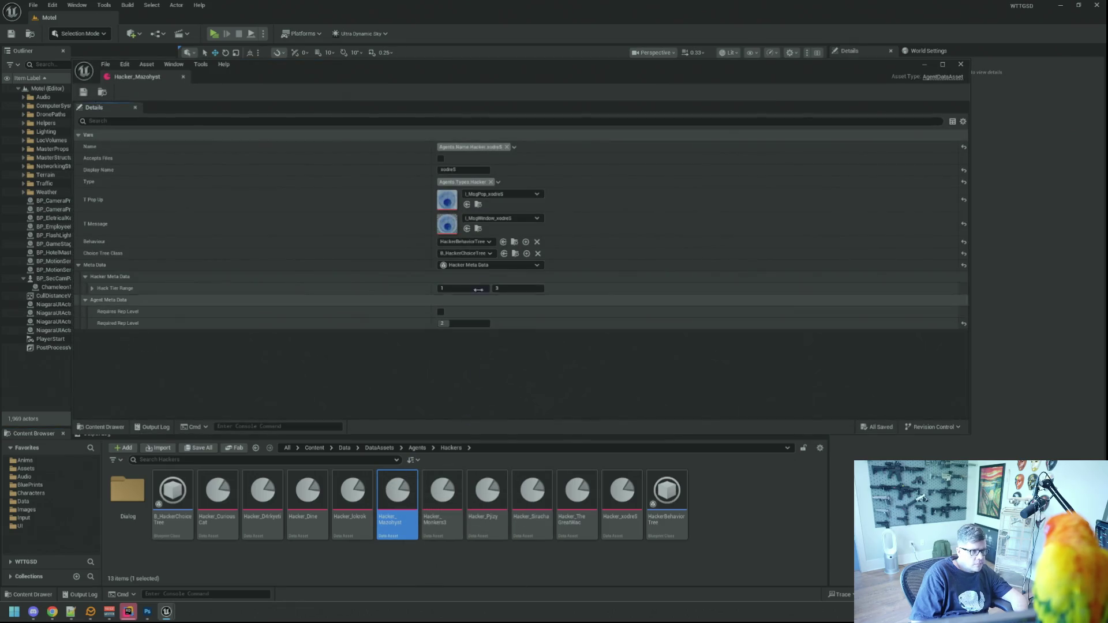
pyautogui.click(514, 147)
pyautogui.write('Mazohyst')
pyautogui.click(484, 235)
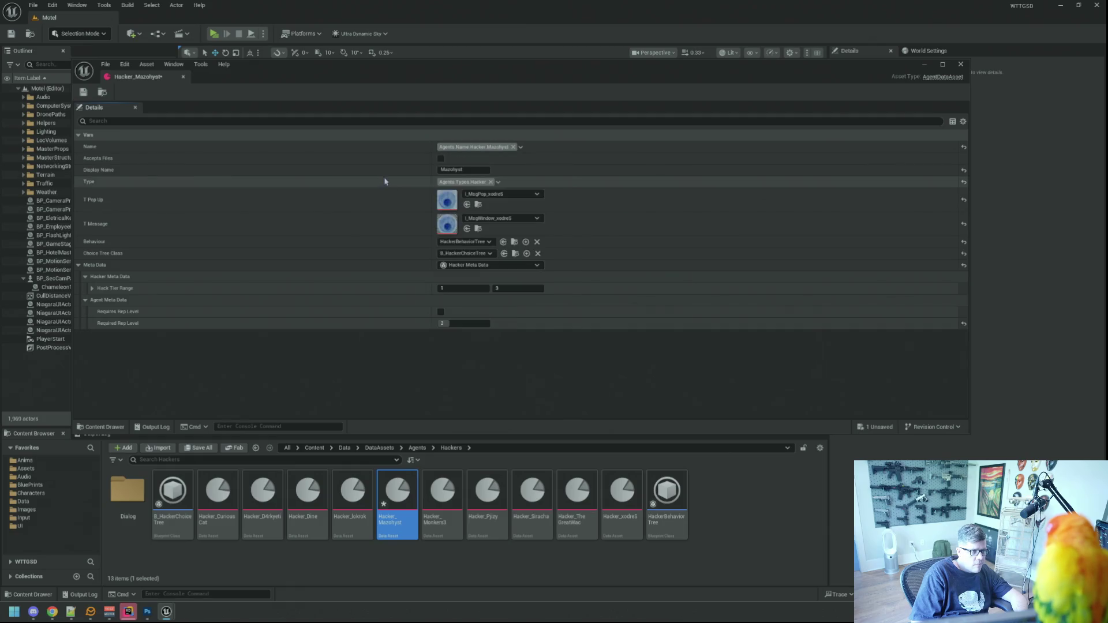
# Assign the Mazohyst pop-up and message-window textures, then save and close the asset.
pyautogui.click(492, 194)
pyautogui.write('Mazohyst')
pyautogui.click(520, 307)
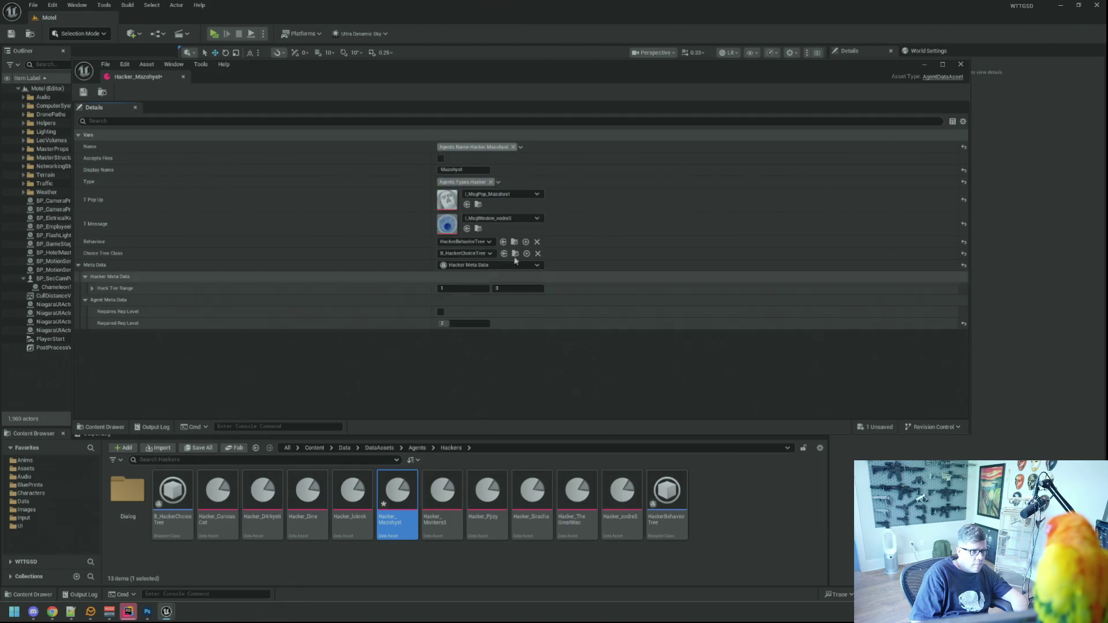
pyautogui.click(512, 217)
pyautogui.hotkey('ctrl', 'v')
pyautogui.click(514, 338)
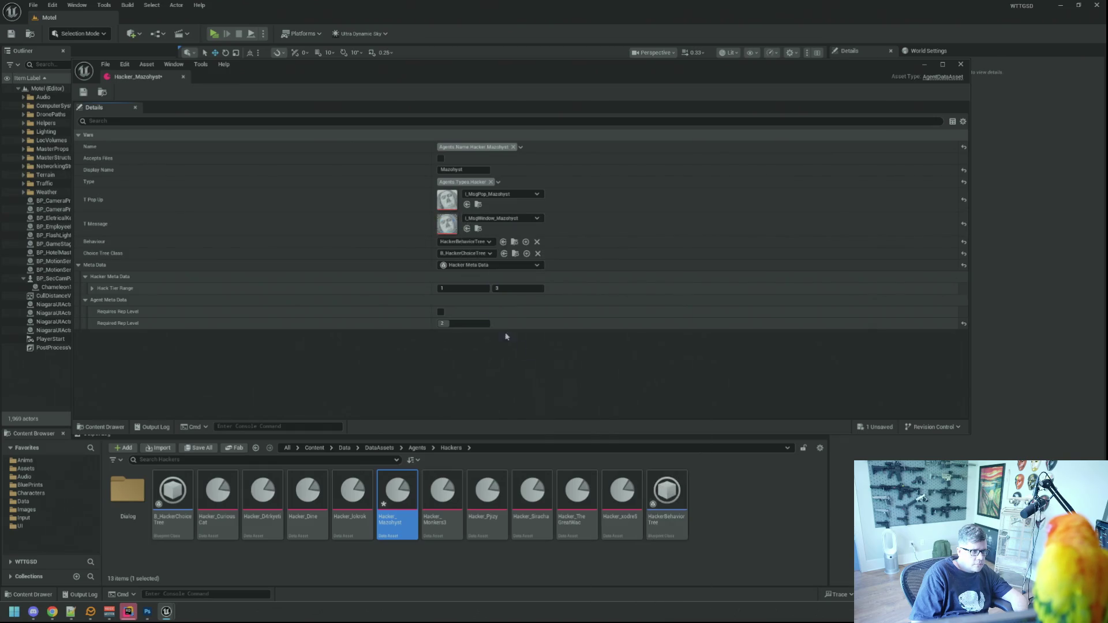
pyautogui.click(83, 92)
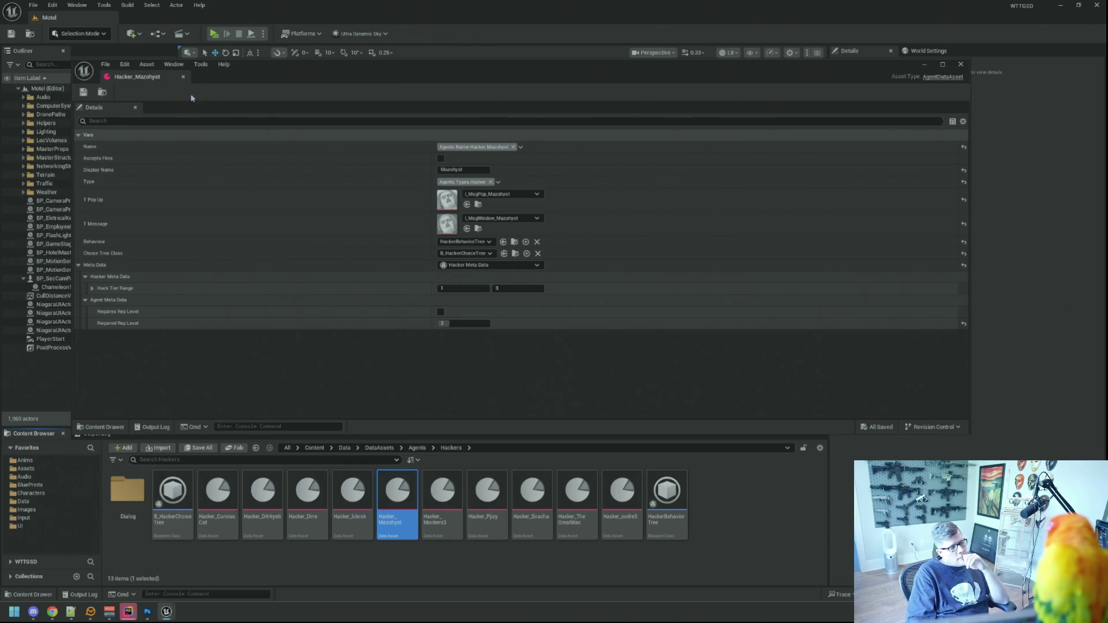
pyautogui.click(183, 77)
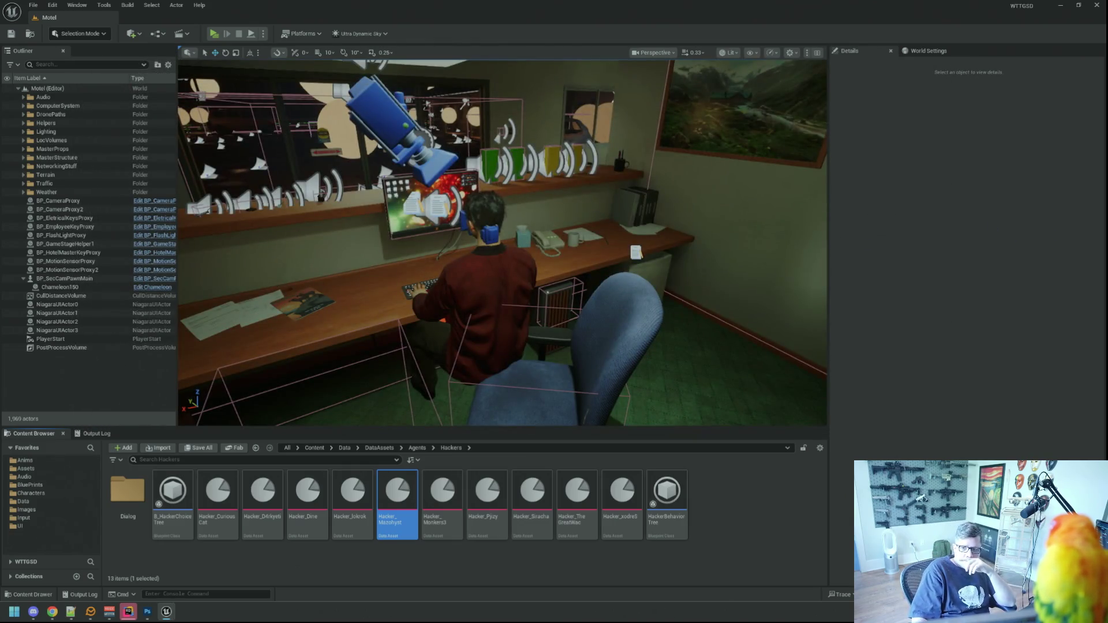